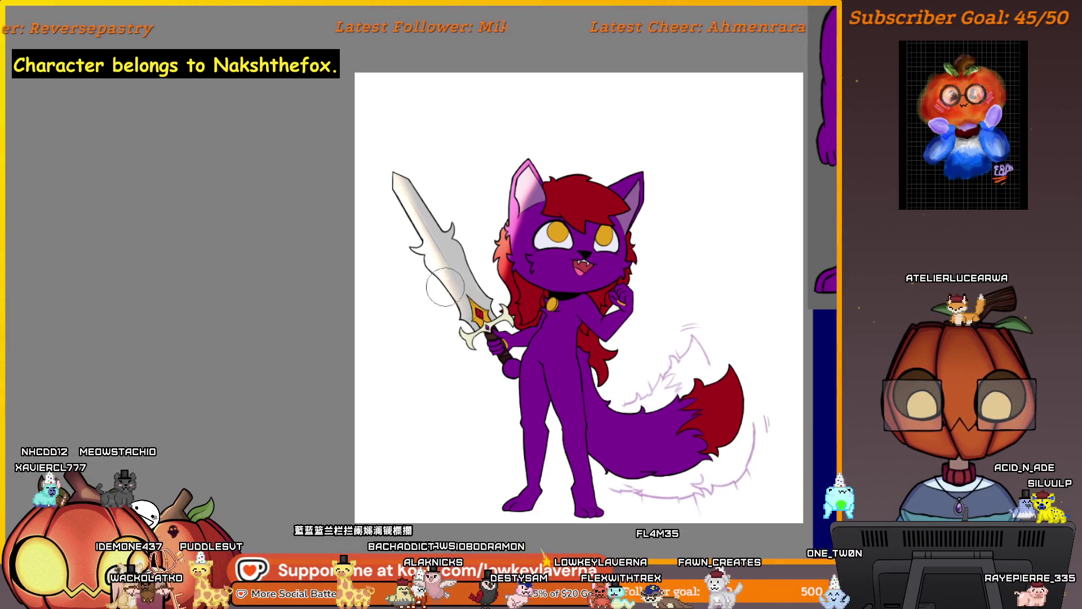
- Airbrush pink shading over the cat's red hair, then zoom out to view the whole drawing
mouse_move(501, 233)
left_mouse_down()
mouse_move(511, 270)
mouse_move(513, 198)
mouse_move(520, 235)
left_mouse_up()
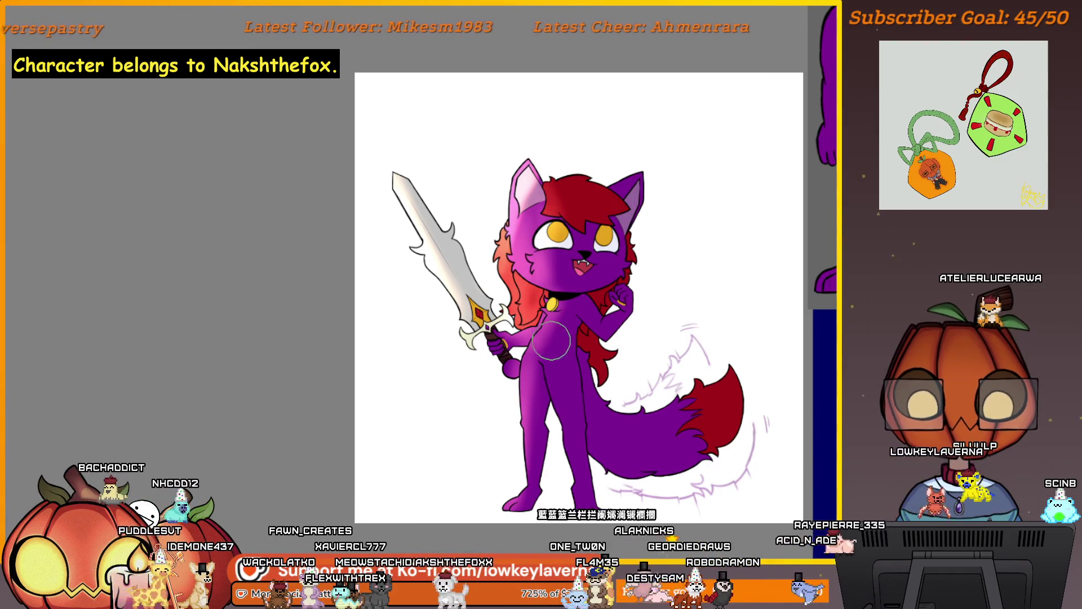
key("ctrl+minus")
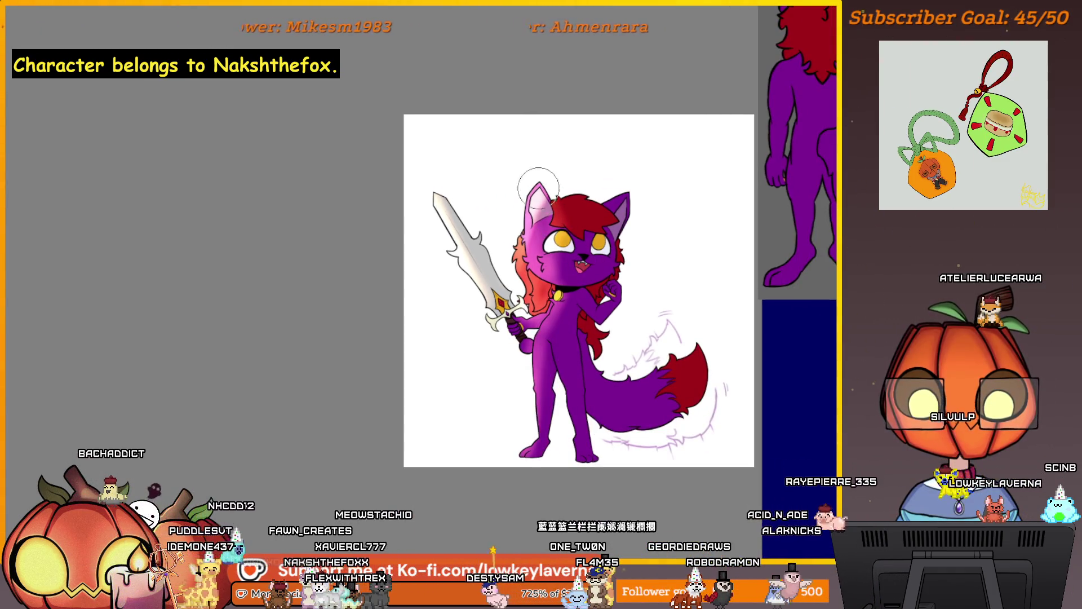
left_click_drag(564, 380, 582, 383)
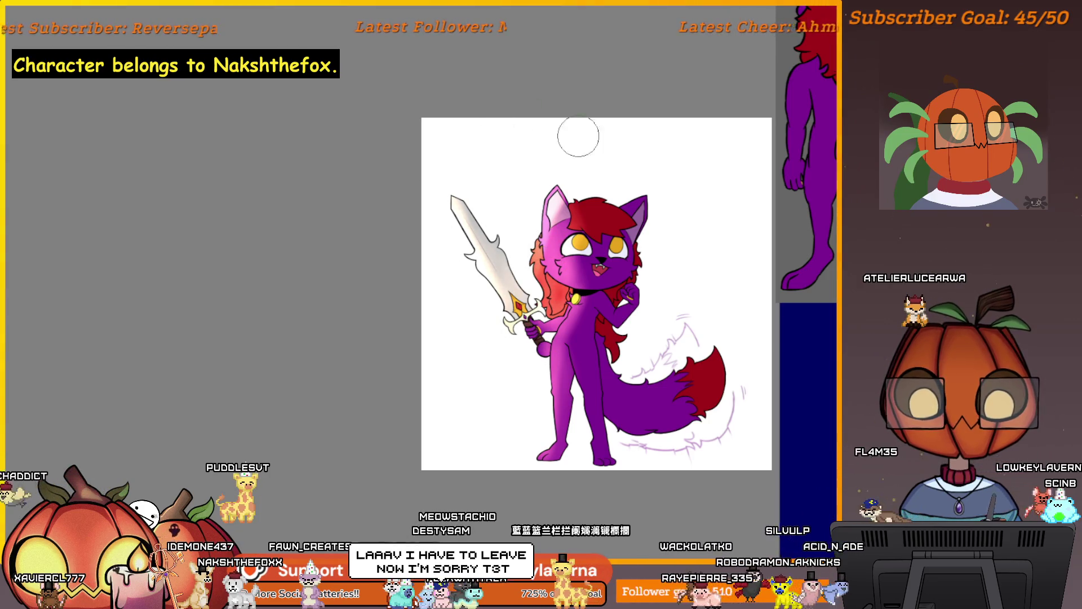
key("minus")
key("plus")
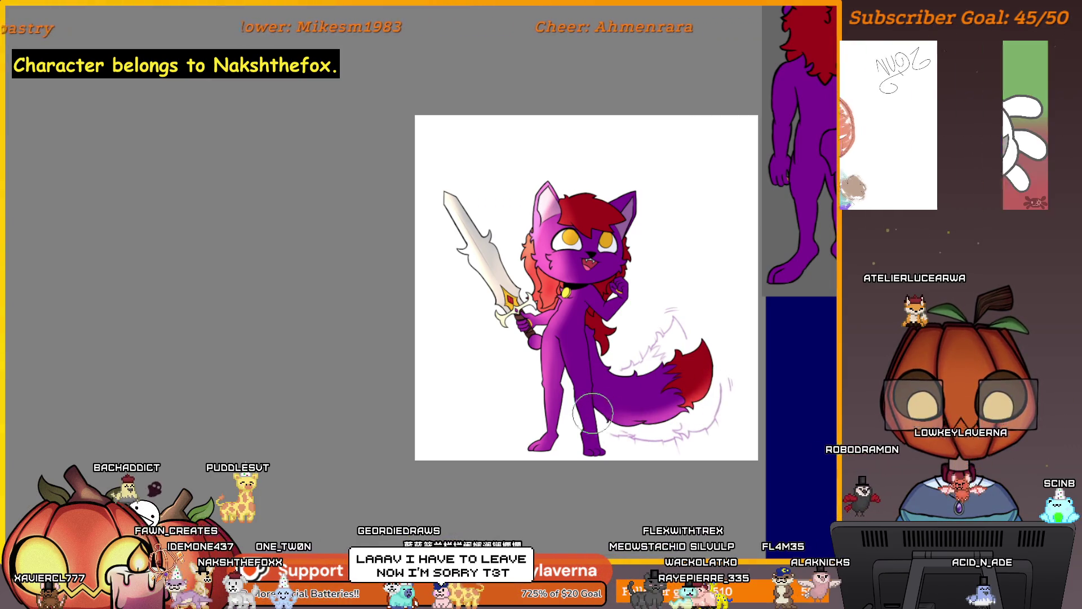
- Mirror the canvas, then undo the pink shading and the grey smudge near the ear
key("m")
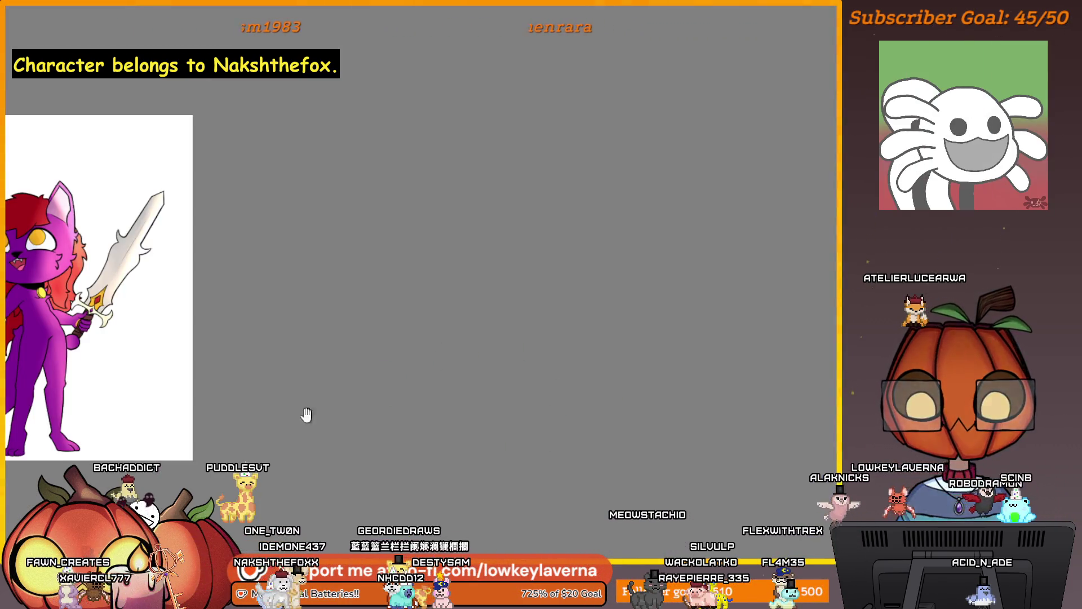
mouse_move(306, 415)
left_mouse_down()
mouse_move(609, 404)
mouse_move(693, 459)
mouse_move(658, 470)
left_mouse_up()
key("ctrl+z")
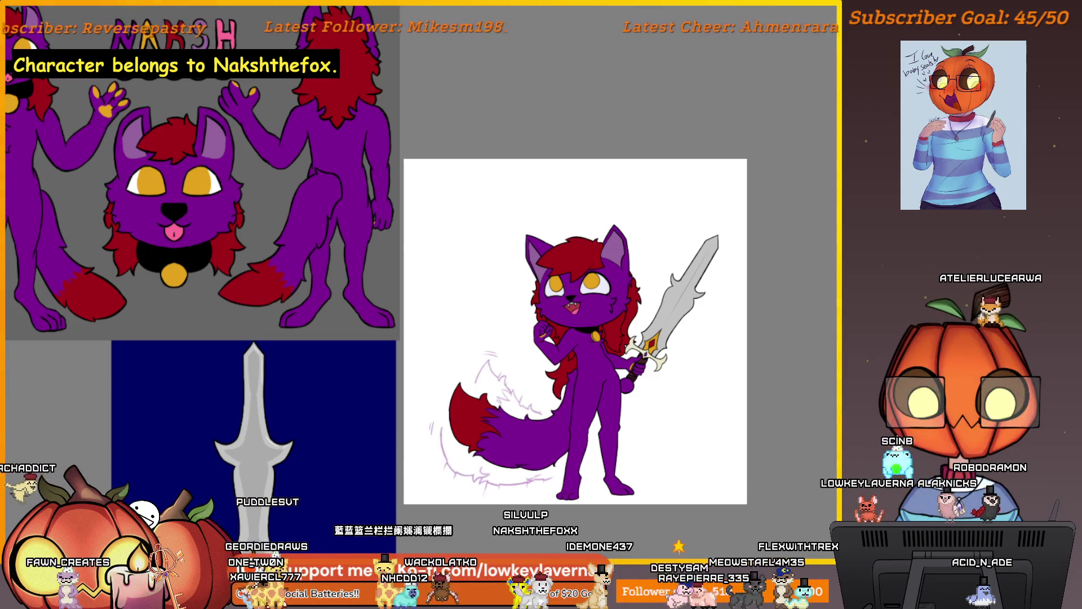
mouse_move(586, 261)
left_mouse_down()
mouse_move(559, 211)
mouse_move(567, 236)
left_mouse_up()
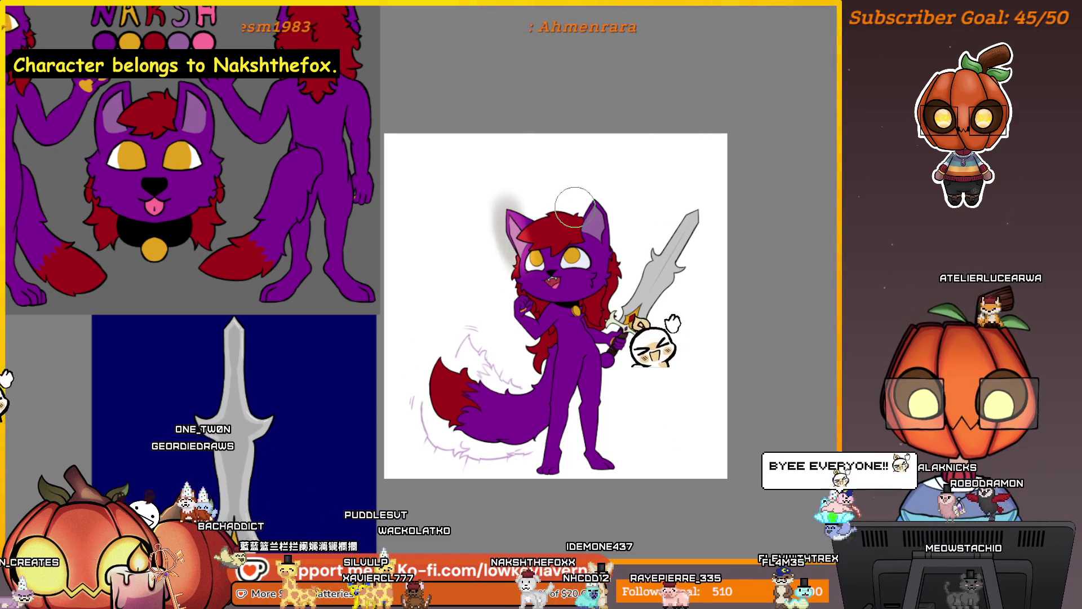
key("ctrl+z")
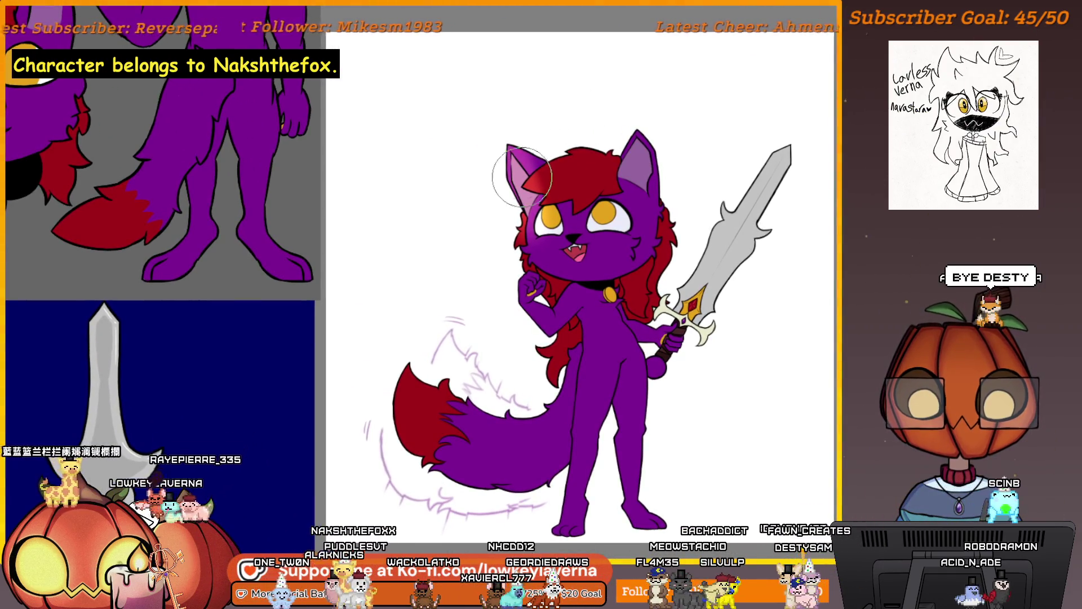
mouse_move(506, 205)
left_mouse_down()
mouse_move(519, 226)
mouse_move(570, 225)
mouse_move(595, 256)
mouse_move(592, 288)
left_mouse_up()
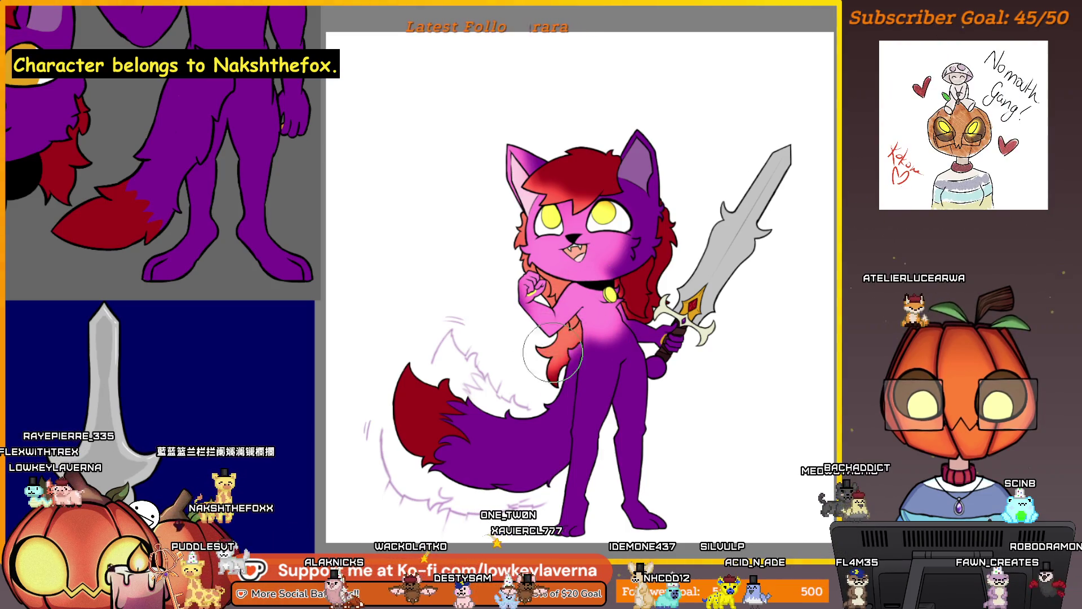
mouse_move(553, 353)
left_mouse_down()
mouse_move(587, 361)
mouse_move(575, 446)
mouse_move(559, 418)
mouse_move(507, 451)
mouse_move(410, 387)
left_mouse_up()
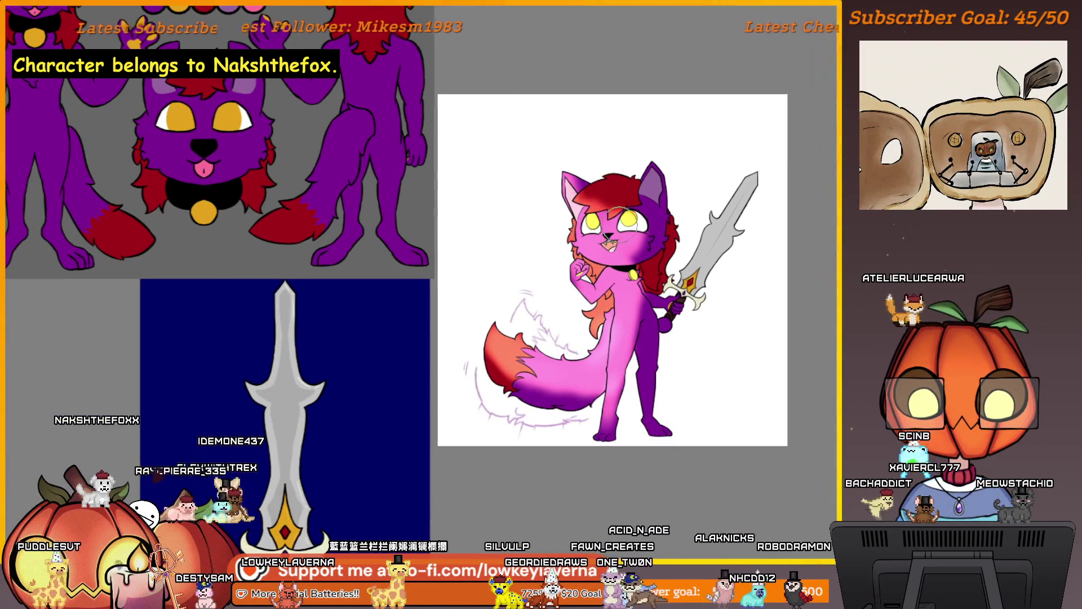
left_click_drag(588, 209, 611, 207)
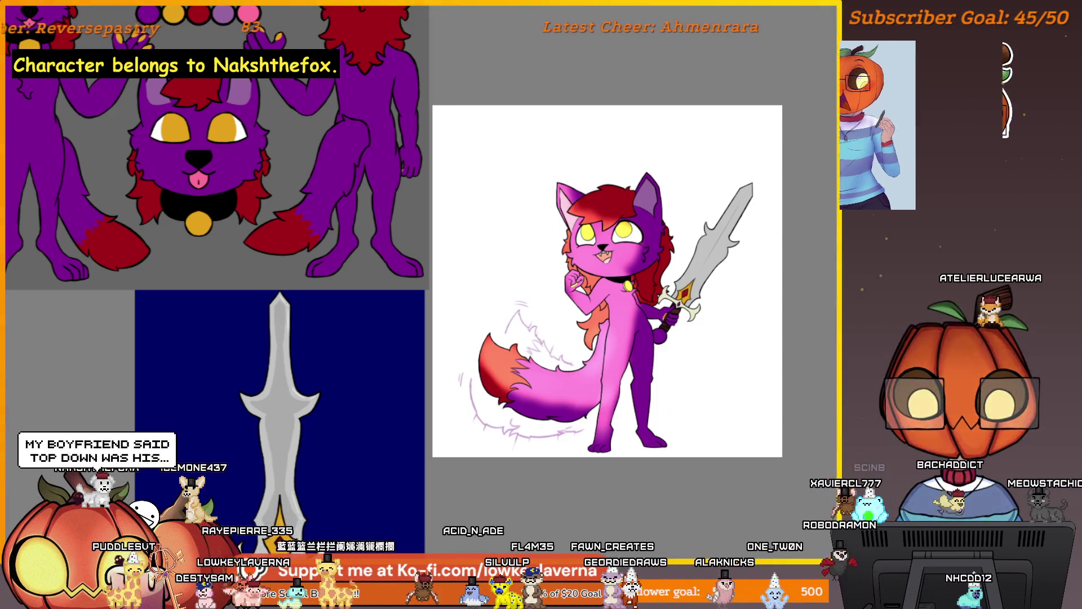
key("ctrl+z")
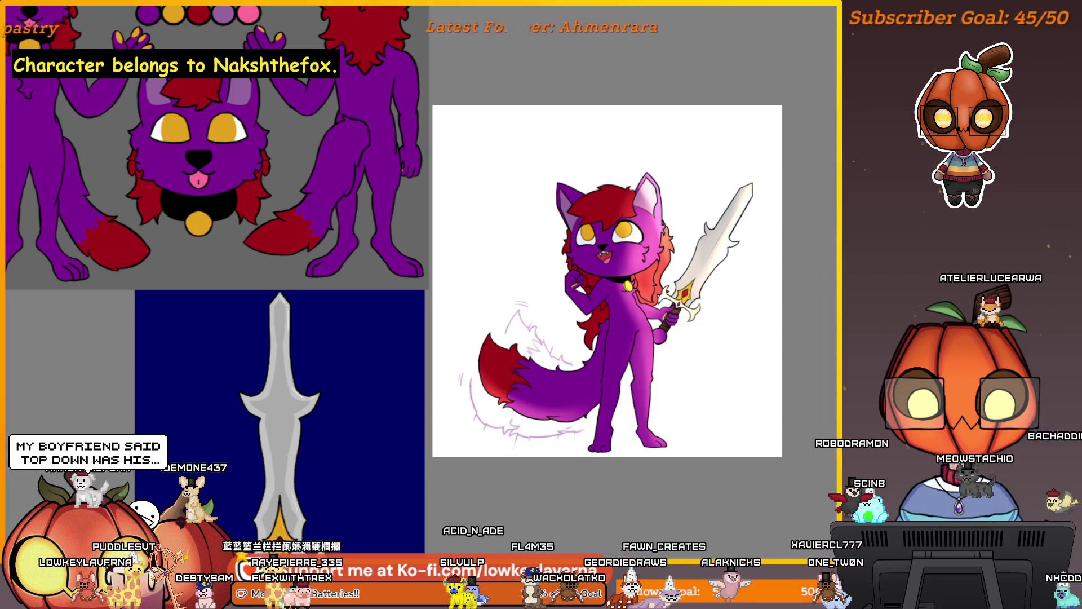
key("ctrl+z")
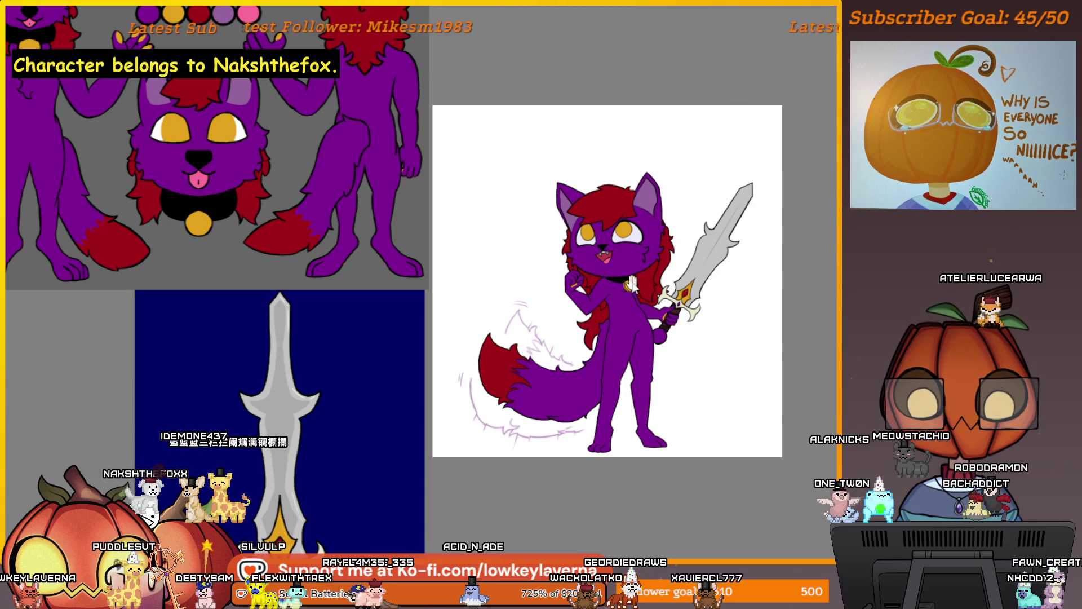
- Paint bright red hair highlights, a near-white sword blade, a lighter red tail tip and pink cheek blush
mouse_move(564, 138)
left_mouse_down()
mouse_move(589, 172)
mouse_move(570, 186)
mouse_move(566, 175)
left_mouse_up()
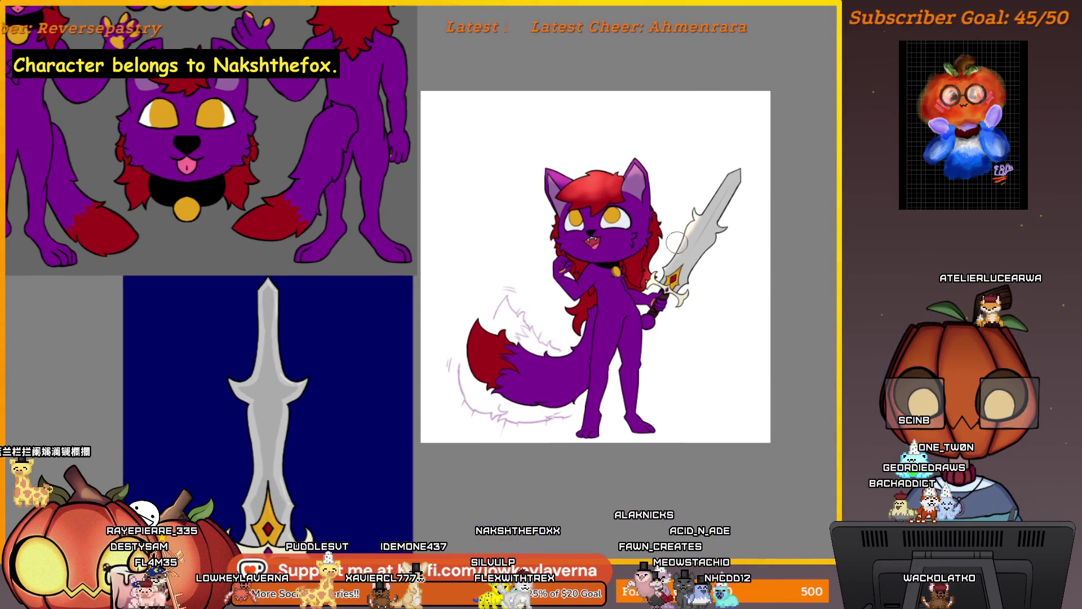
left_click_drag(733, 174, 654, 274)
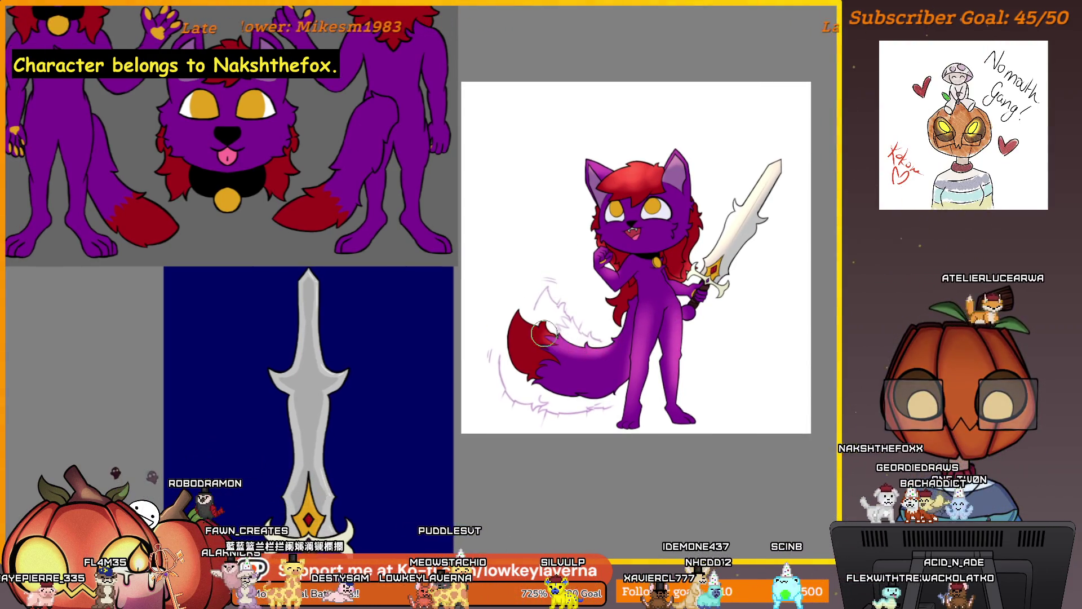
left_click_drag(545, 333, 521, 322)
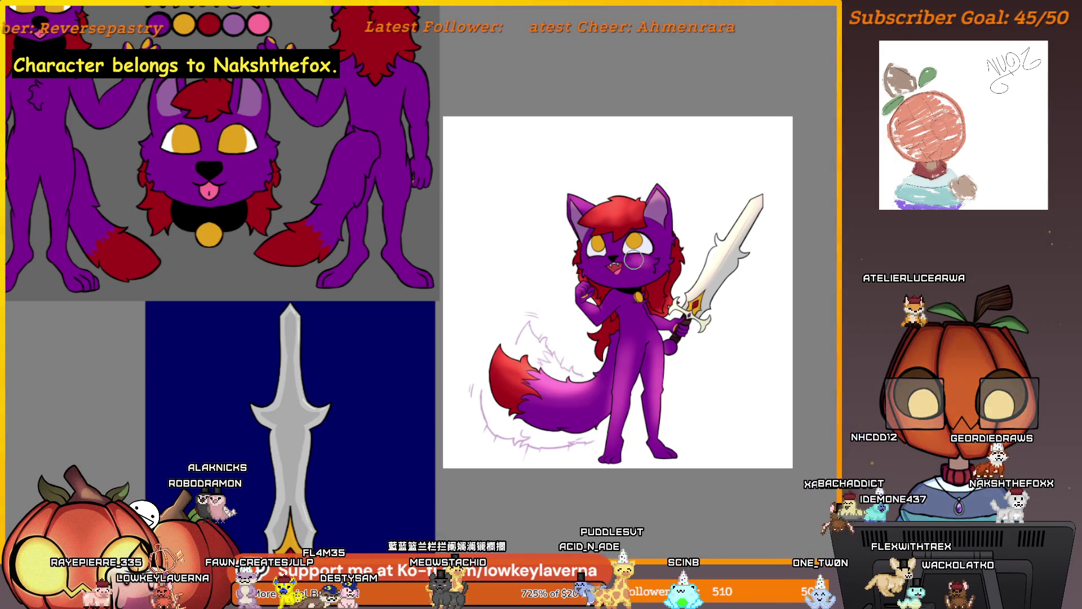
left_click_drag(634, 259, 638, 258)
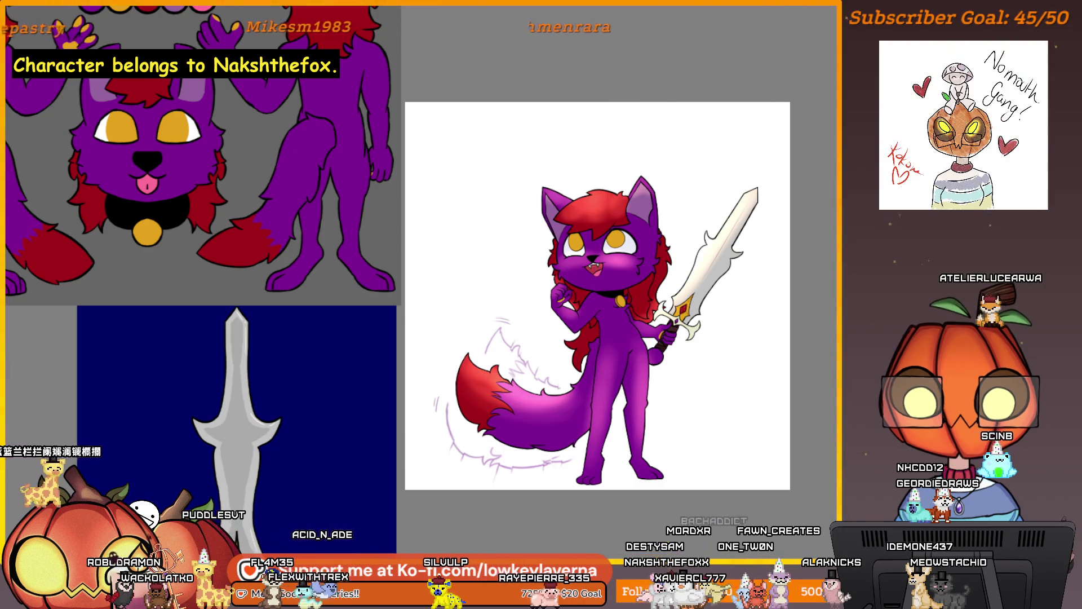
scroll(678, 367, "up", 3)
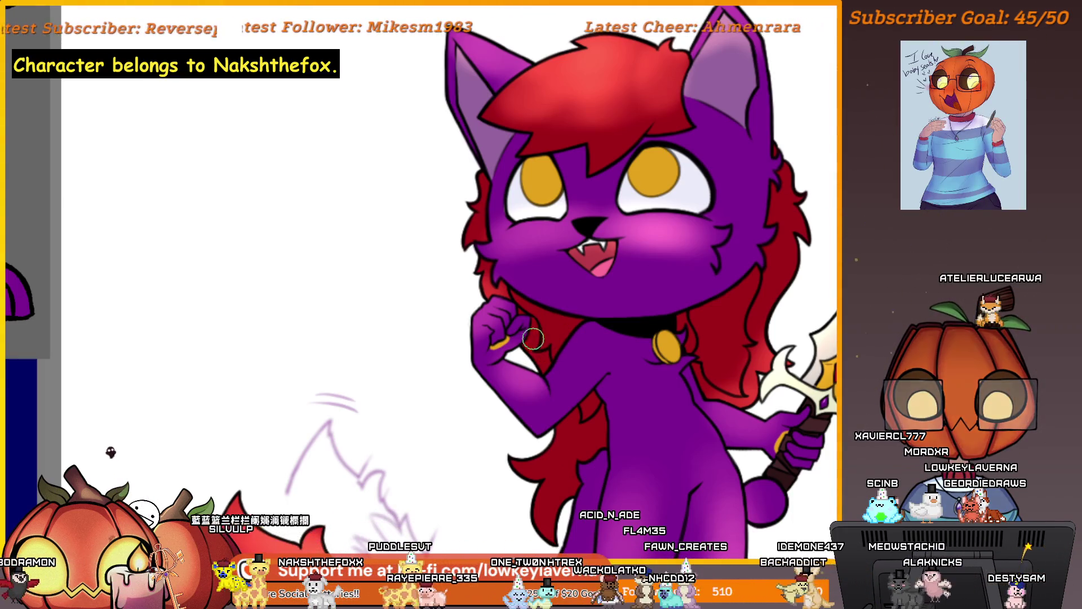
scroll(622, 305, "up", 4)
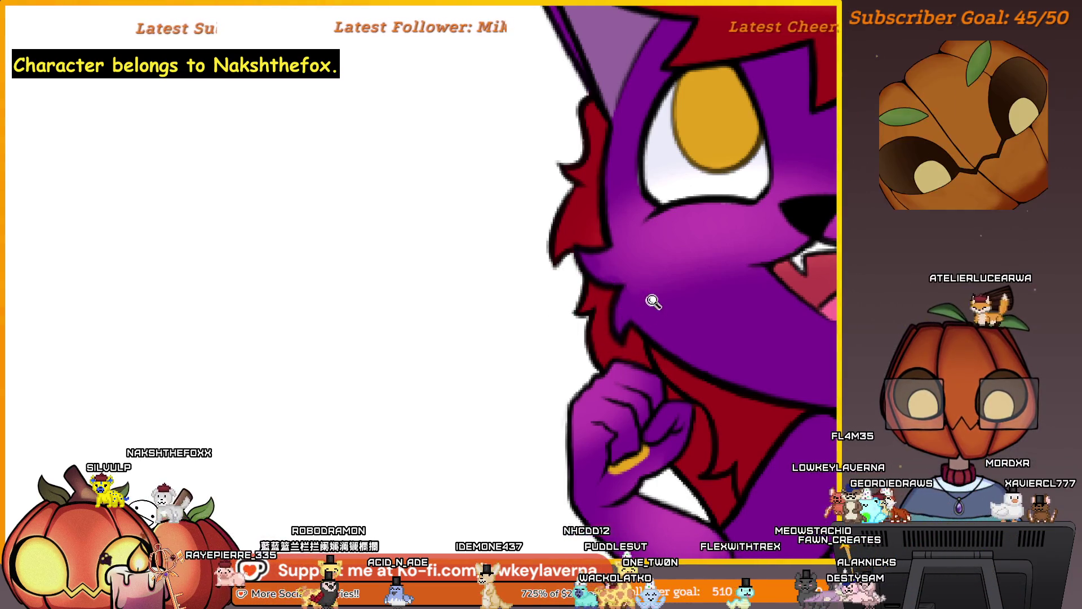
scroll(655, 303, "down", 3)
scroll(654, 316, "up", 5)
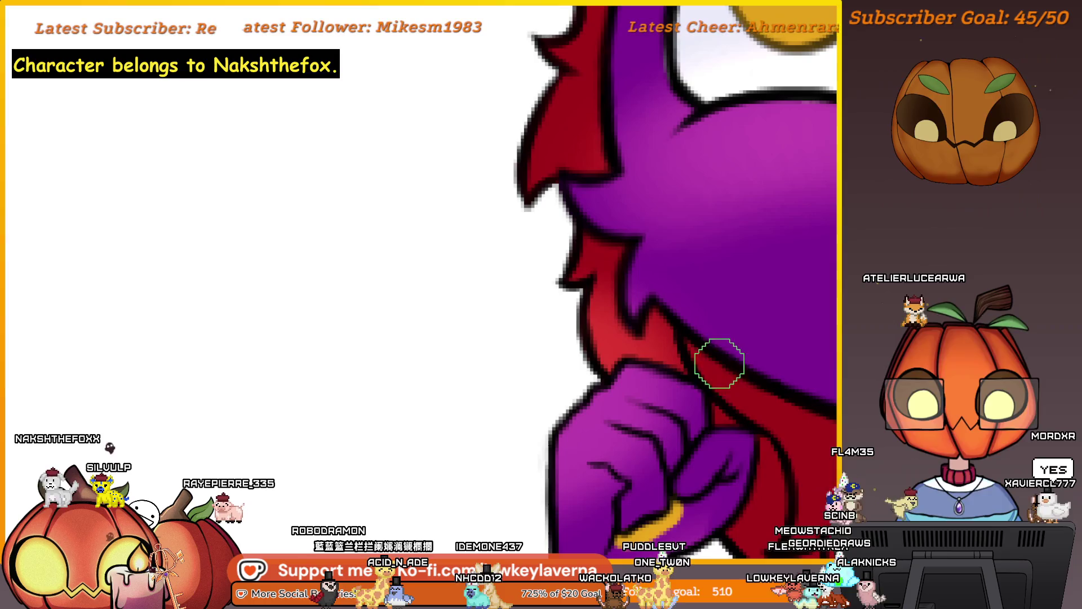
left_click_drag(706, 403, 710, 426)
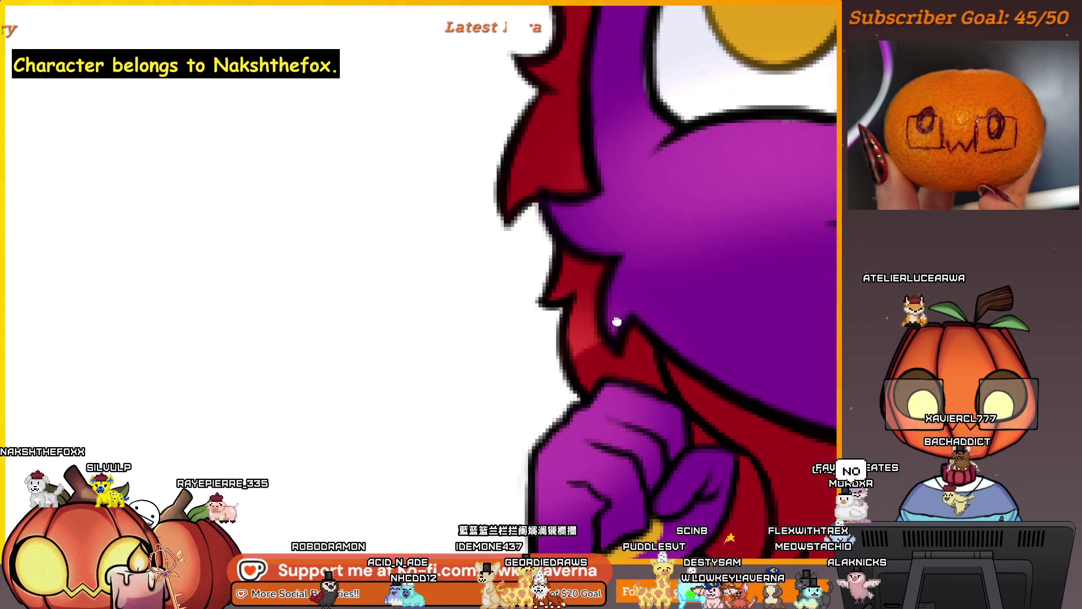
left_click_drag(617, 321, 635, 350)
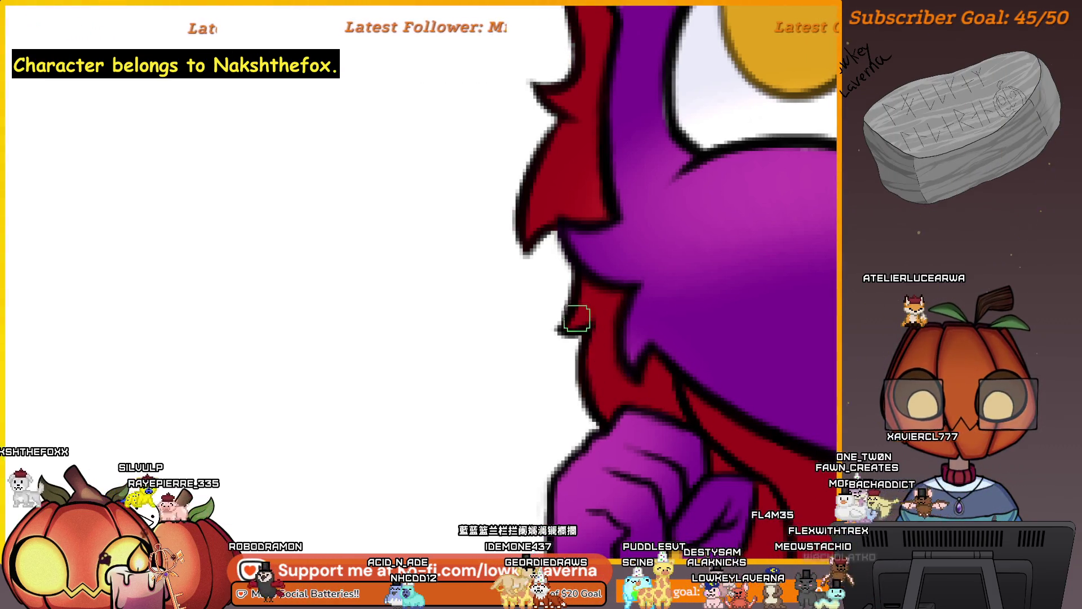
left_click_drag(585, 220, 615, 305)
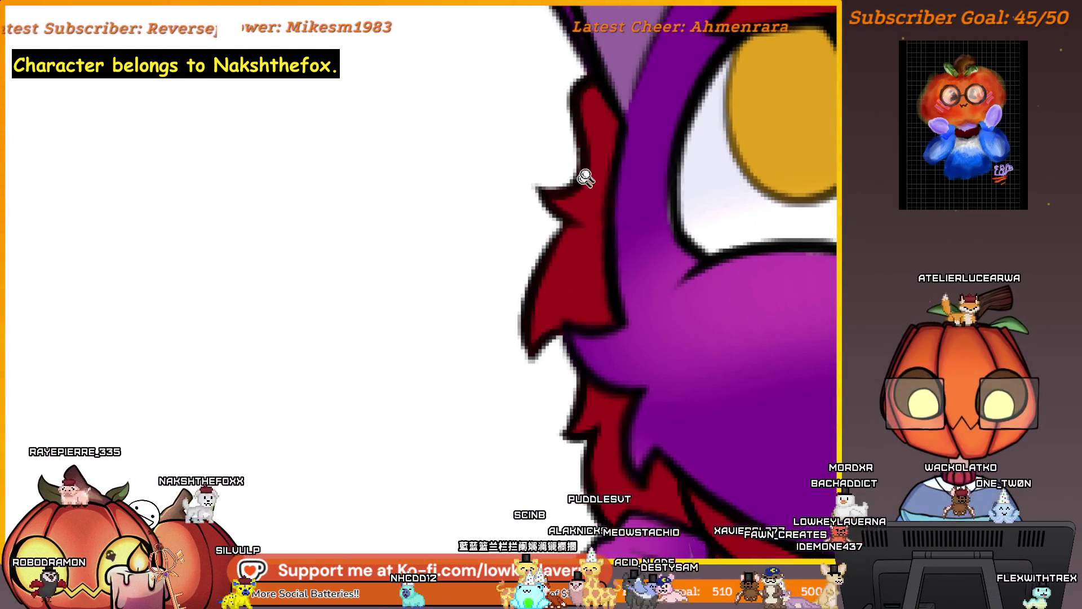
scroll(587, 169, "down", 4)
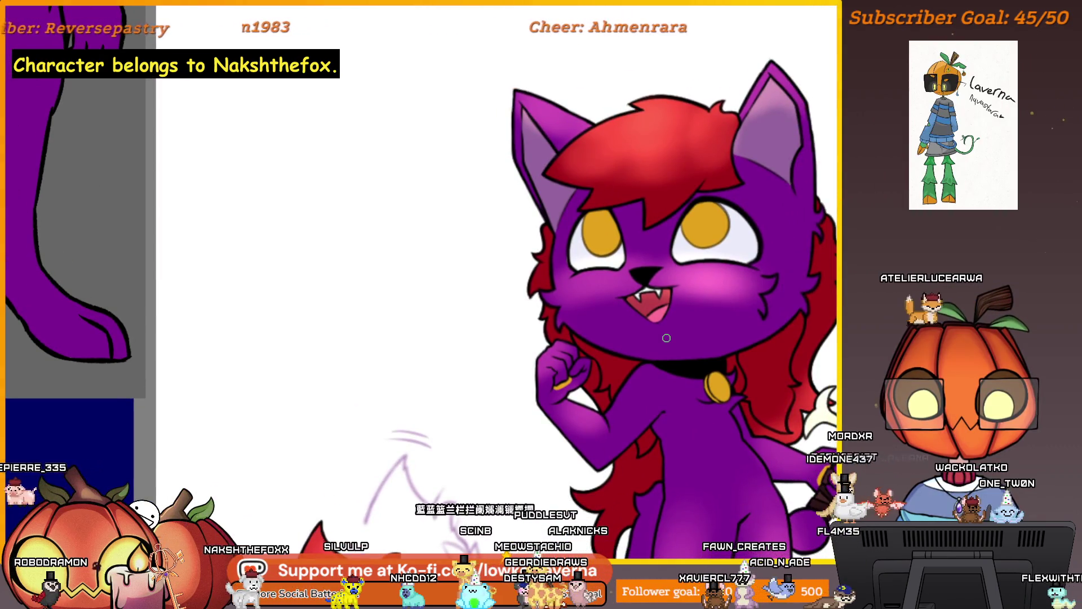
left_click_drag(532, 235, 558, 187)
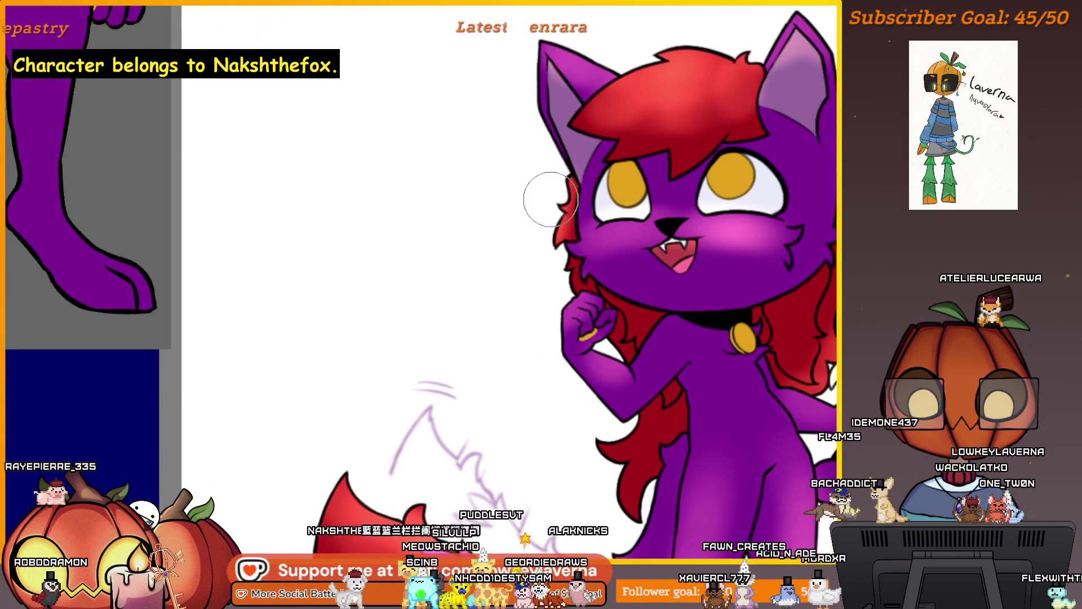
left_click_drag(579, 278, 579, 290)
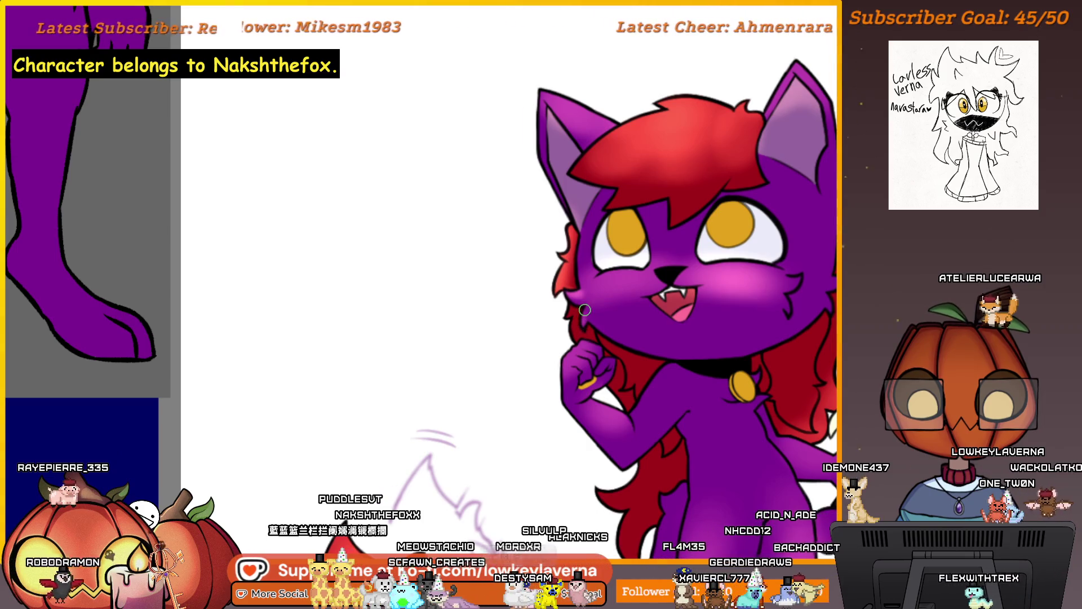
left_click_drag(750, 316, 667, 337)
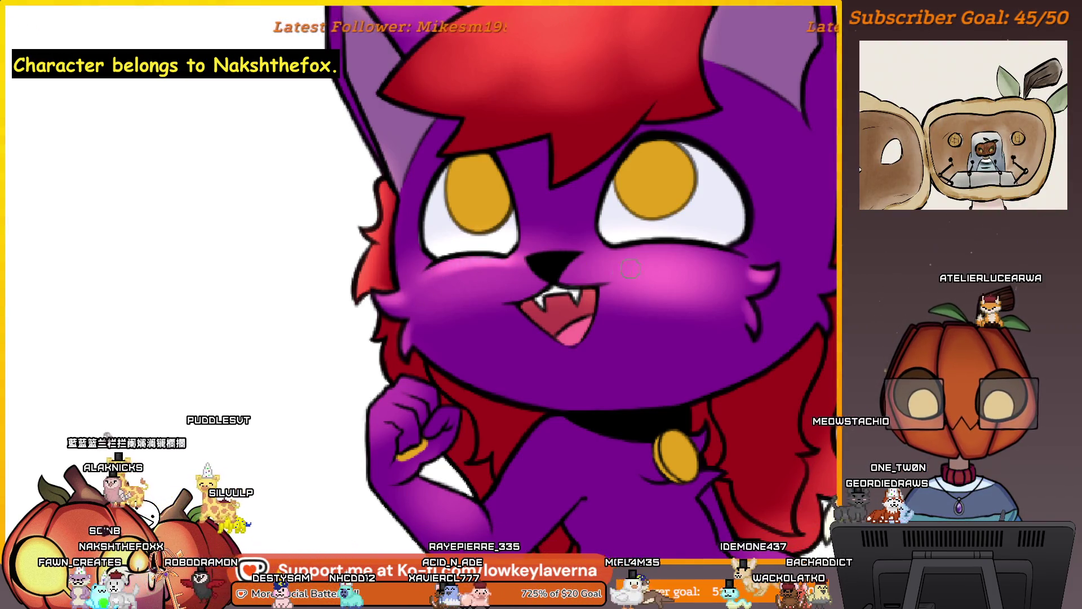
scroll(692, 263, "up", 2)
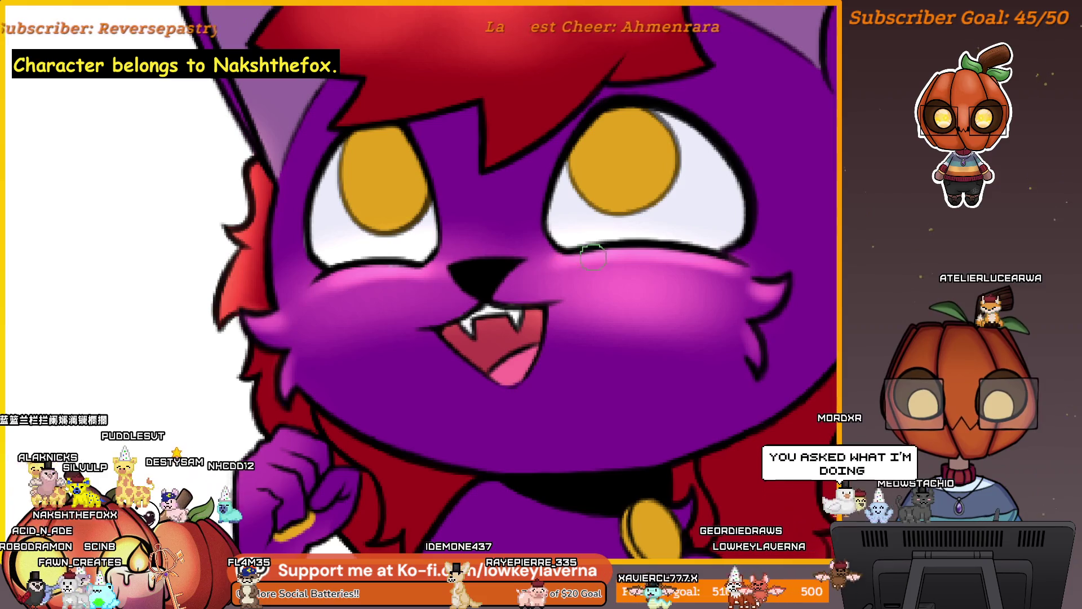
scroll(593, 258, "down", 3)
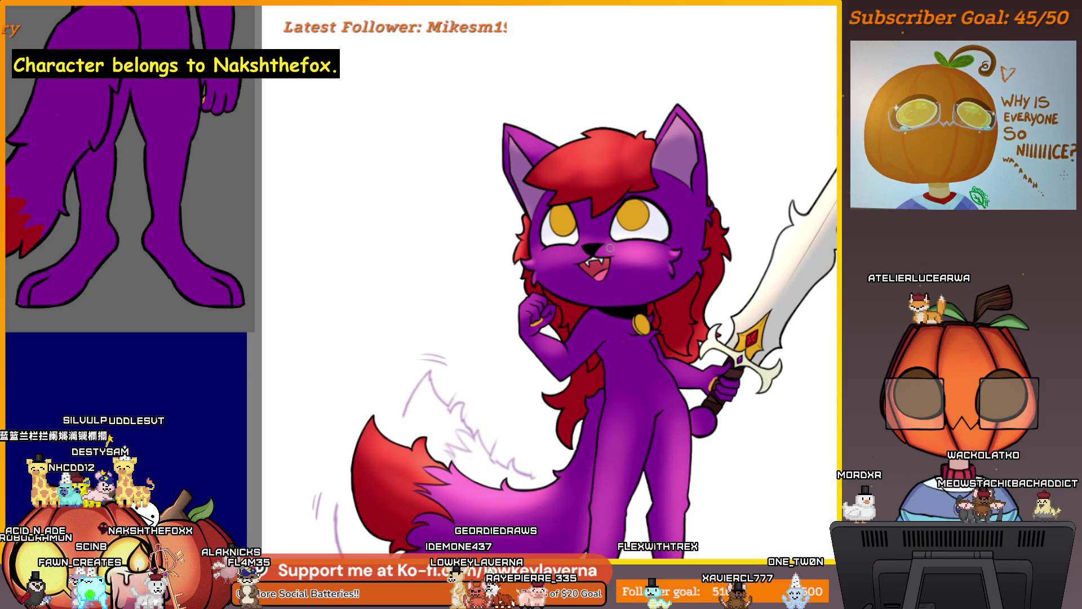
scroll(610, 247, "up", 3)
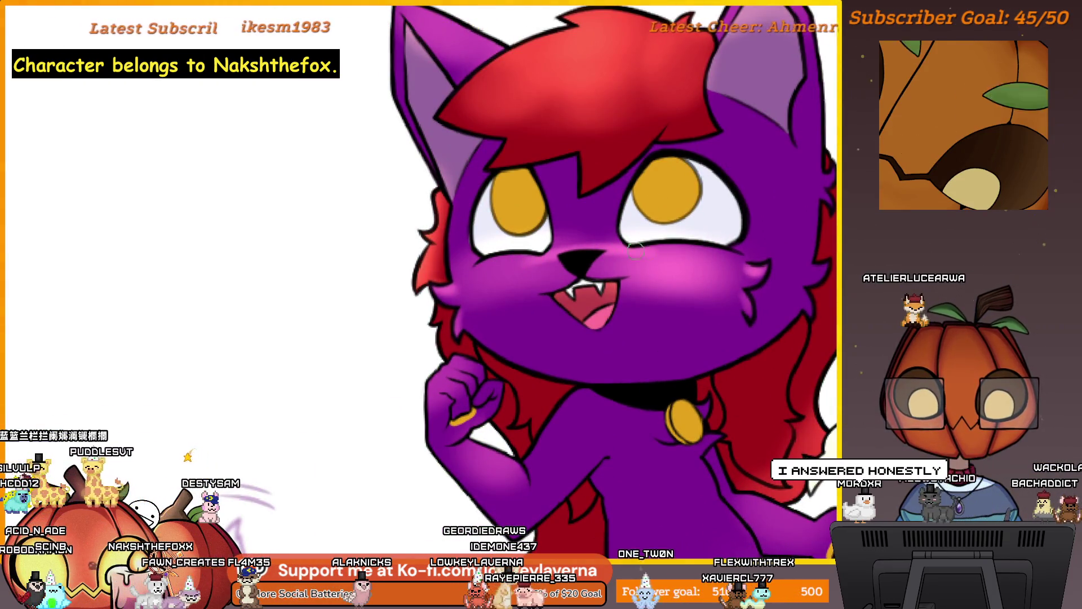
scroll(653, 230, "down", 3)
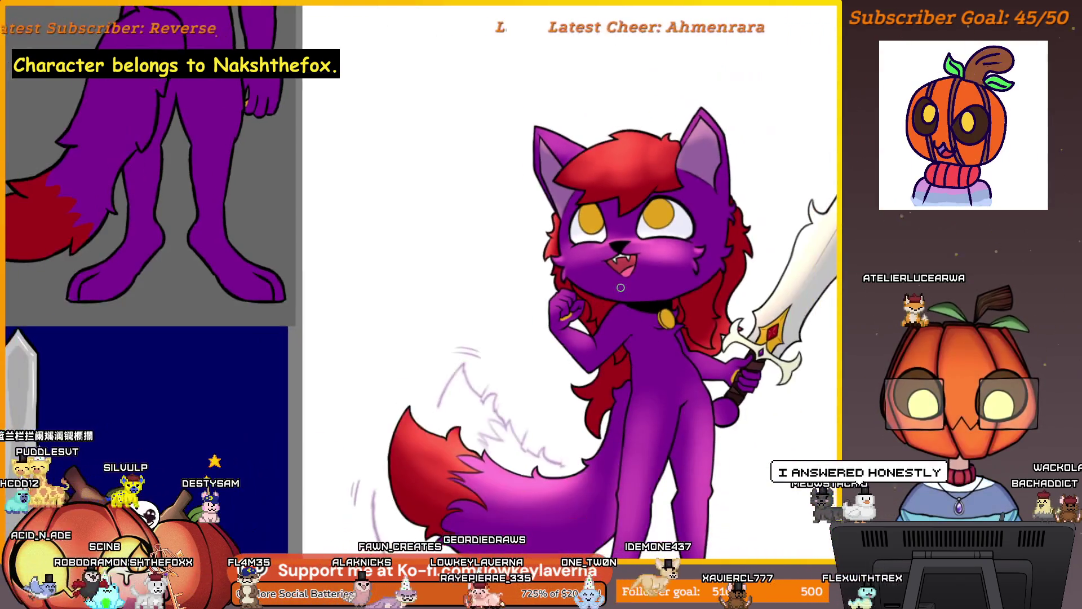
scroll(624, 266, "up", 3)
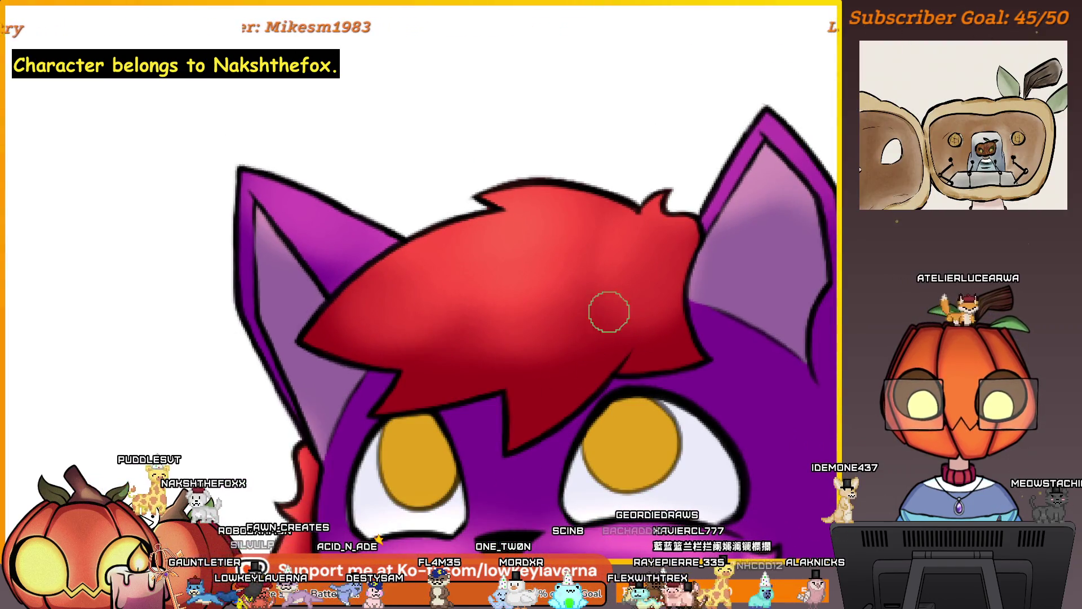
- Brush lighter pinkish-red highlight strokes across the top of the cat's hair fringe
mouse_move(609, 312)
left_mouse_down()
mouse_move(536, 401)
mouse_move(556, 345)
left_mouse_up()
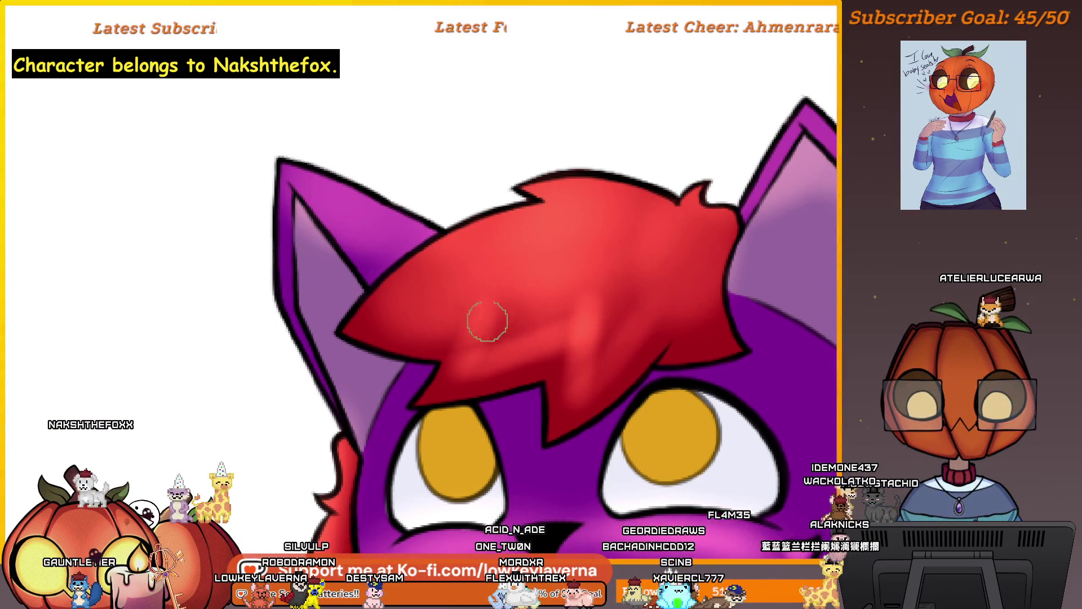
mouse_move(488, 322)
left_mouse_down()
mouse_move(500, 350)
mouse_move(527, 295)
mouse_move(418, 321)
mouse_move(399, 314)
left_mouse_up()
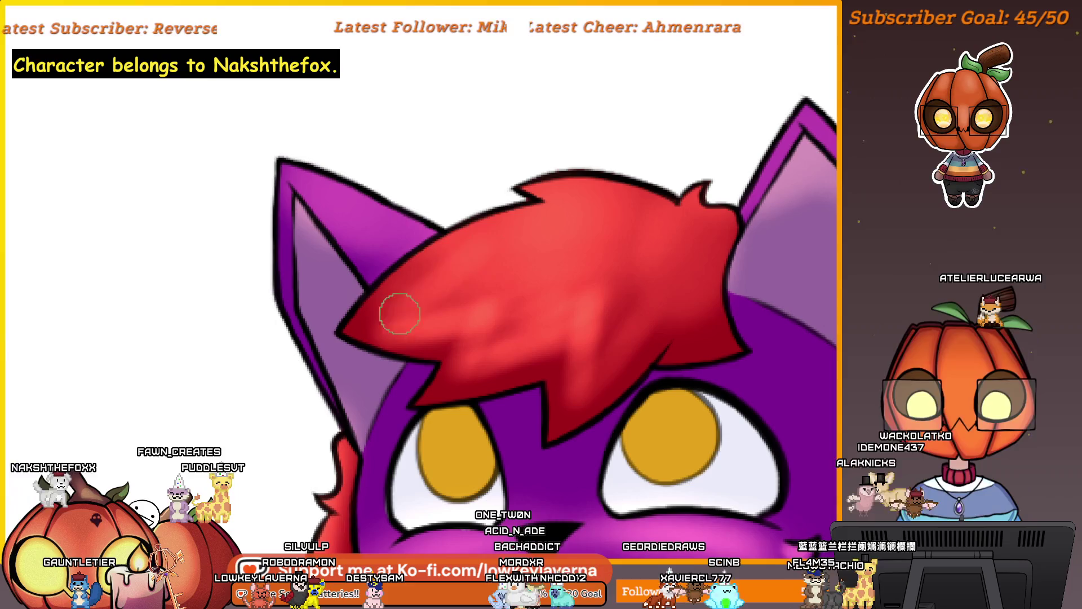
mouse_move(533, 287)
left_mouse_down()
mouse_move(501, 299)
mouse_move(571, 314)
left_mouse_up()
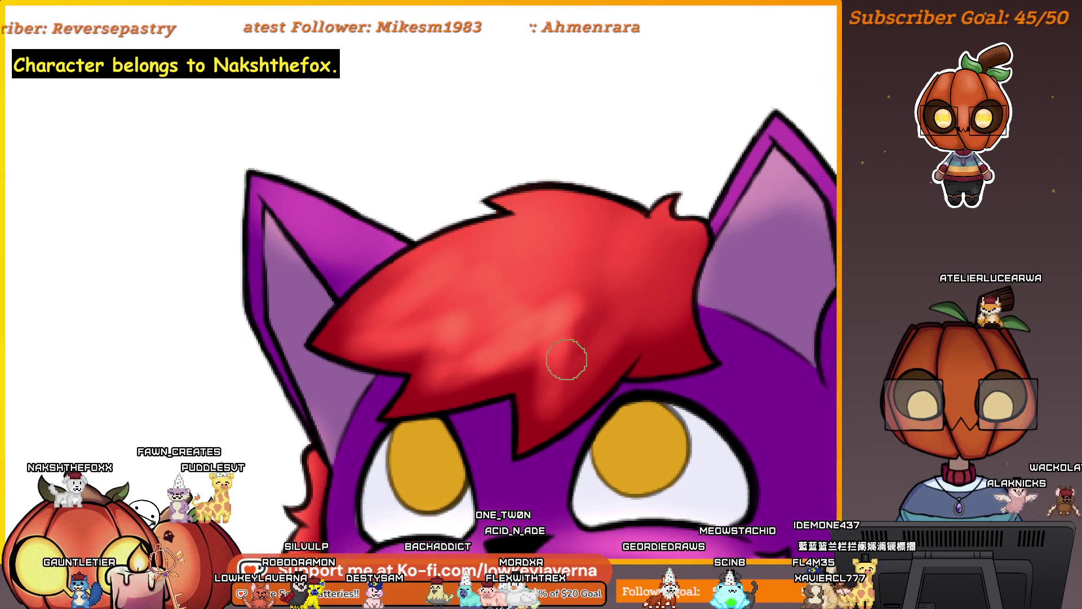
left_click_drag(567, 360, 636, 328)
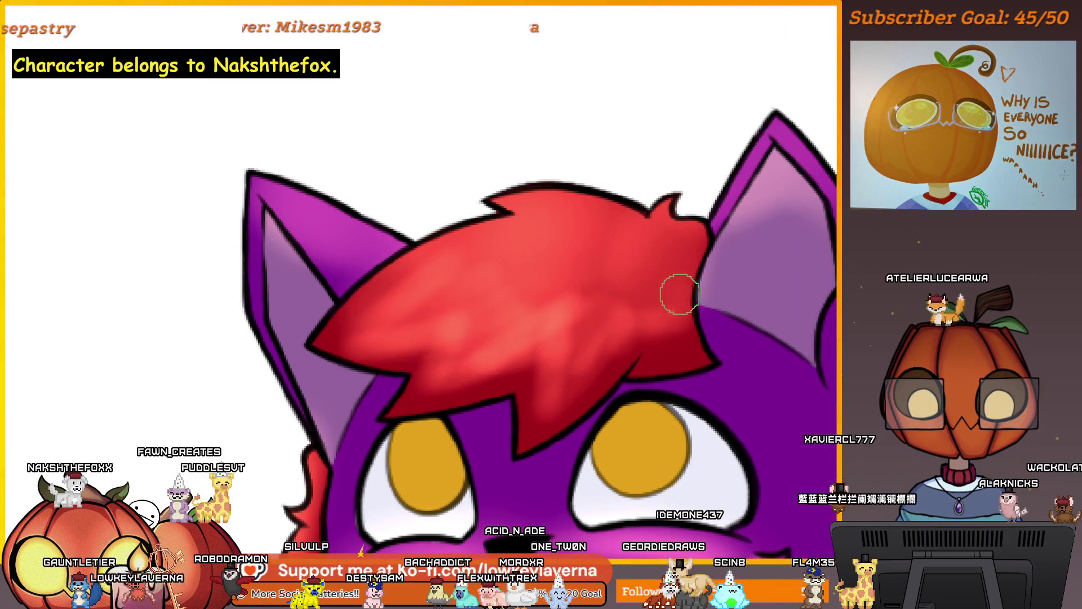
mouse_move(680, 294)
left_mouse_down()
mouse_move(676, 278)
mouse_move(611, 242)
mouse_move(496, 248)
left_mouse_up()
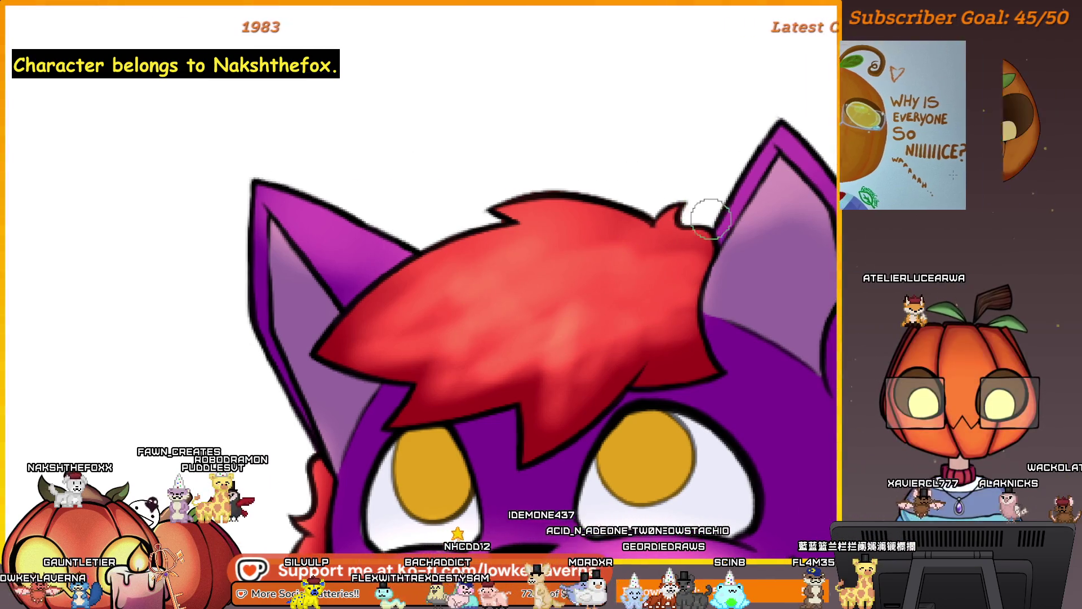
mouse_move(710, 219)
left_mouse_down()
mouse_move(693, 200)
mouse_move(510, 226)
left_mouse_up()
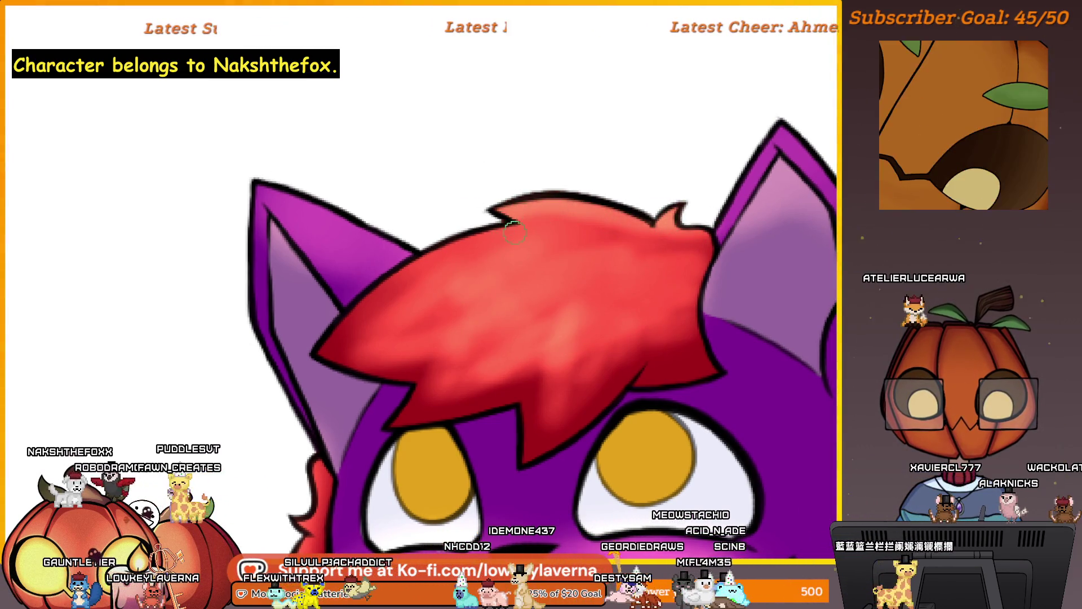
scroll(515, 231, "down", 5)
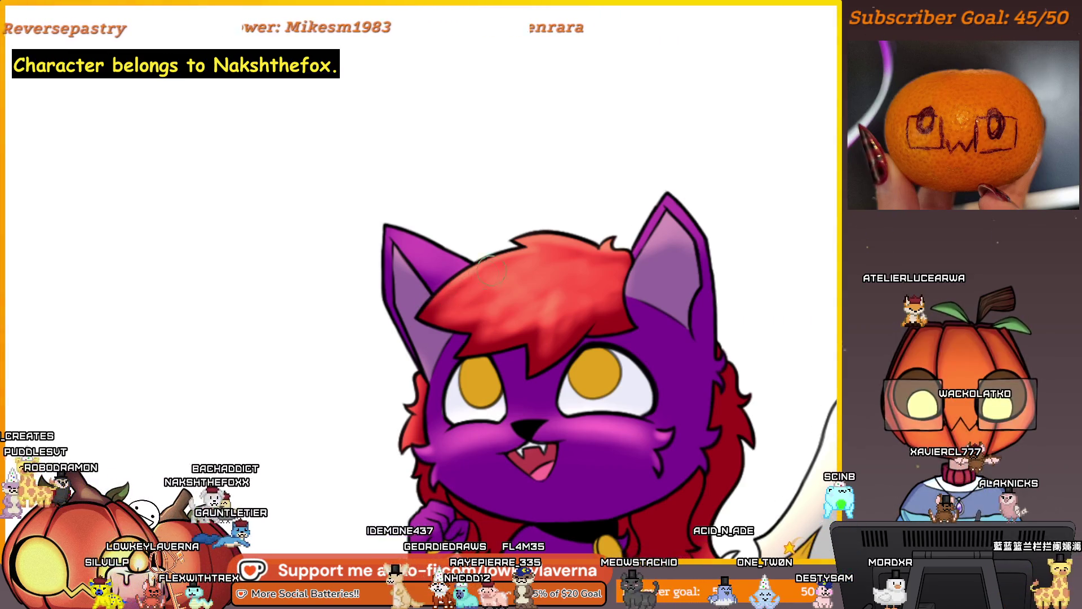
- Flip the canvas horizontally with H and pan around to inspect the mirrored cat character
scroll(524, 230, "left", 3)
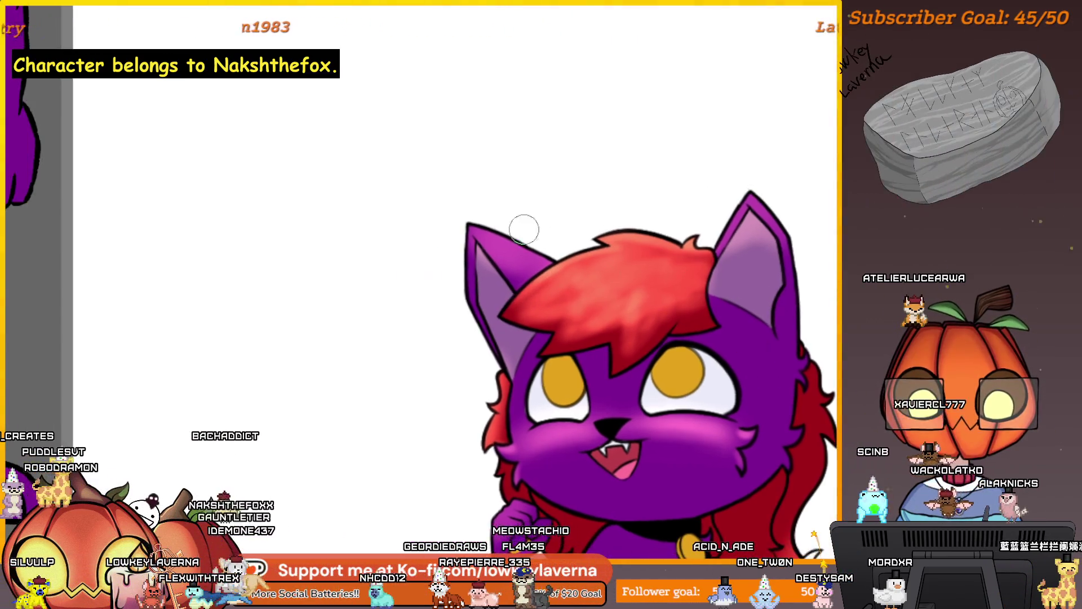
scroll(740, 107, "right", 3)
scroll(740, 107, "up", 1)
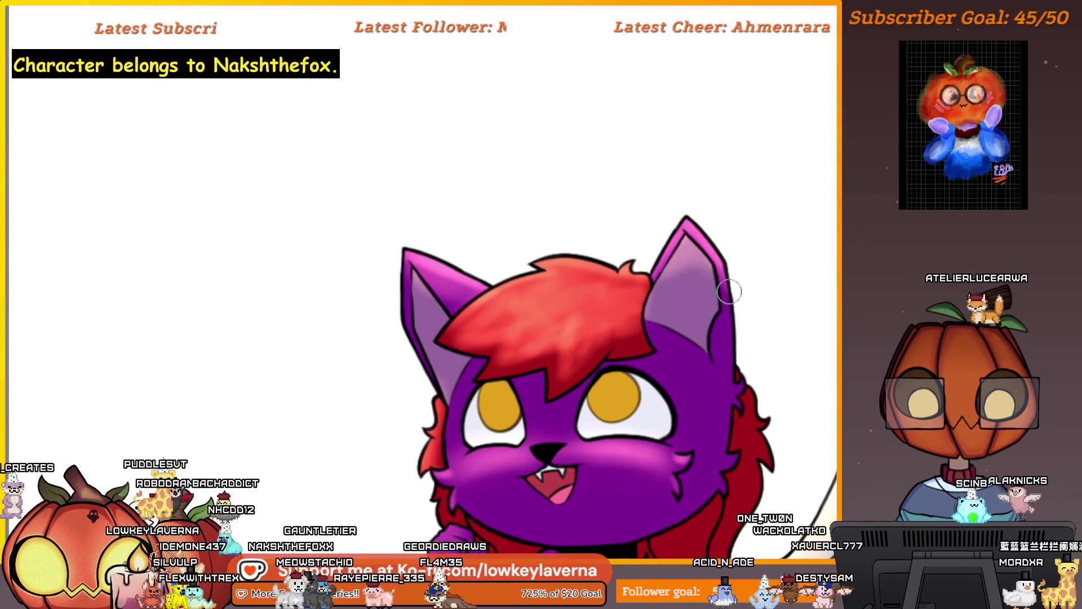
scroll(721, 288, "down", 3)
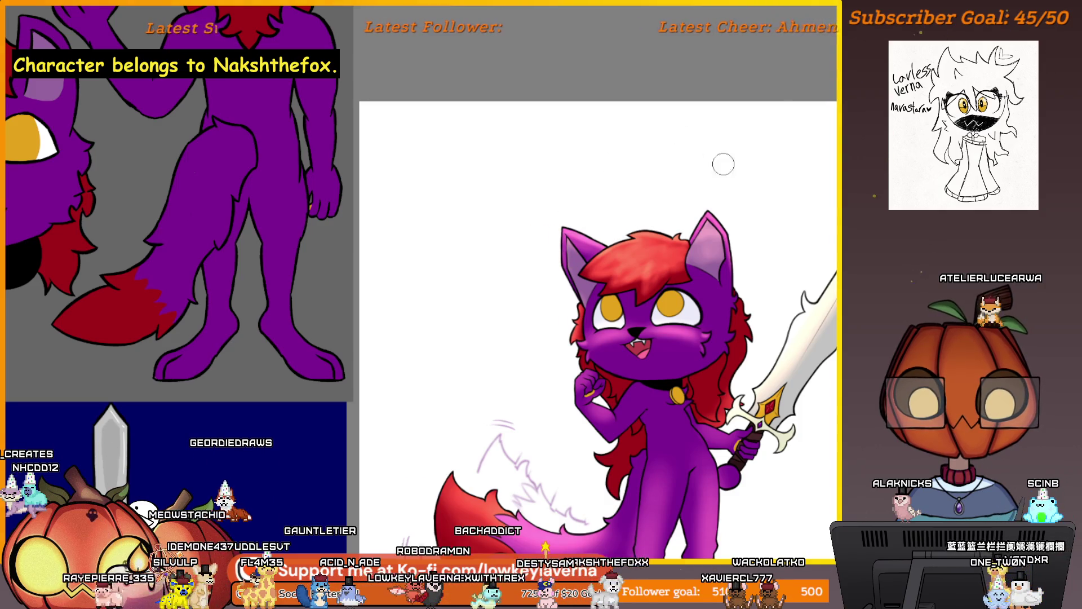
scroll(677, 186, "down", 3)
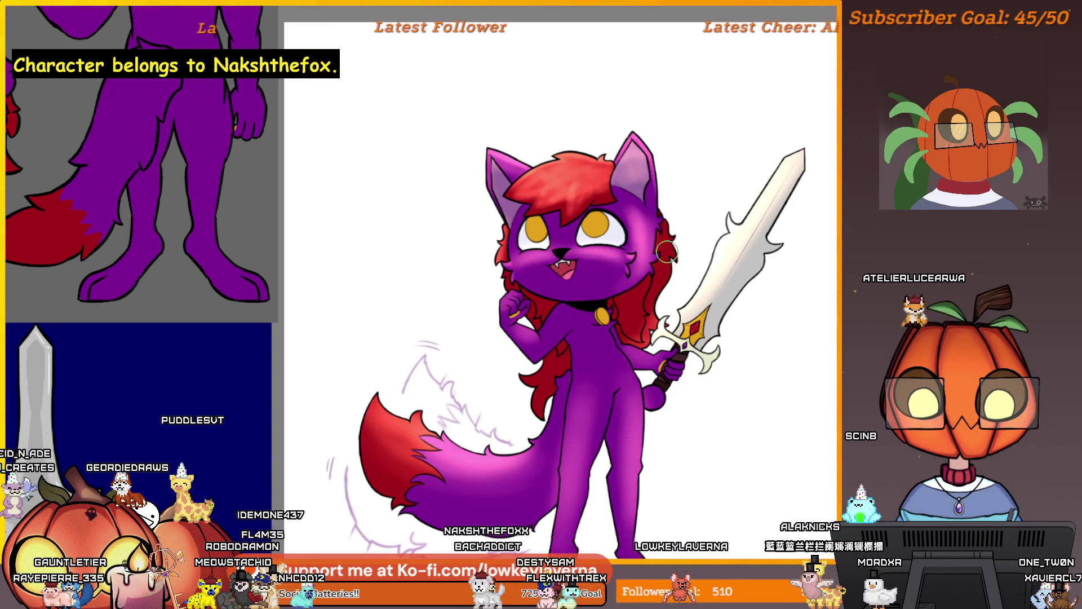
key("h")
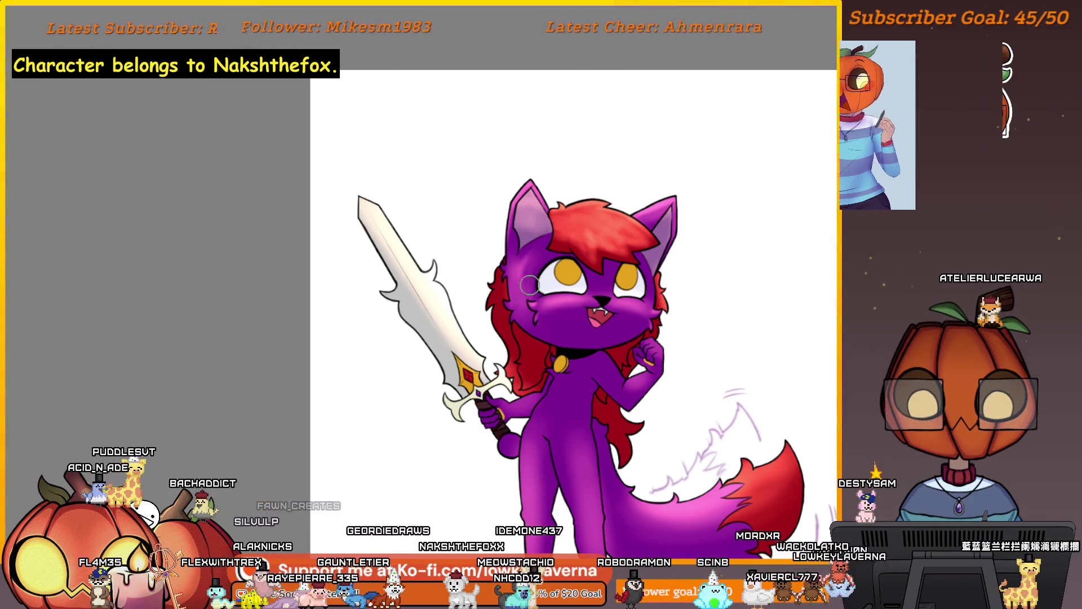
left_click_drag(657, 337, 657, 330)
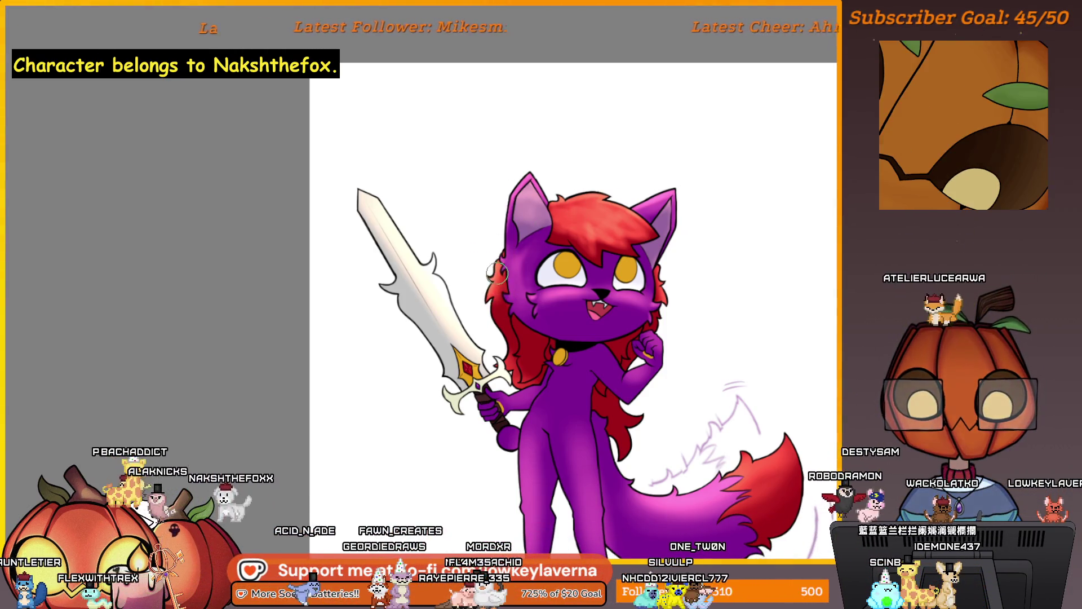
mouse_move(497, 273)
left_mouse_down()
mouse_move(438, 234)
mouse_move(457, 278)
left_mouse_up()
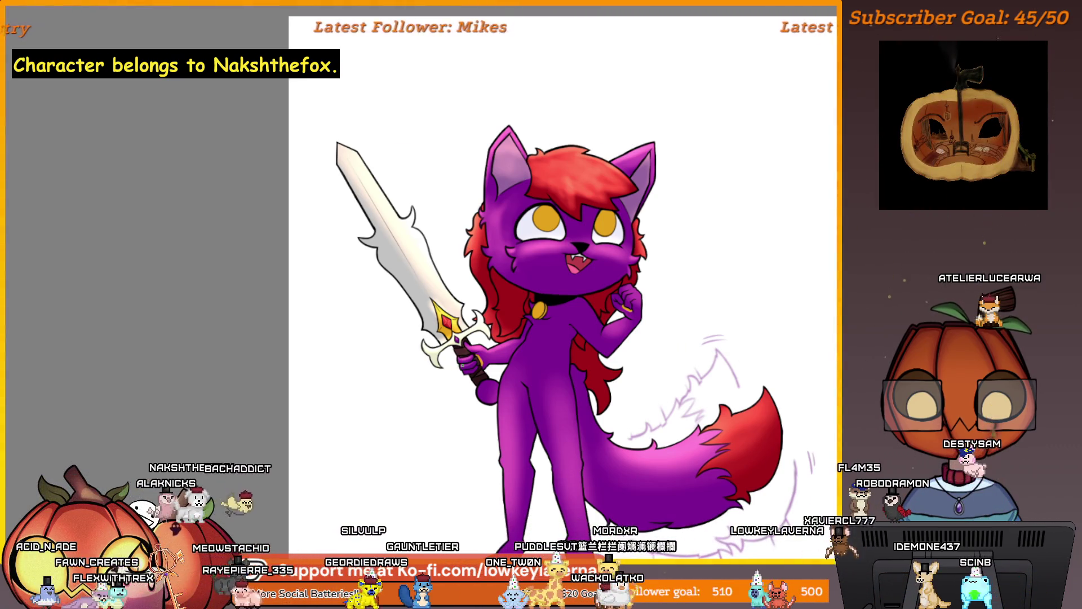
left_click_drag(465, 369, 437, 346)
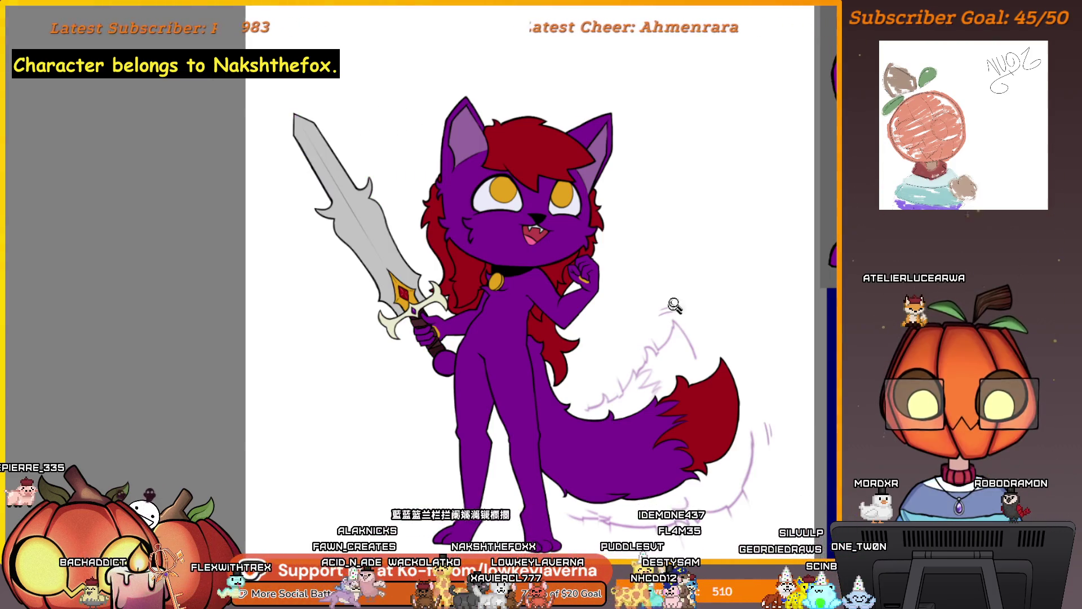
- Pan to the sword reference image and pick the gold colour from its pommel
scroll(669, 307, "down", 2)
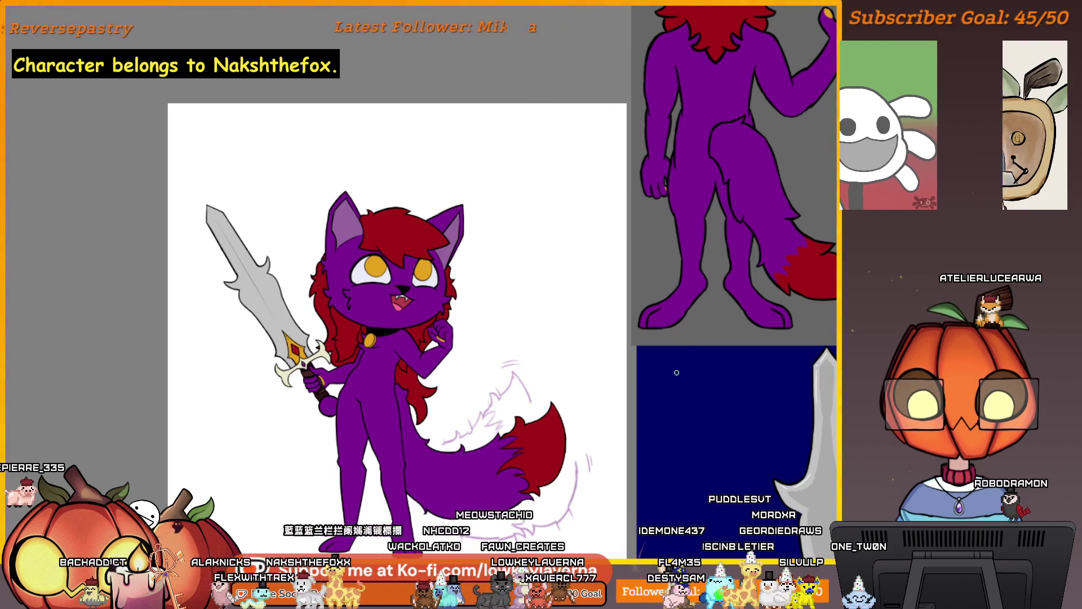
left_click_drag(770, 440, 671, 435)
scroll(671, 435, "up", 3)
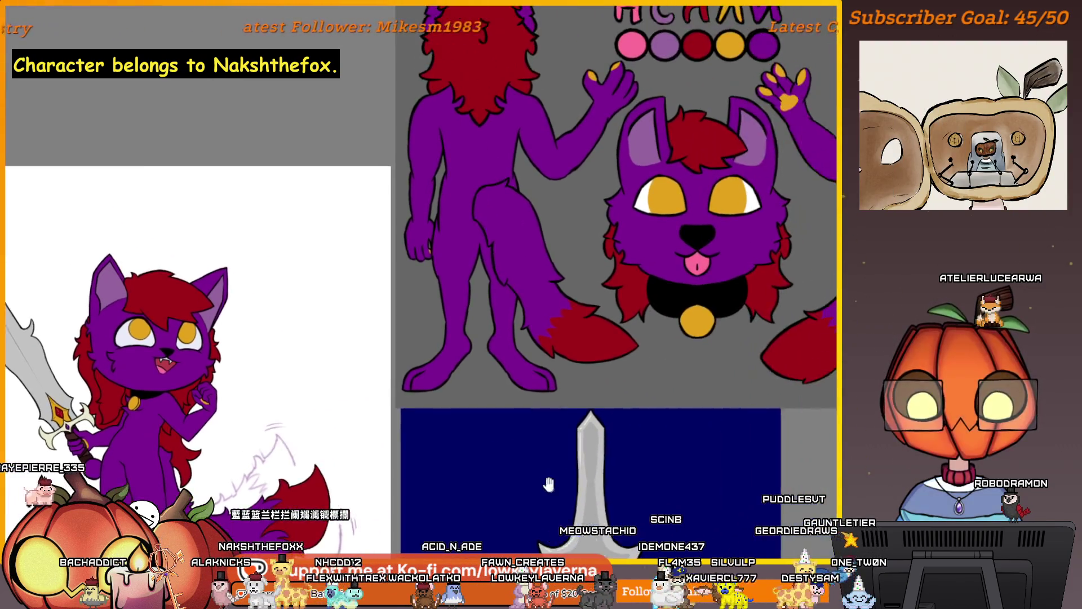
scroll(670, 389, "down", 2)
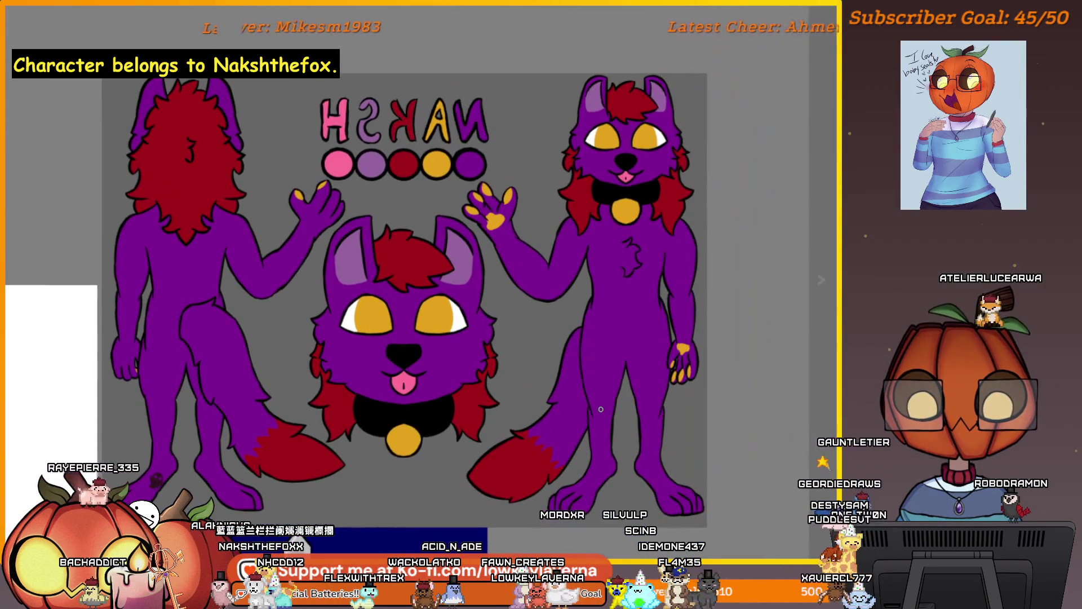
scroll(671, 389, "up", 2)
left_click_drag(671, 389, 699, 338)
scroll(699, 504, "up", 3)
left_click_drag(699, 505, 698, 364)
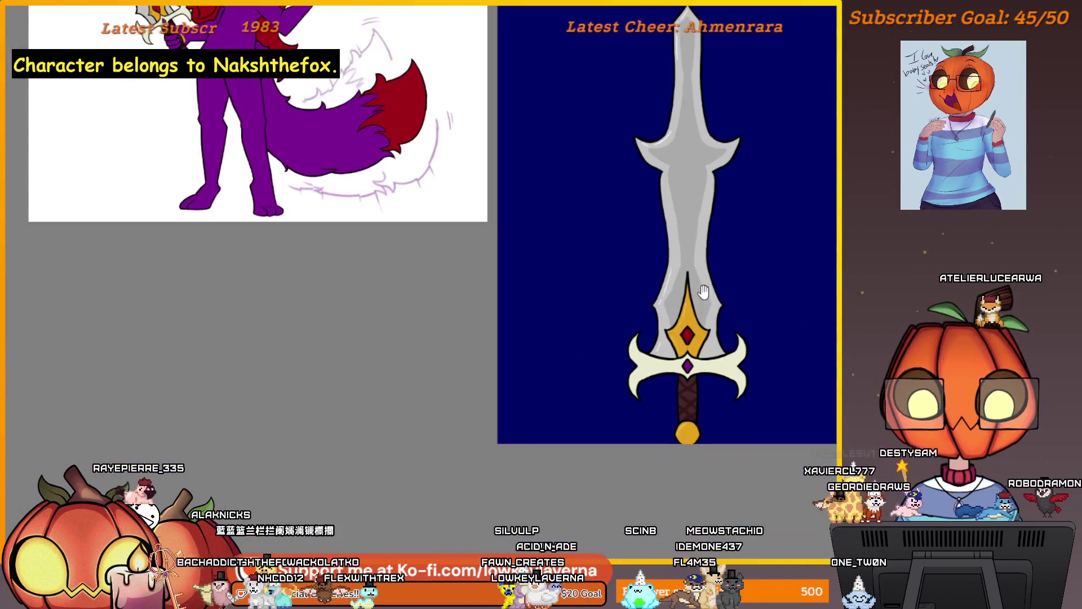
left_click(688, 433, "alt")
scroll(411, 297, "down", 3)
- Zoom in and paint gold along the pommel's edge and across its top with a larger brush
scroll(608, 164, "up", 6)
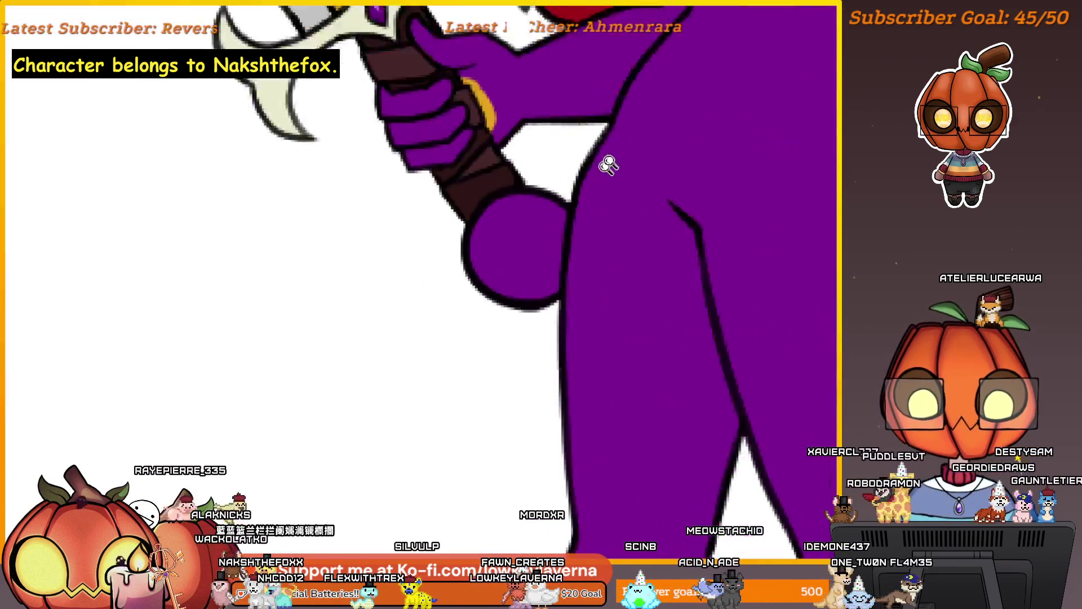
scroll(575, 464, "up", 2)
left_click_drag(663, 437, 639, 475)
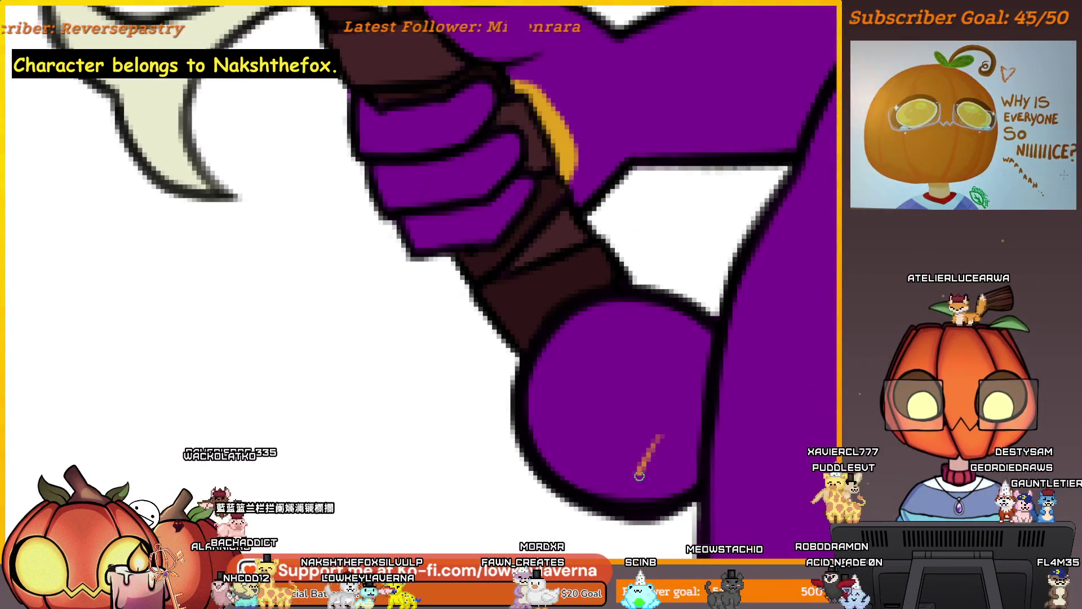
key("bracketright")
key("bracketright")
key("bracketright")
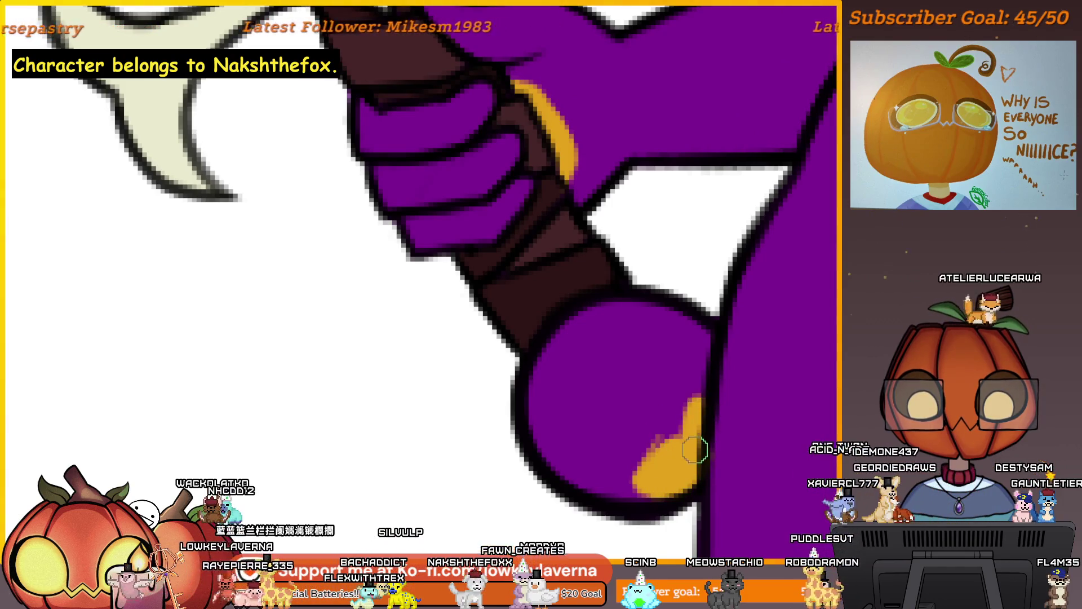
mouse_move(700, 402)
left_mouse_down()
mouse_move(642, 321)
mouse_move(592, 338)
left_mouse_up()
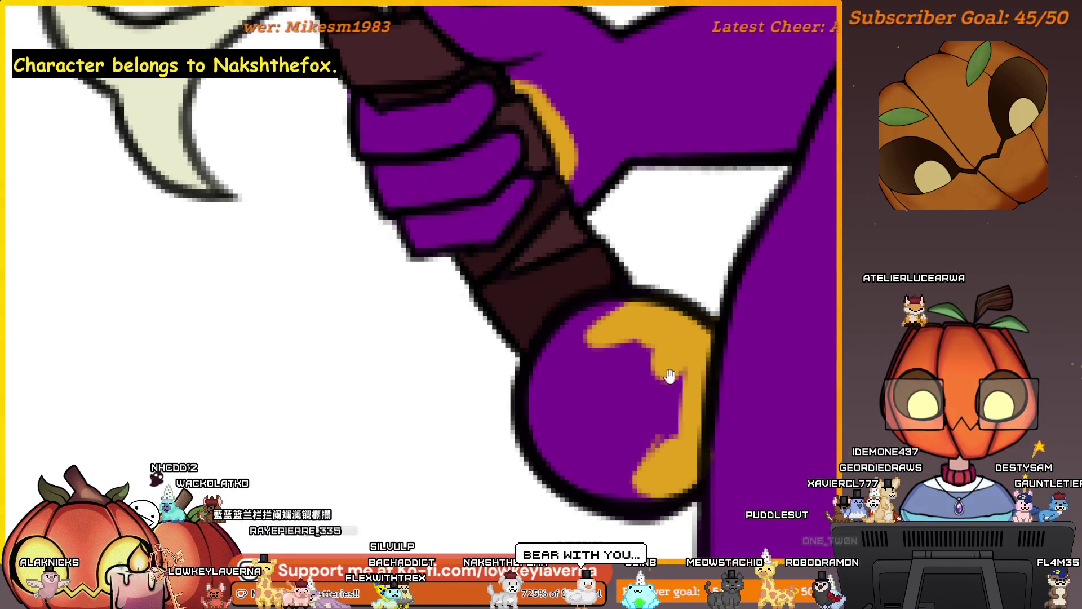
left_click_drag(669, 383, 596, 366)
- Cover the pommel's dark top band and left rim with gold, then zoom out to fit the drawing
mouse_move(616, 285)
left_mouse_down()
mouse_move(561, 350)
mouse_move(546, 295)
mouse_move(496, 318)
left_mouse_up()
key("bracketleft")
mouse_move(467, 364)
left_mouse_down()
mouse_move(496, 454)
mouse_move(546, 491)
mouse_move(502, 459)
mouse_move(587, 416)
mouse_move(546, 378)
mouse_move(498, 359)
left_mouse_up()
key("bracketright")
key("bracketright")
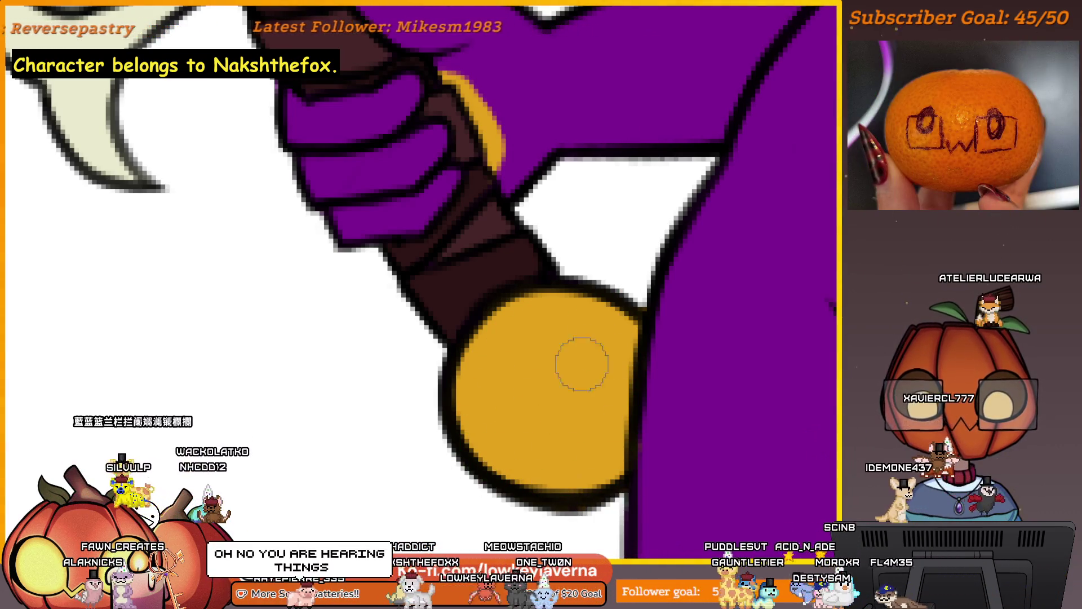
key("ctrl+minus")
key("ctrl+0")
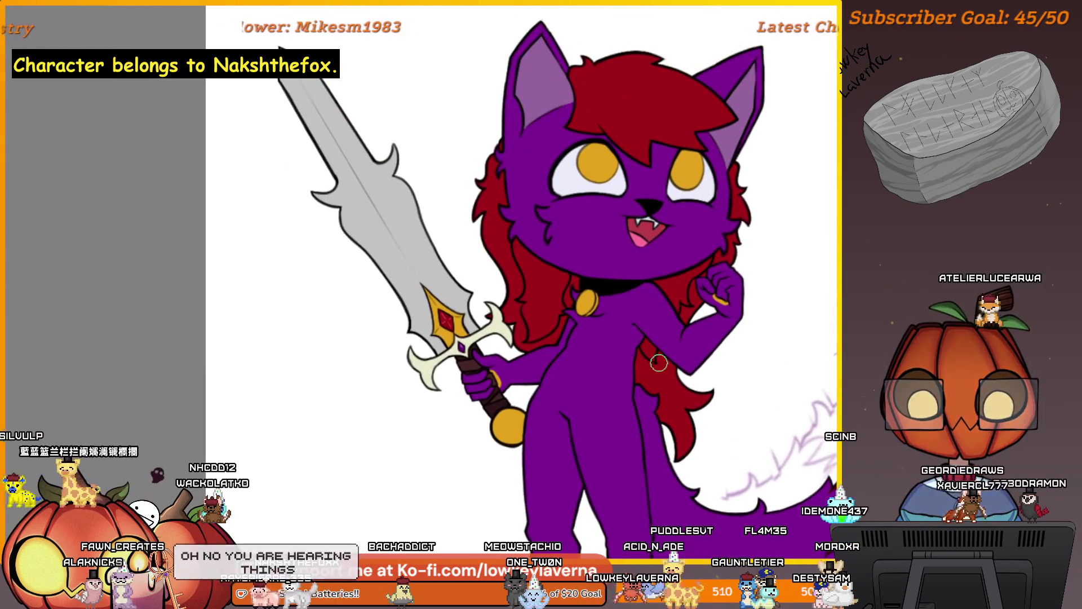
key("ctrl+minus")
key("ctrl+minus")
key("ctrl+minus")
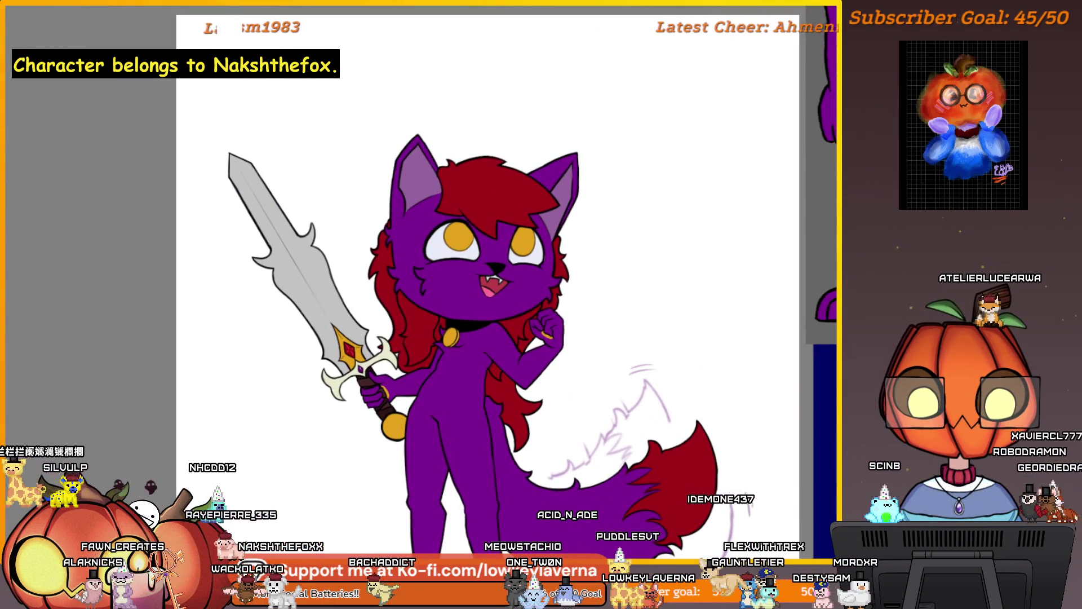
- Sketch the bear's head as a grey ellipse, undoing and redrawing the top arc until it looks right
scroll(611, 295, "up", 5)
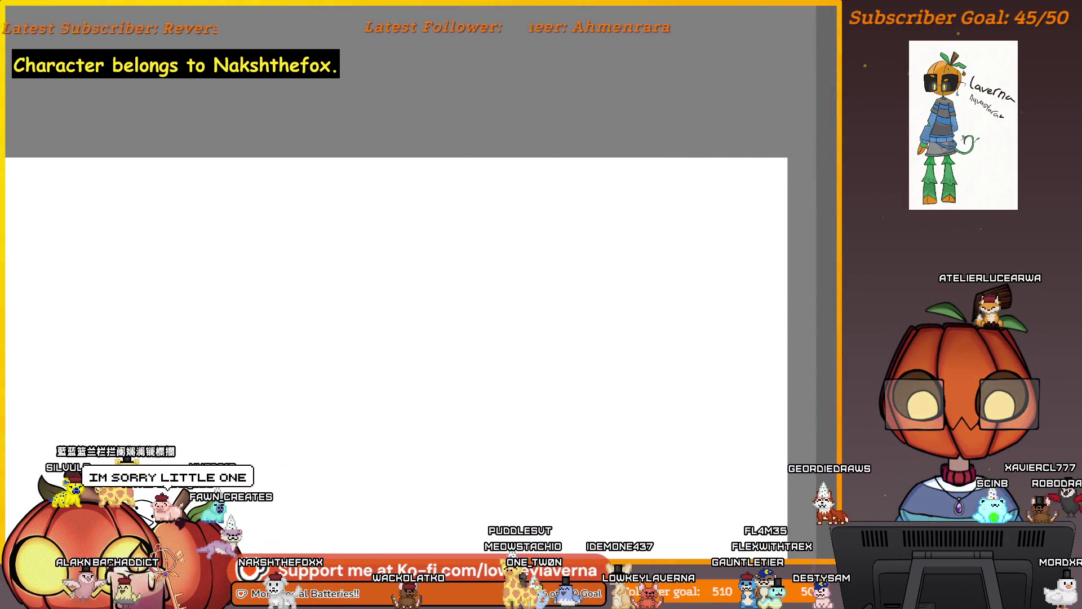
scroll(628, 244, "up", 2)
mouse_move(580, 277)
left_mouse_down()
mouse_move(652, 282)
mouse_move(712, 242)
mouse_move(454, 278)
mouse_move(507, 345)
left_mouse_up()
scroll(561, 370, "down", 3)
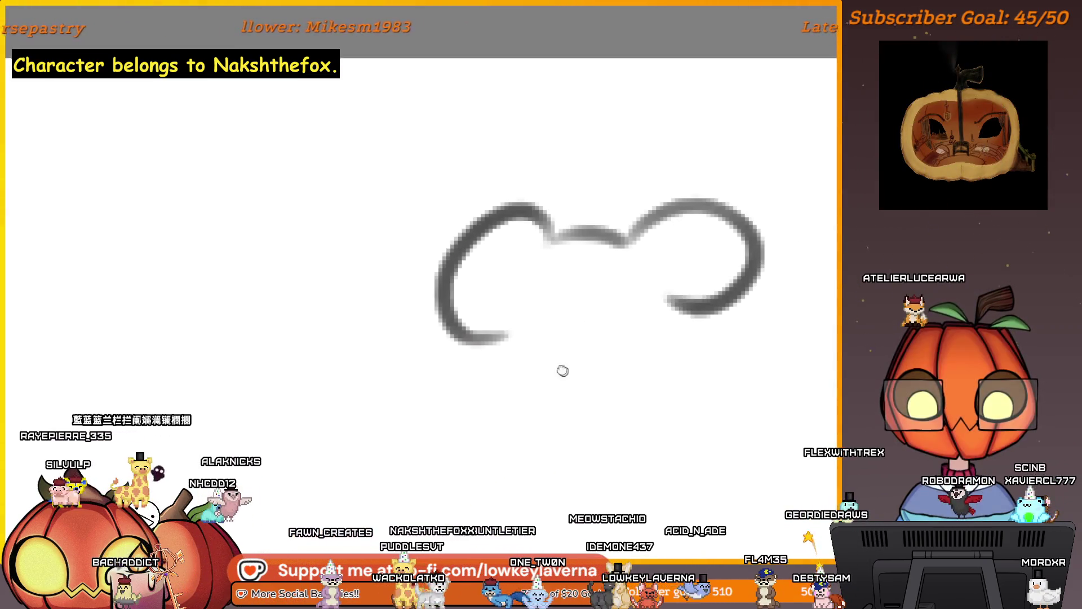
mouse_move(507, 302)
left_mouse_down()
mouse_move(461, 360)
mouse_move(649, 437)
left_mouse_up()
key("ctrl+z")
key("ctrl+z")
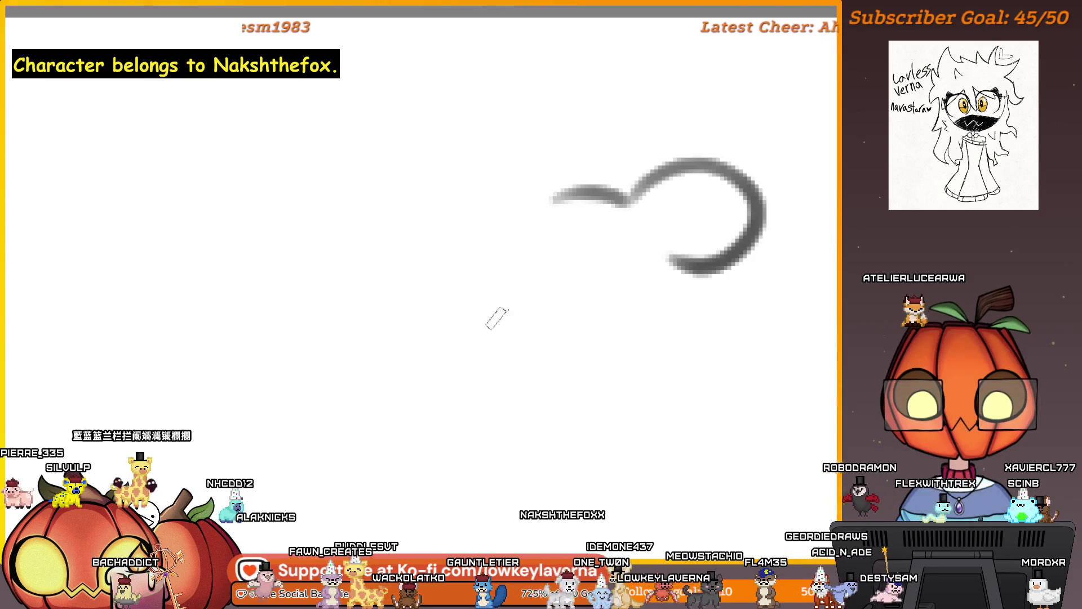
key("ctrl+z")
key("ctrl+z")
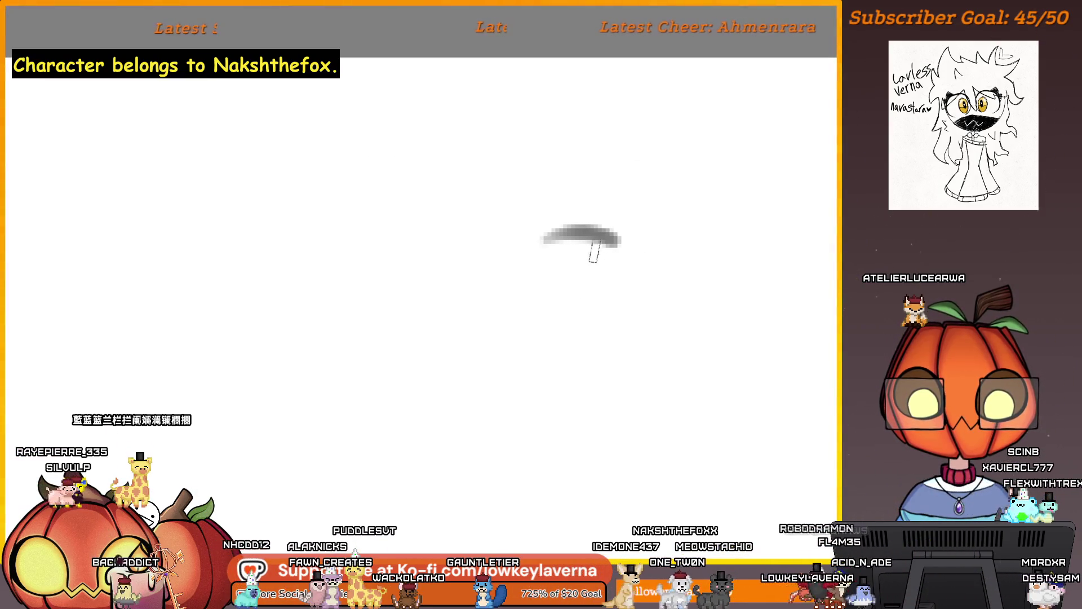
key("ctrl+z")
left_click_drag(641, 248, 559, 283)
key("ctrl+z")
left_click_drag(667, 259, 600, 294)
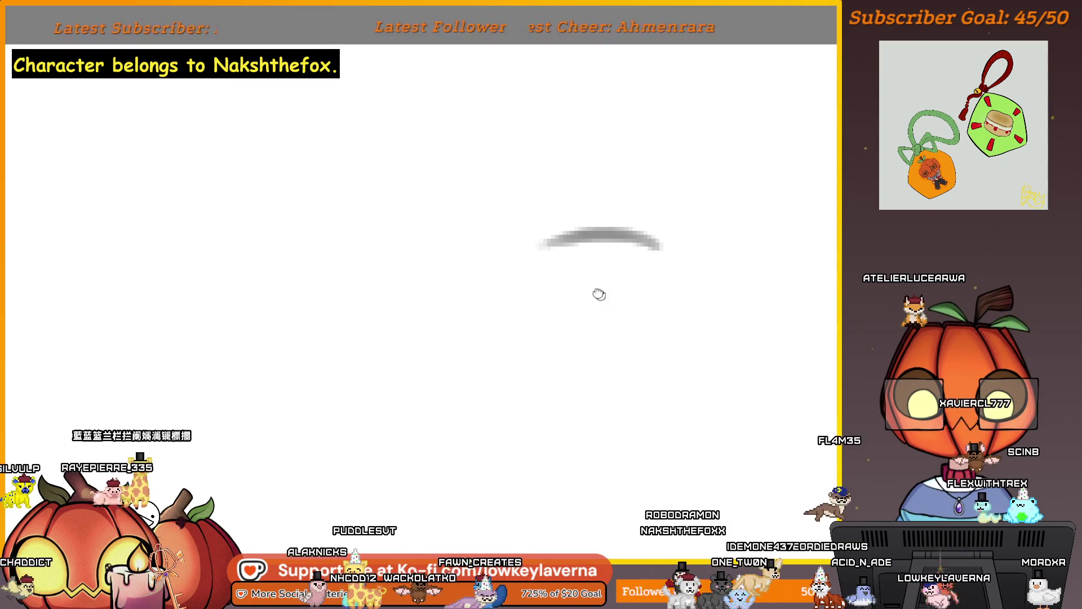
key("ctrl+z")
left_click_drag(617, 254, 411, 271)
left_click_drag(634, 305, 451, 326)
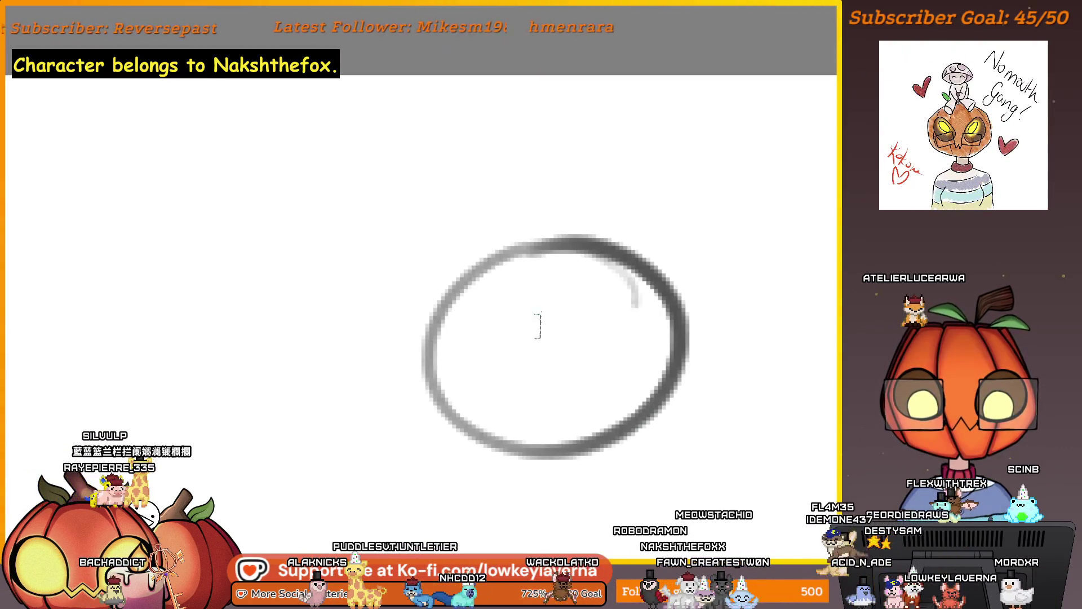
- Add a dot eye, a small mouth and round ears on both sides of the bear's head
left_click_drag(607, 341, 621, 325)
left_click(620, 326)
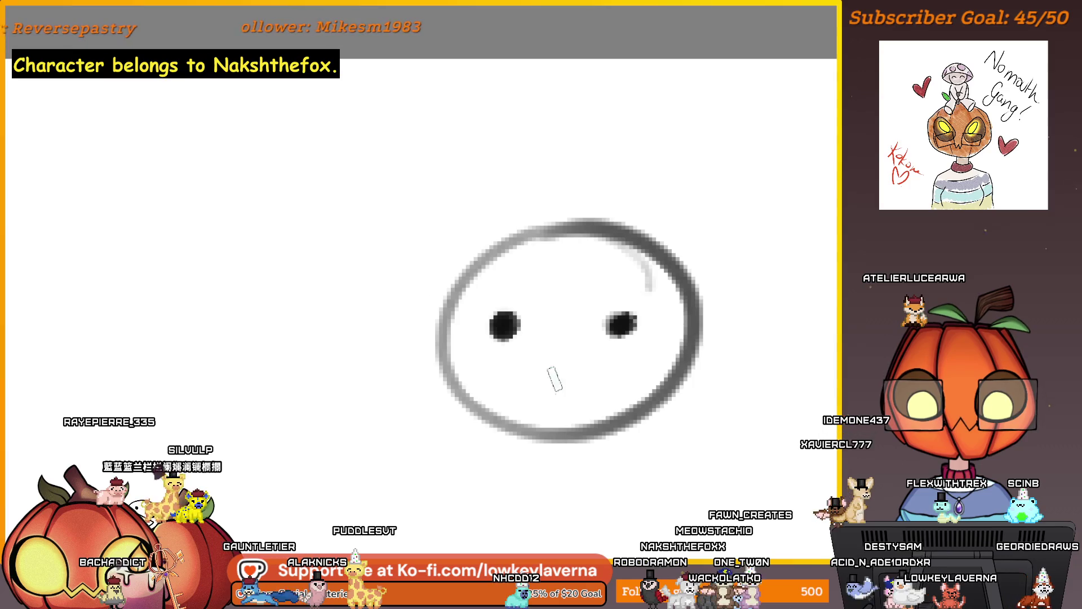
mouse_move(561, 379)
left_mouse_down()
mouse_move(587, 401)
mouse_move(561, 449)
left_mouse_up()
left_click_drag(602, 269, 671, 325)
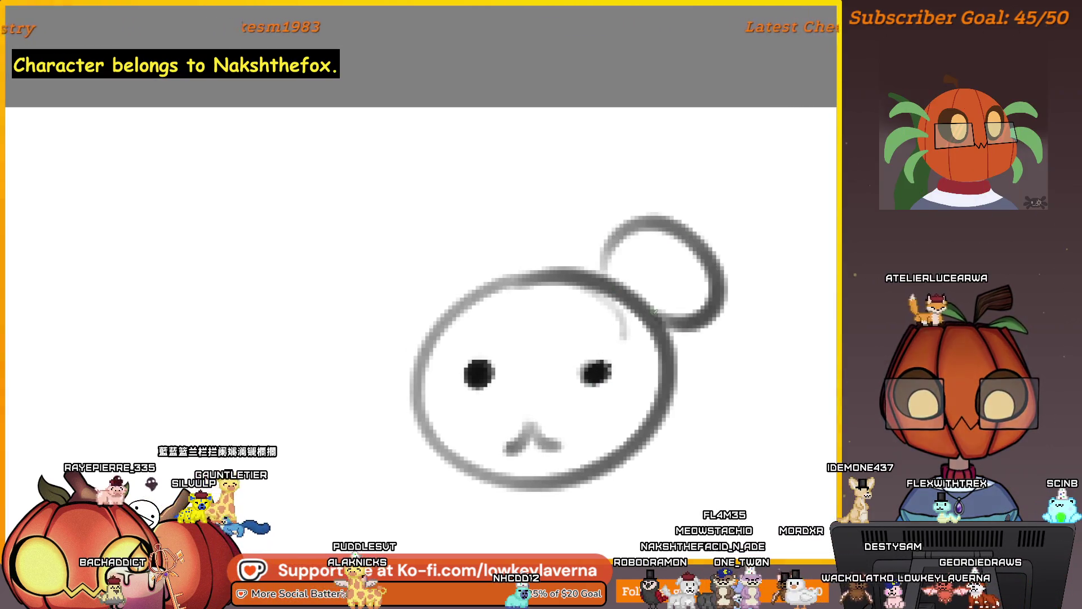
left_click_drag(485, 273, 409, 347)
key("ctrl+z")
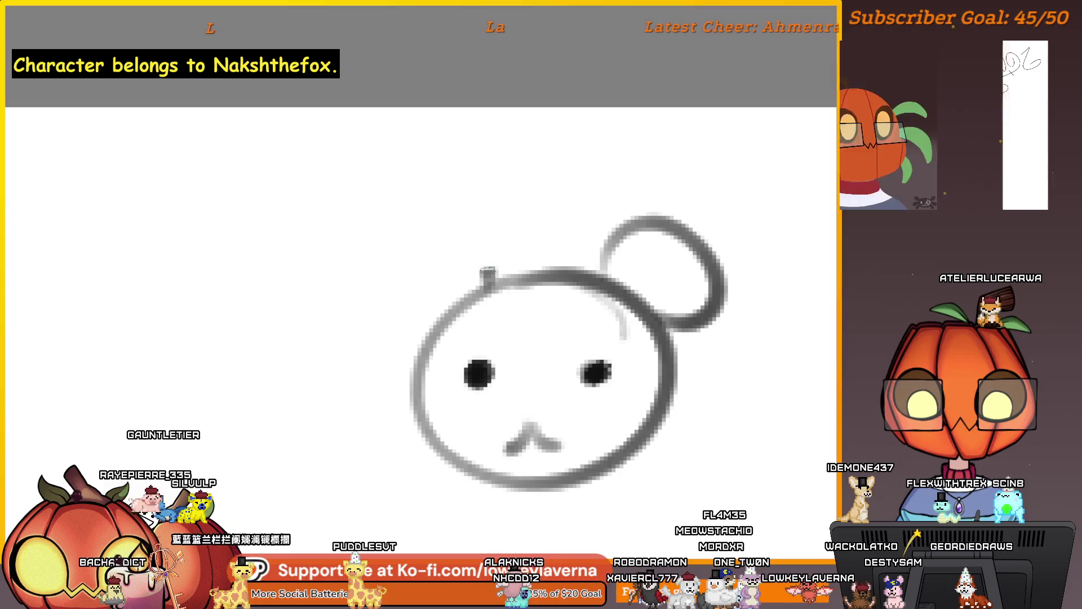
left_click_drag(493, 276, 417, 341)
mouse_move(591, 399)
left_mouse_down()
mouse_move(590, 261)
mouse_move(599, 406)
mouse_move(551, 322)
left_mouse_up()
left_click_drag(541, 379, 564, 345)
left_click_drag(496, 317, 525, 422)
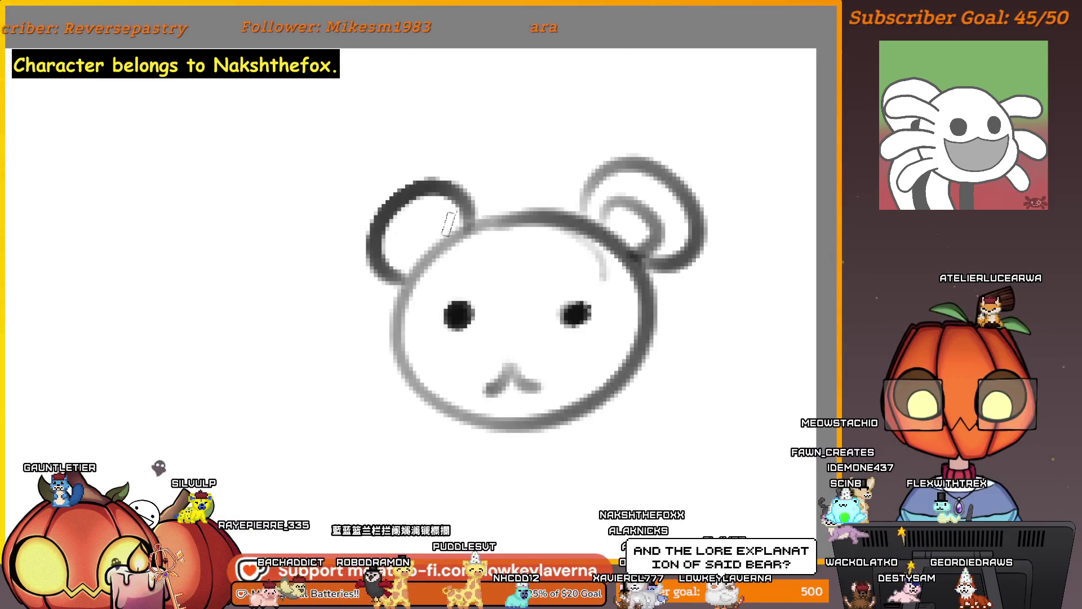
- Zoom in on the bear face and add two blush strokes on each cheek
scroll(589, 263, "down", 4)
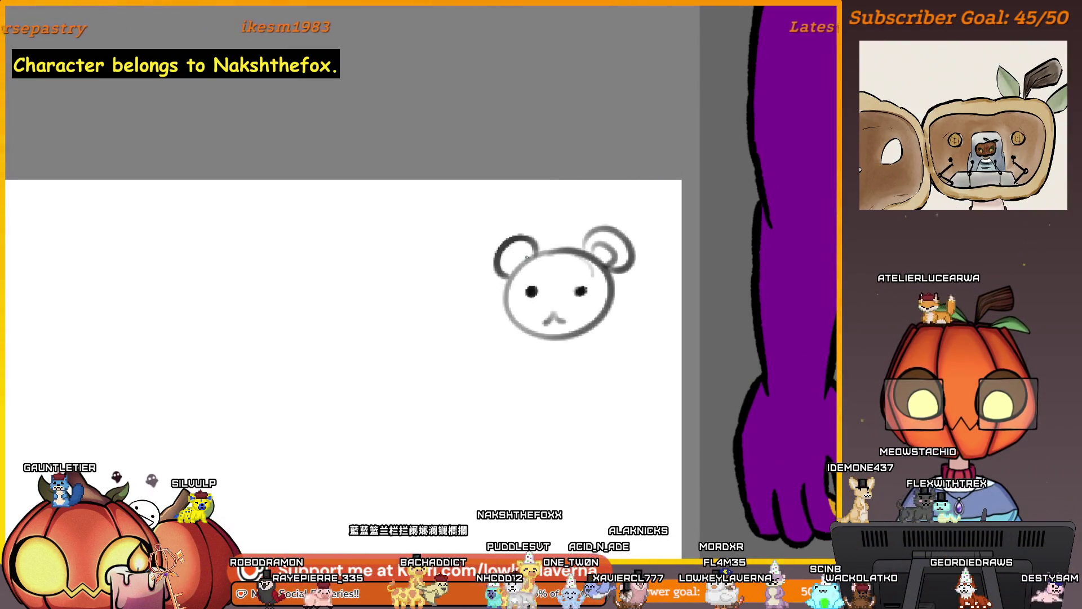
left_click_drag(634, 287, 670, 327)
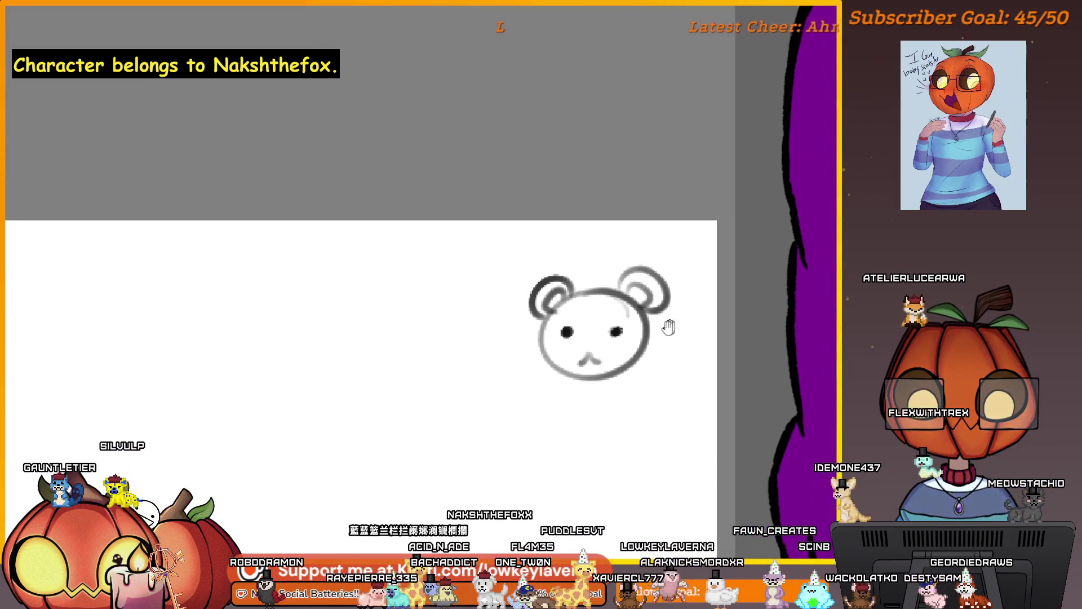
left_click(599, 343)
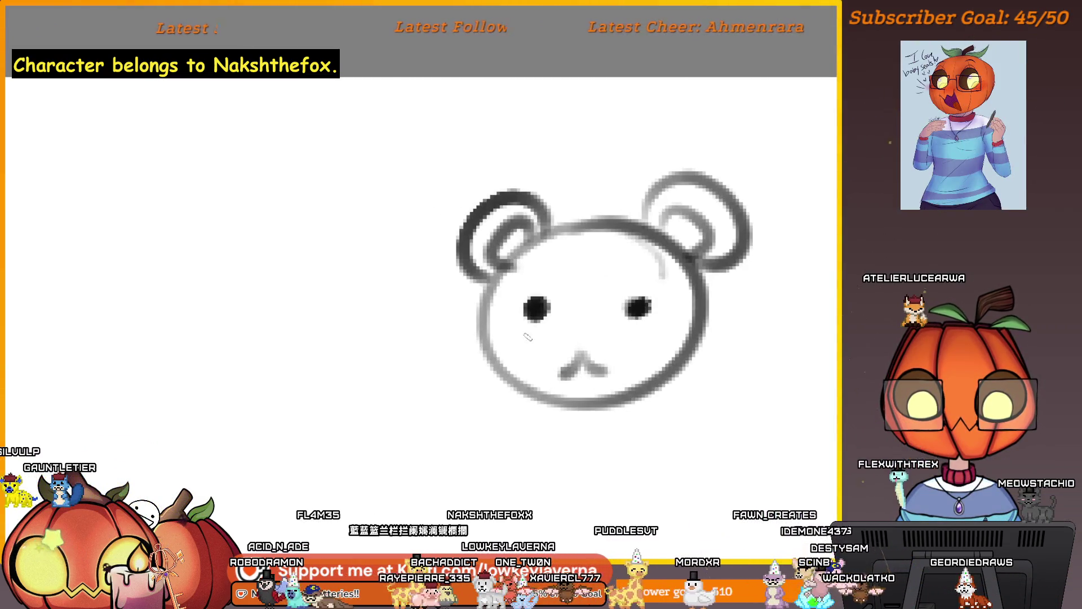
left_click_drag(525, 339, 514, 354)
left_click_drag(547, 337, 535, 351)
left_click_drag(641, 334, 629, 350)
left_click_drag(664, 333, 651, 348)
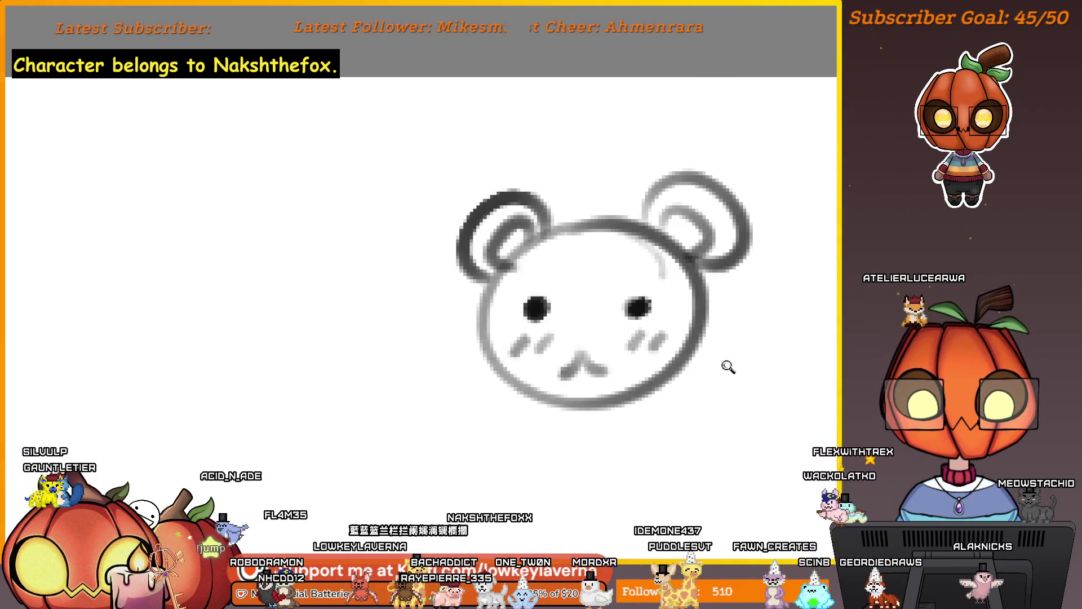
scroll(728, 367, "down", 3)
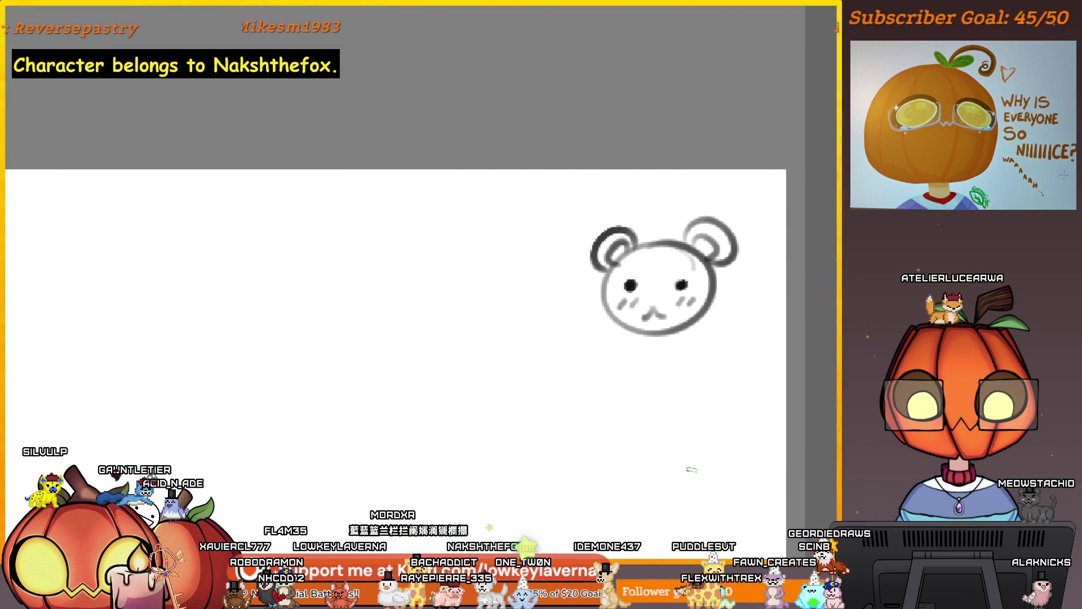
key("e")
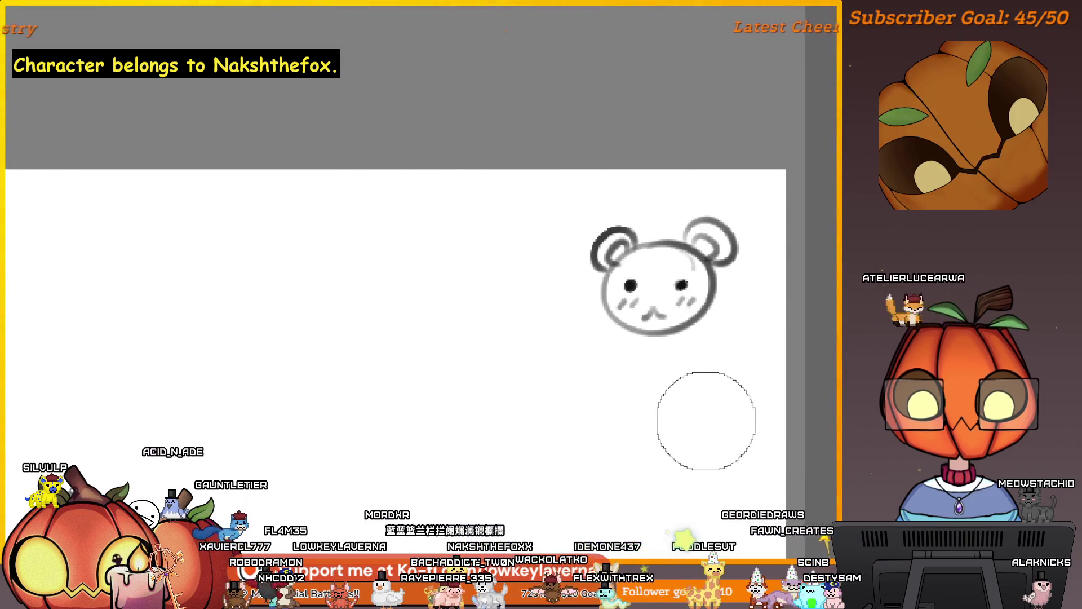
- Clear the bear sketch and zoom out to show the whole cat with its tail and sword
key("Delete")
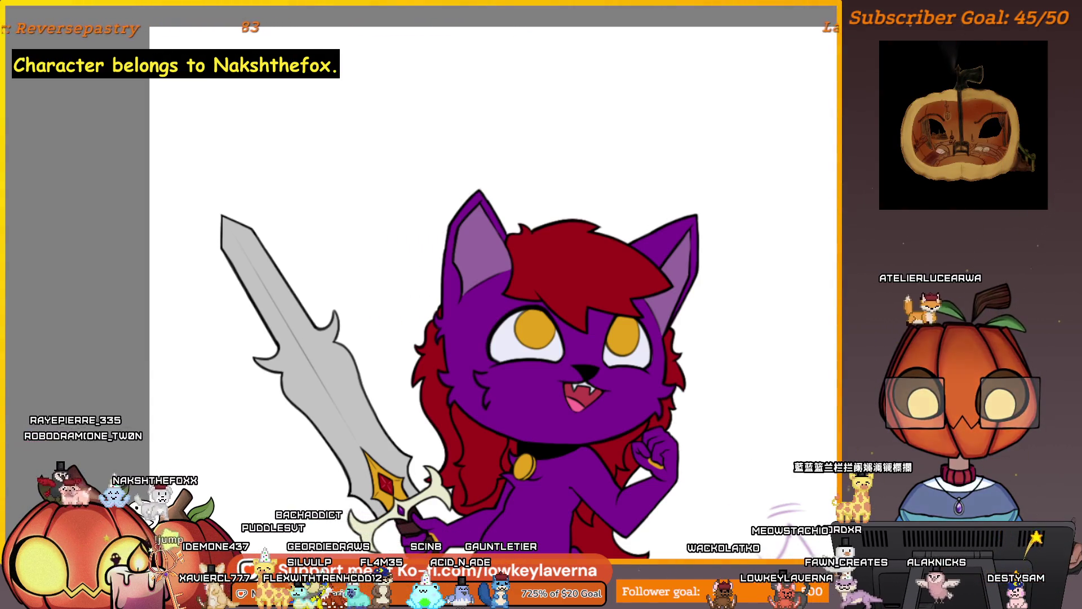
scroll(693, 345, "down", 2)
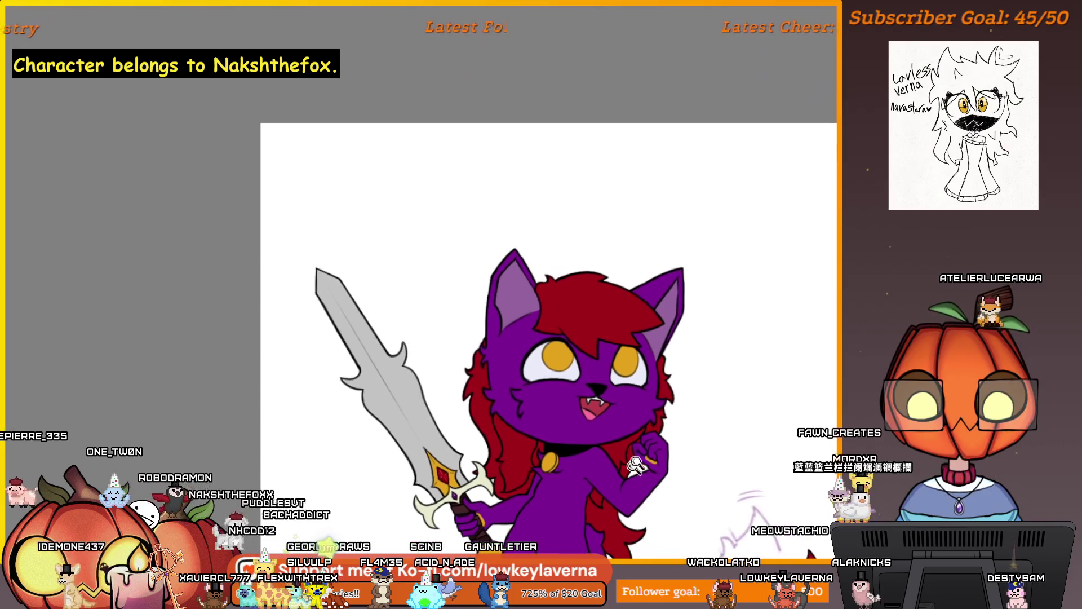
left_click_drag(693, 406, 693, 345)
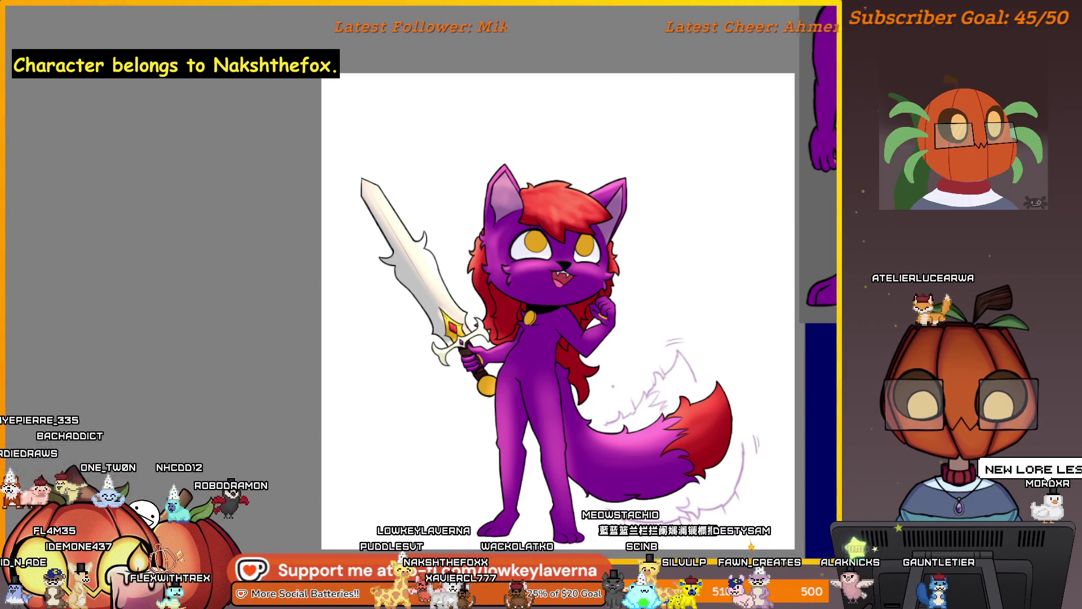
scroll(593, 369, "up", 2)
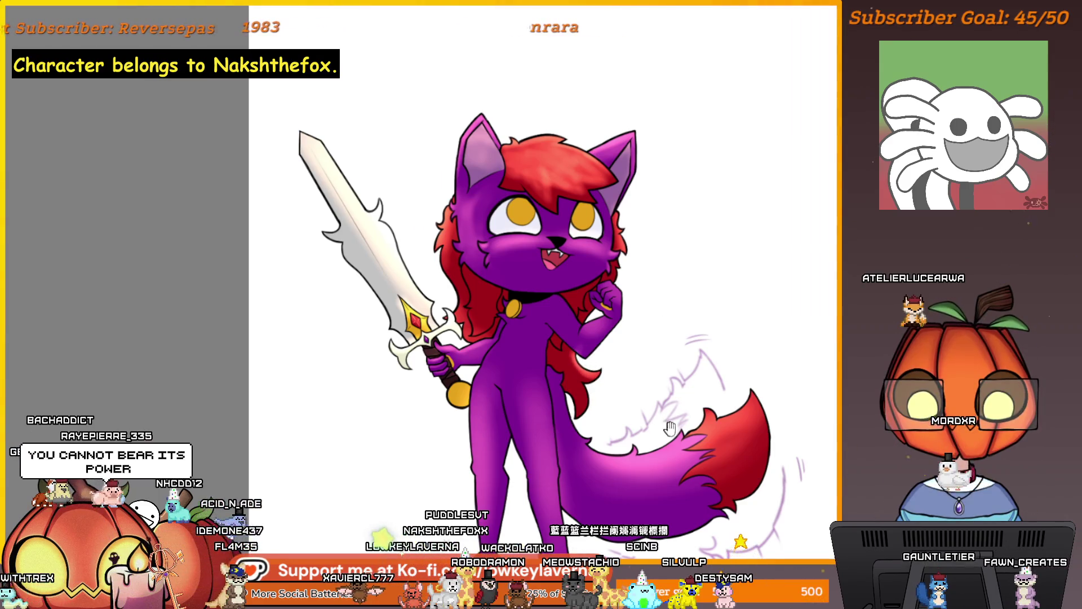
mouse_move(671, 396)
left_mouse_down()
mouse_move(672, 360)
mouse_move(627, 386)
left_mouse_up()
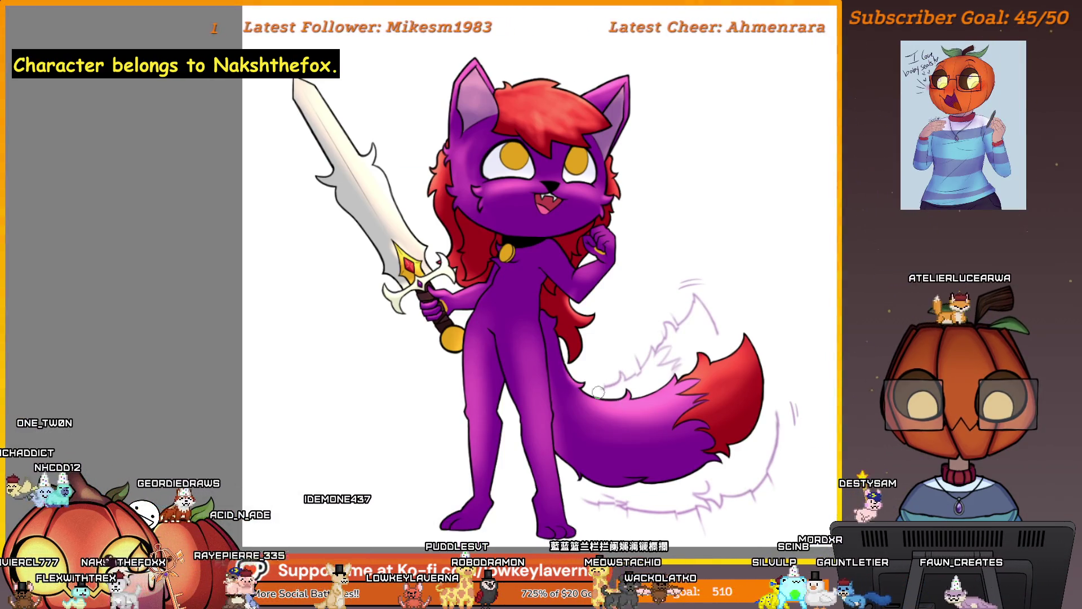
mouse_move(615, 372)
left_mouse_down()
mouse_move(648, 363)
mouse_move(617, 462)
left_mouse_up()
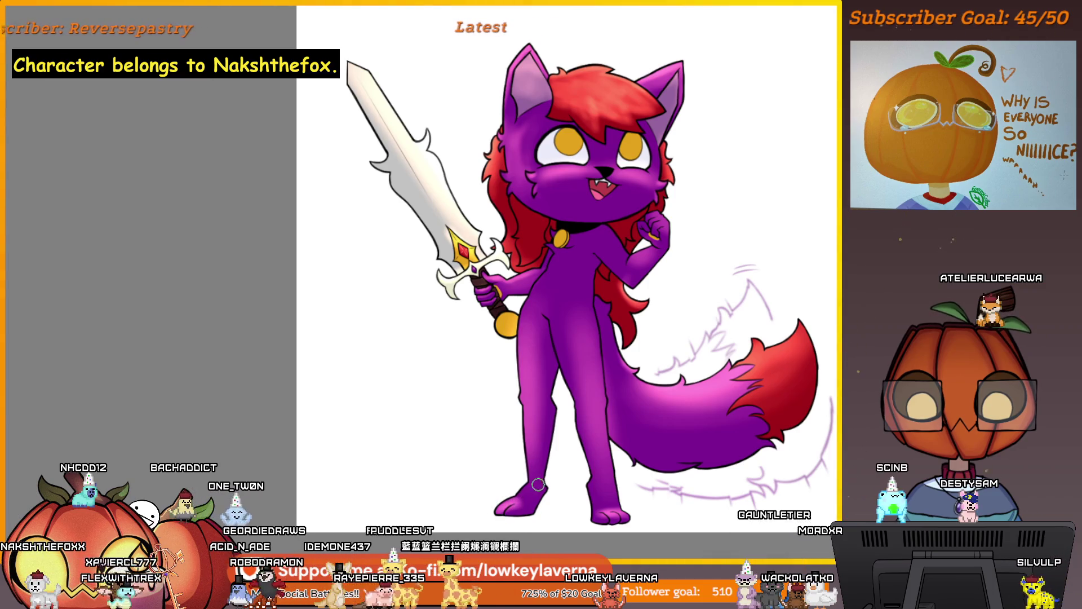
key("ctrl+minus")
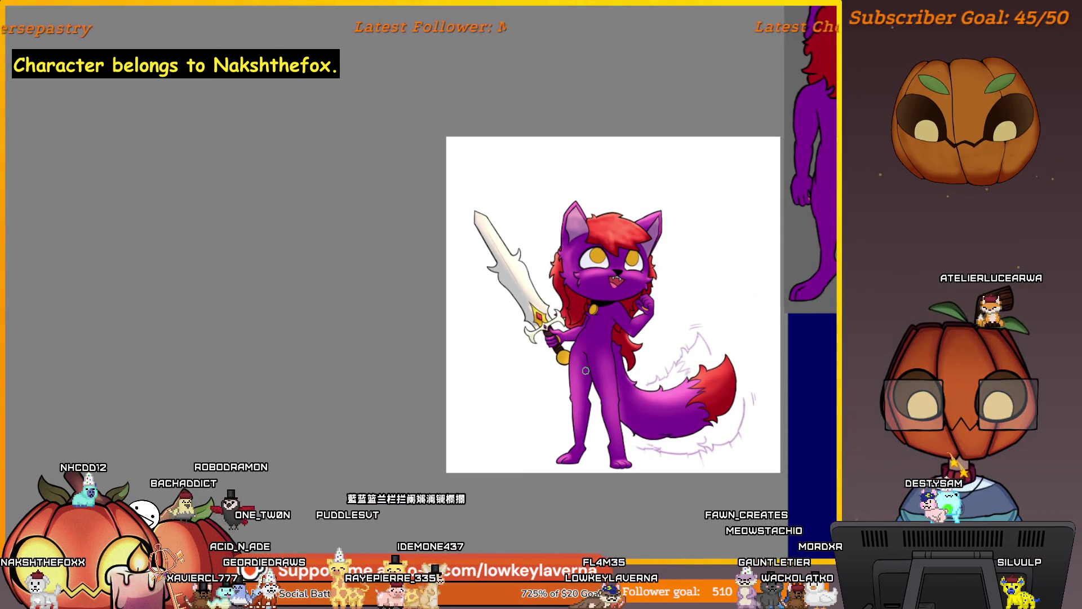
- Flip the canvas horizontally and fit the whole cat artwork and references in view
key("h")
key("ctrl+0")
scroll(628, 385, "up", 5)
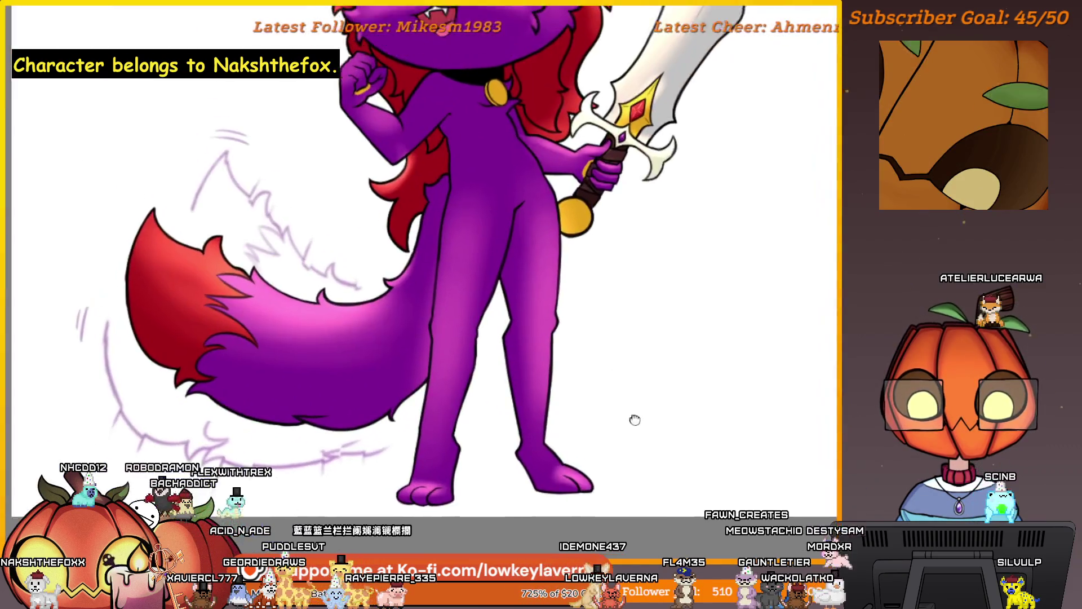
scroll(629, 385, "down", 5)
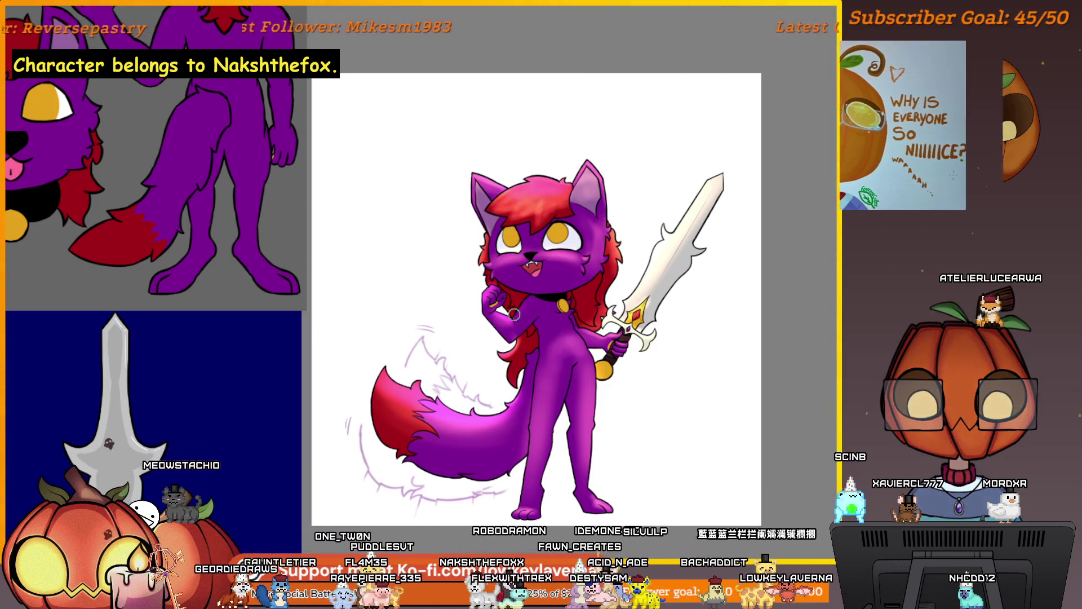
- Resize the brush for pinkish highlights on the hair and fur, then flip the canvas back horizontally
key("bracketright")
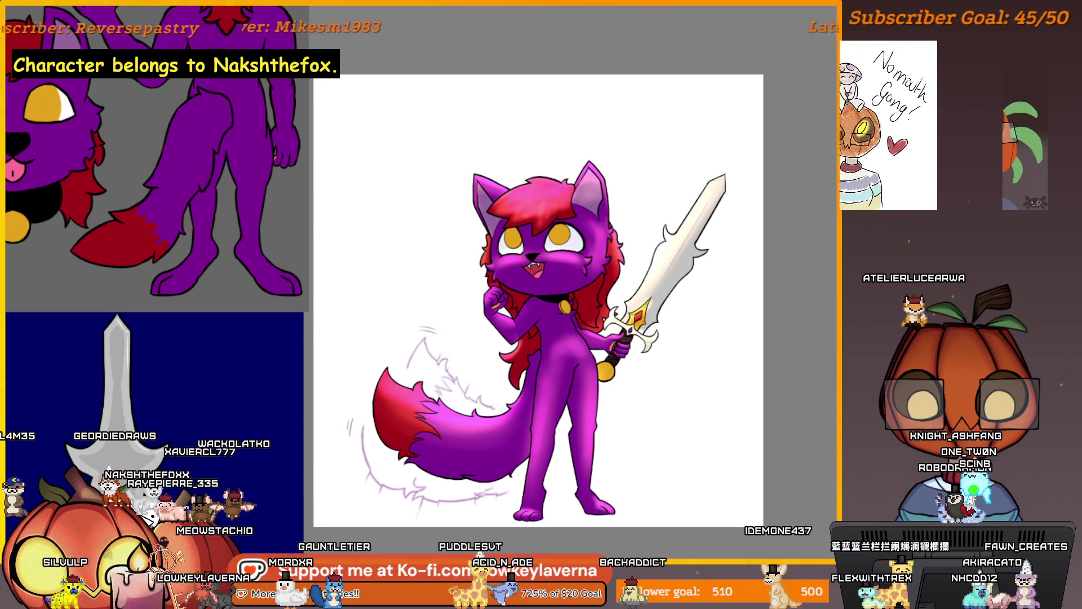
key("[")
key("[")
key("[")
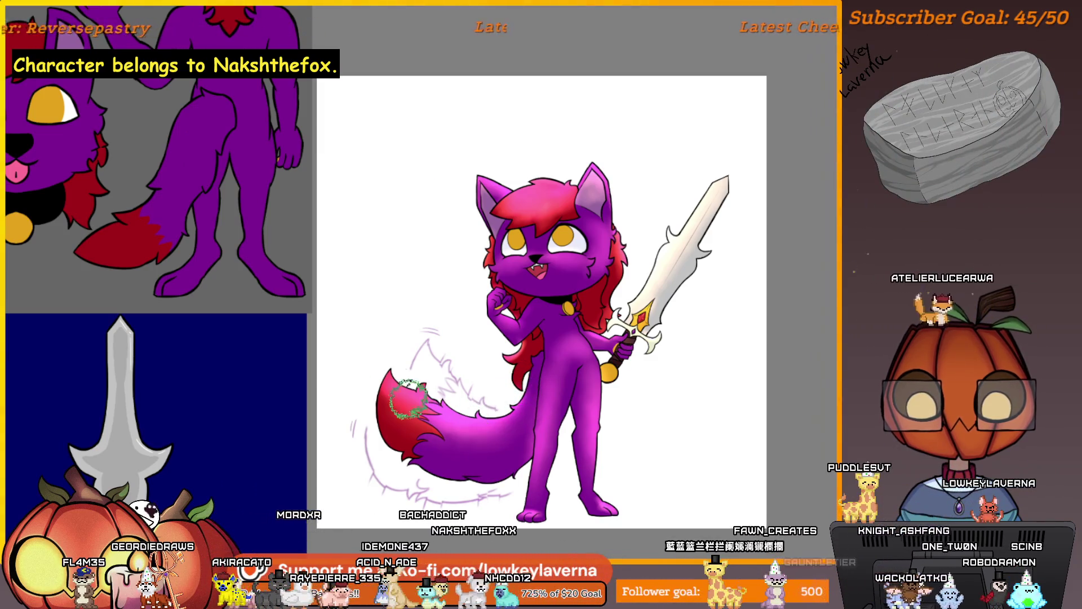
key("m")
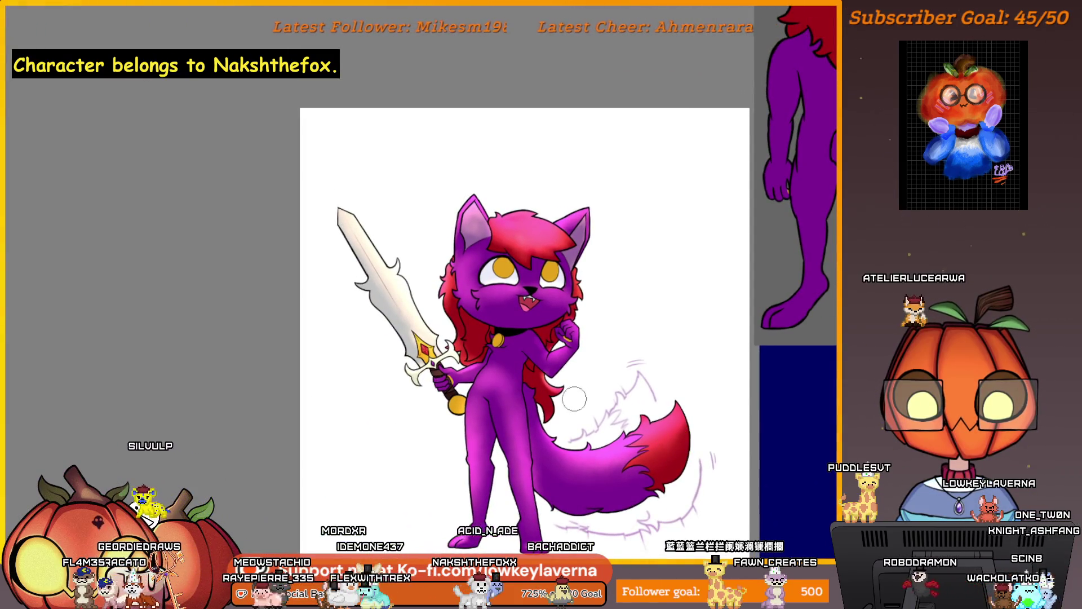
left_click(540, 343)
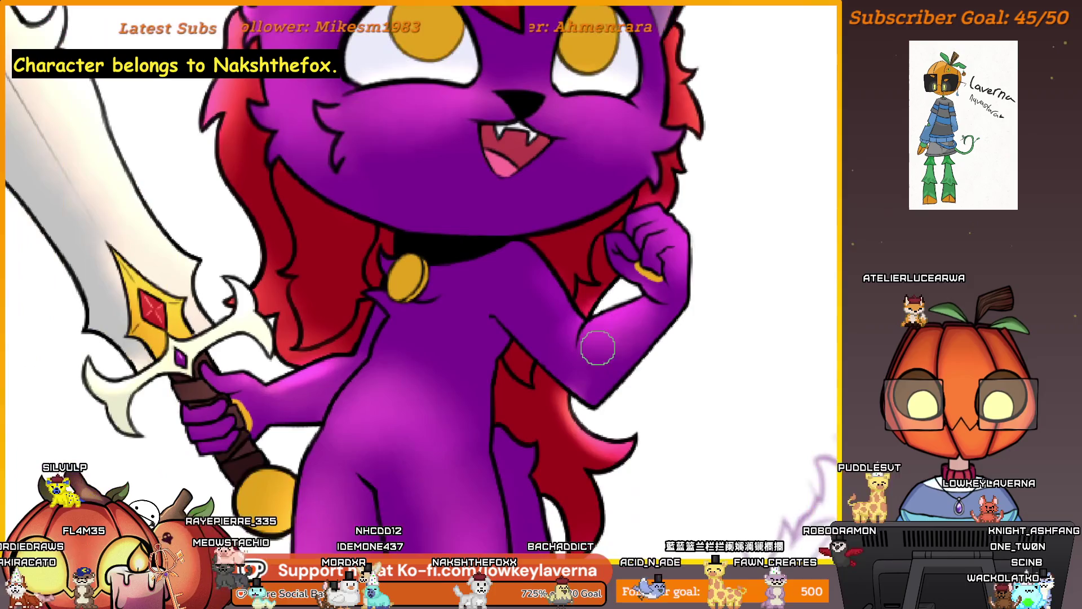
scroll(603, 329, "up", 3)
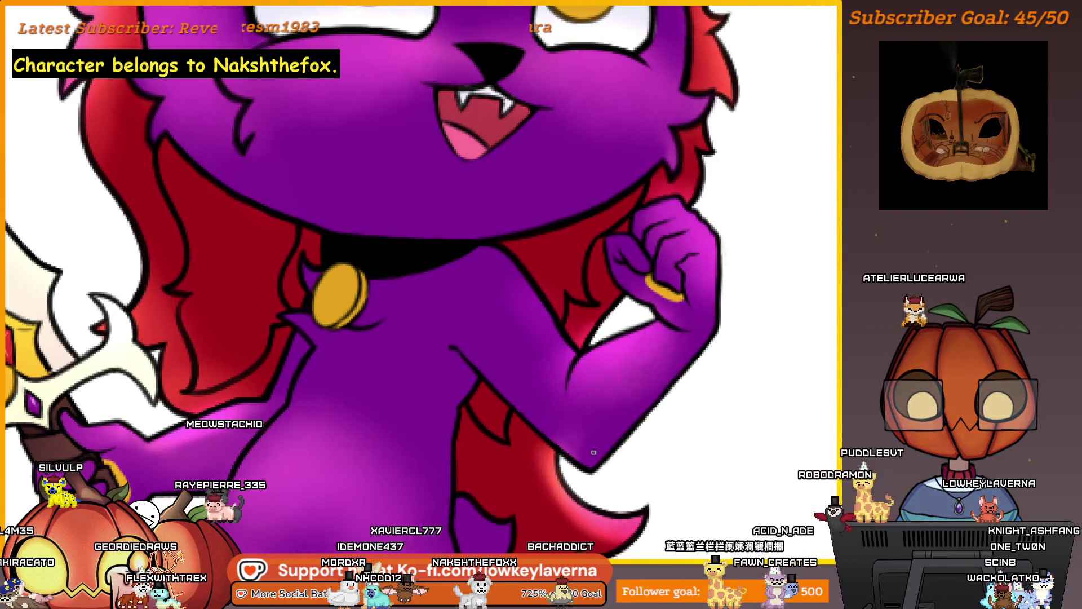
left_click_drag(590, 441, 595, 452)
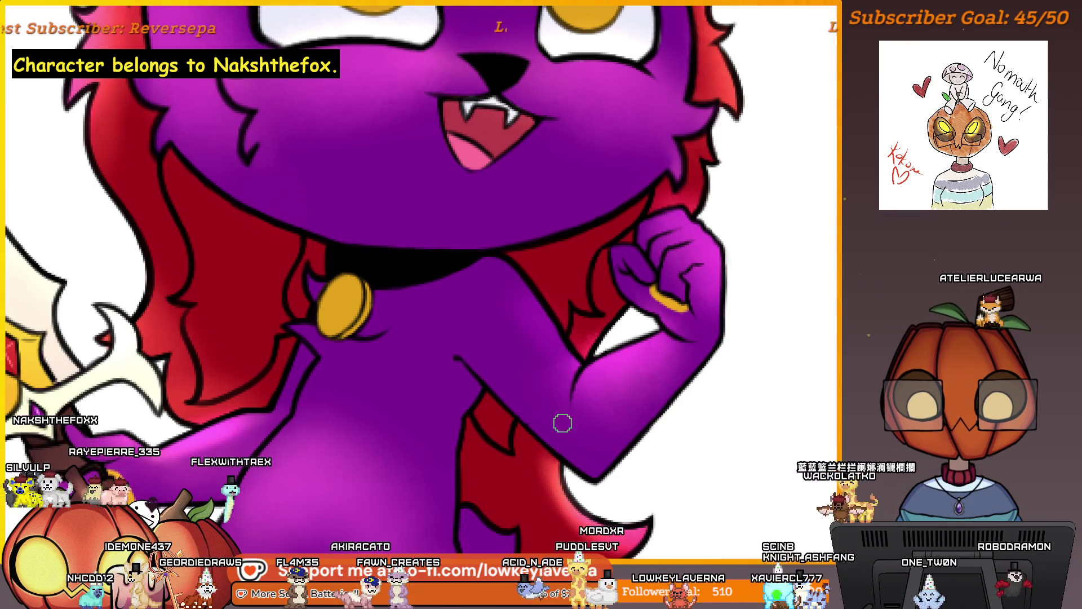
left_click_drag(615, 345, 611, 363)
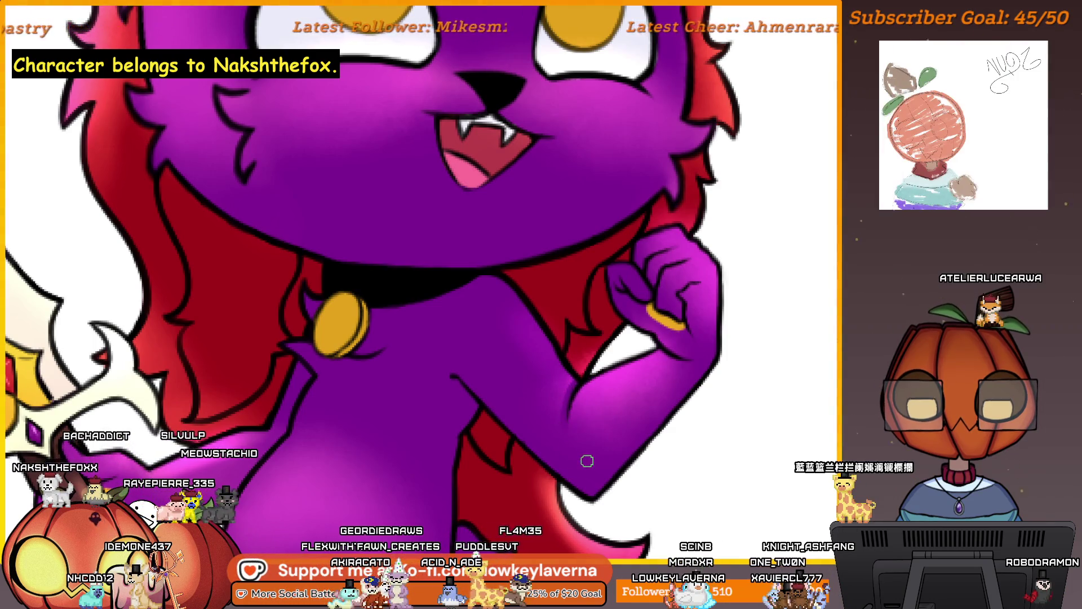
scroll(667, 326, "down", 3)
scroll(667, 326, "up", 5)
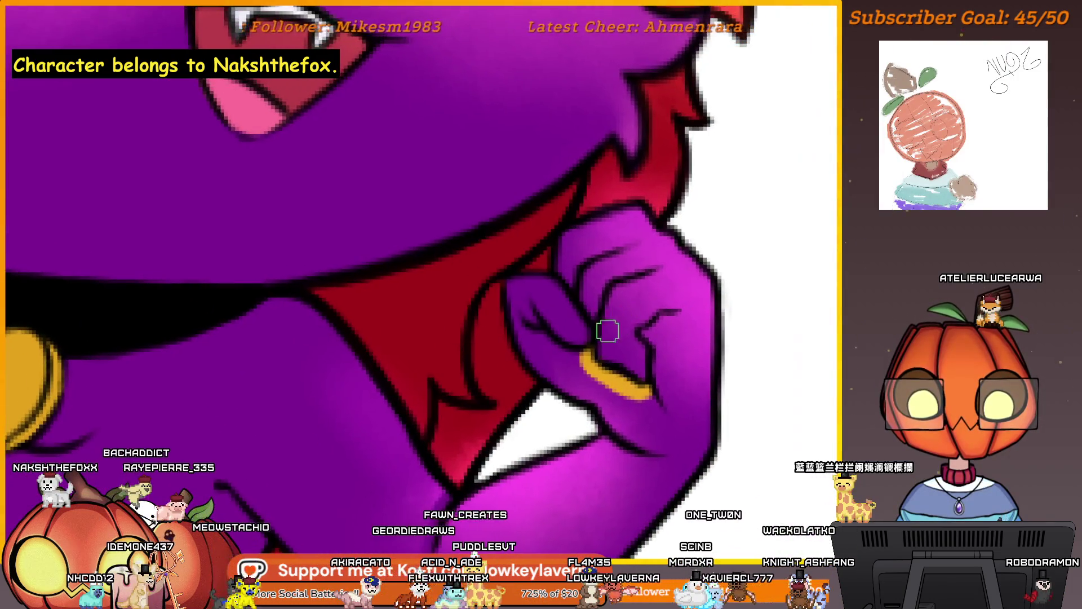
scroll(609, 331, "down", 2)
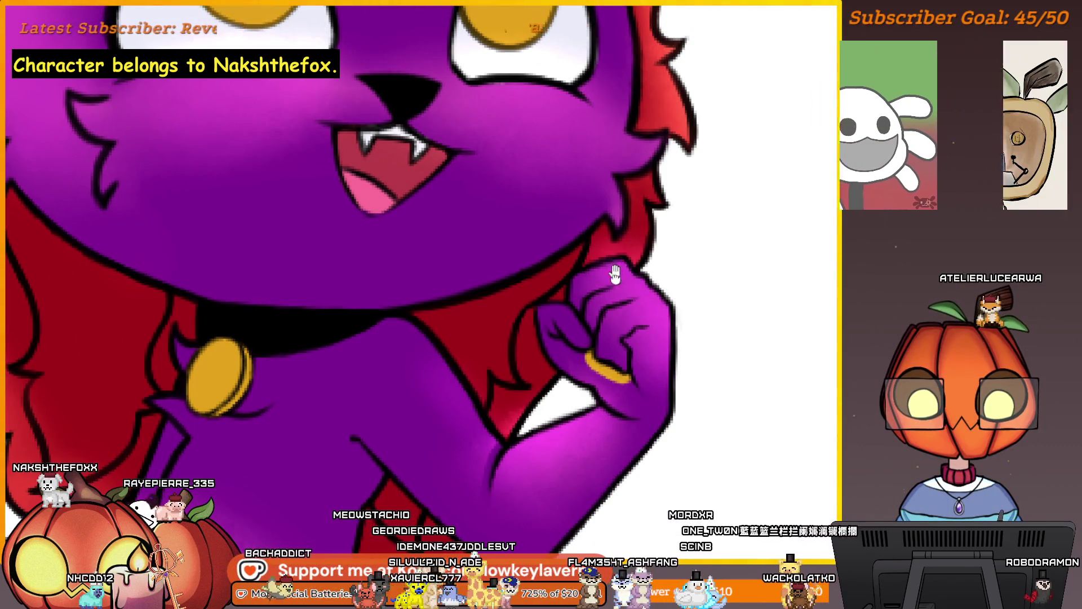
scroll(643, 395, "up", 3)
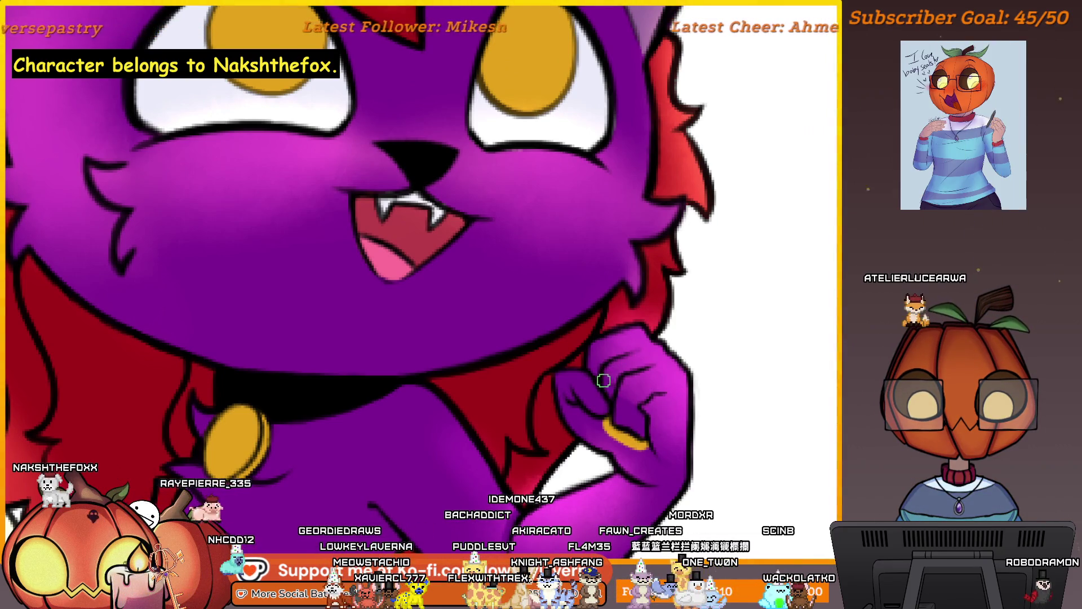
scroll(599, 375, "down", 3)
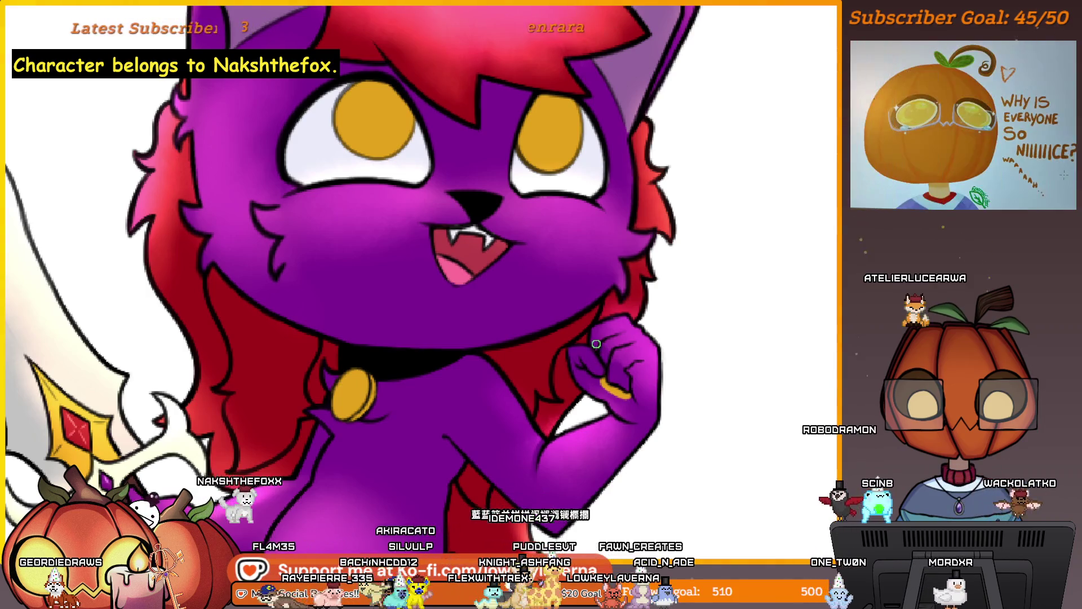
scroll(598, 367, "down", 3)
scroll(603, 292, "up", 5)
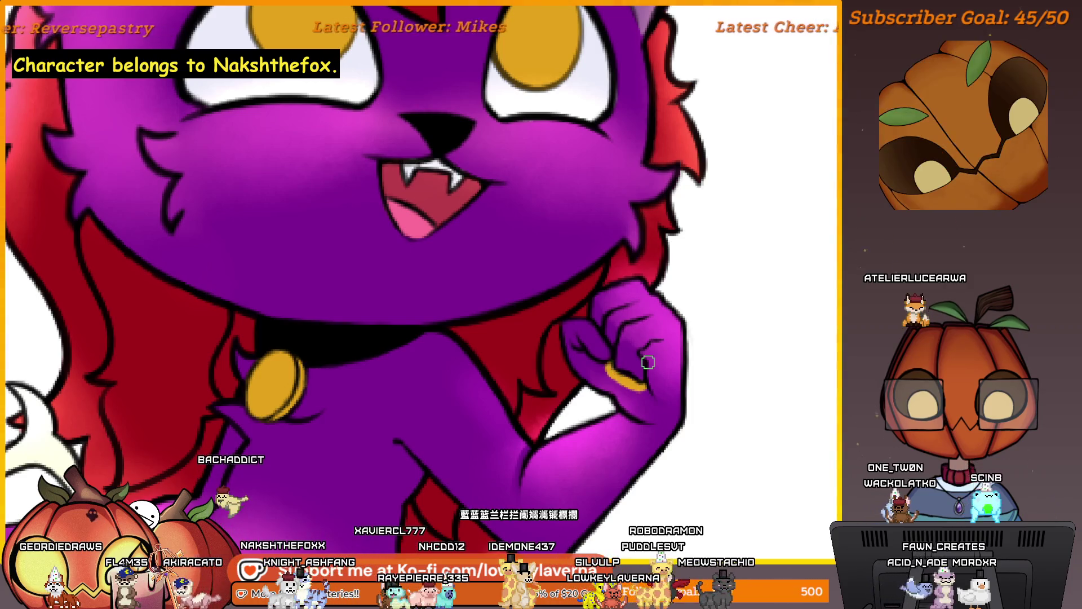
scroll(663, 357, "down", 6)
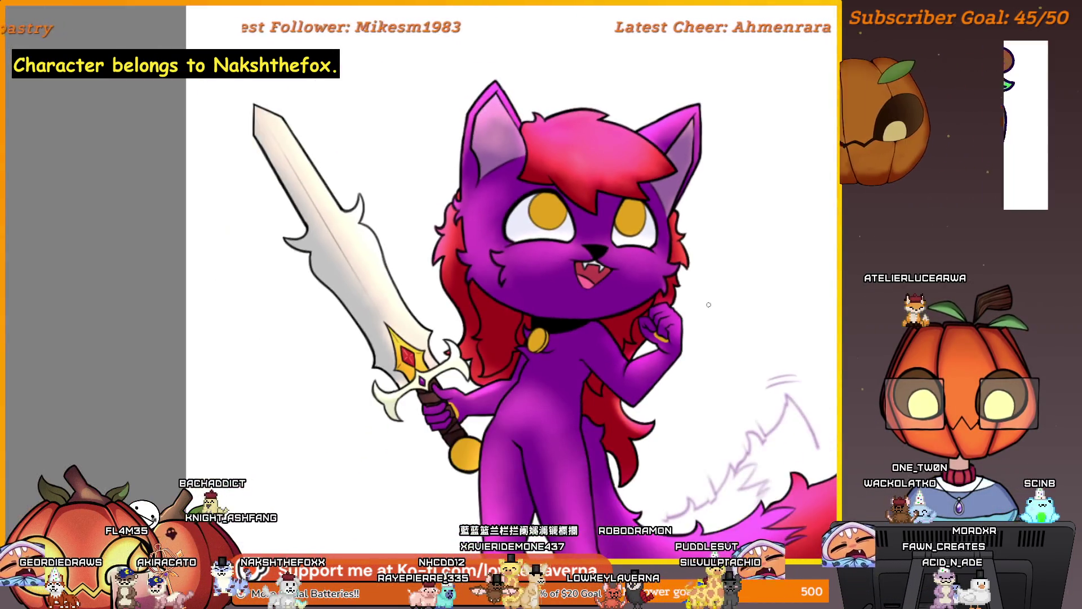
- Zoom into the sword hilt, flip the view horizontally, and inspect the paw gripping the hilt
scroll(572, 380, "up", 6)
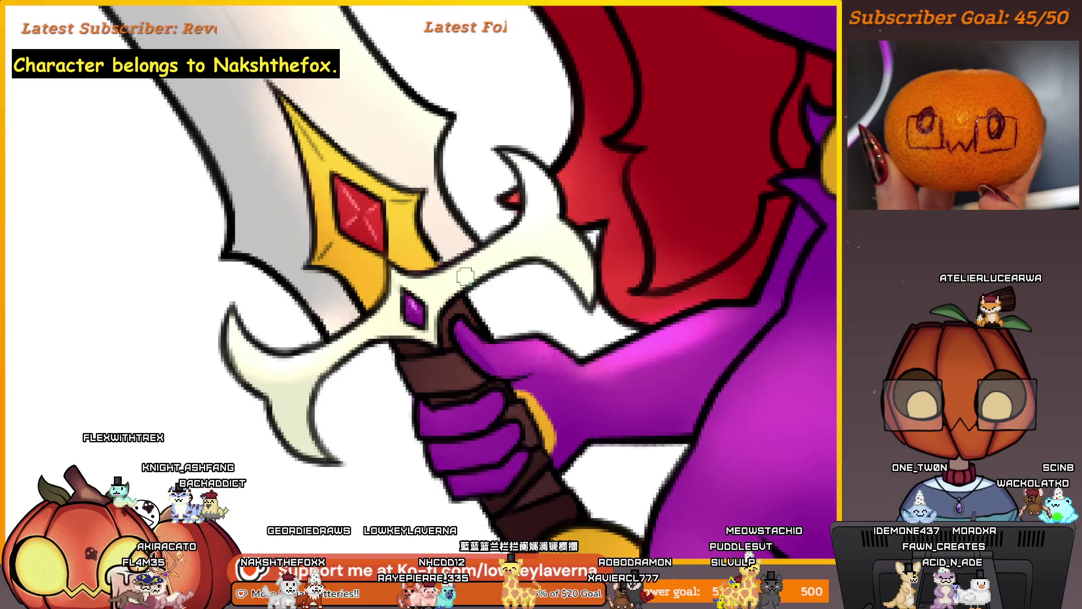
key("m")
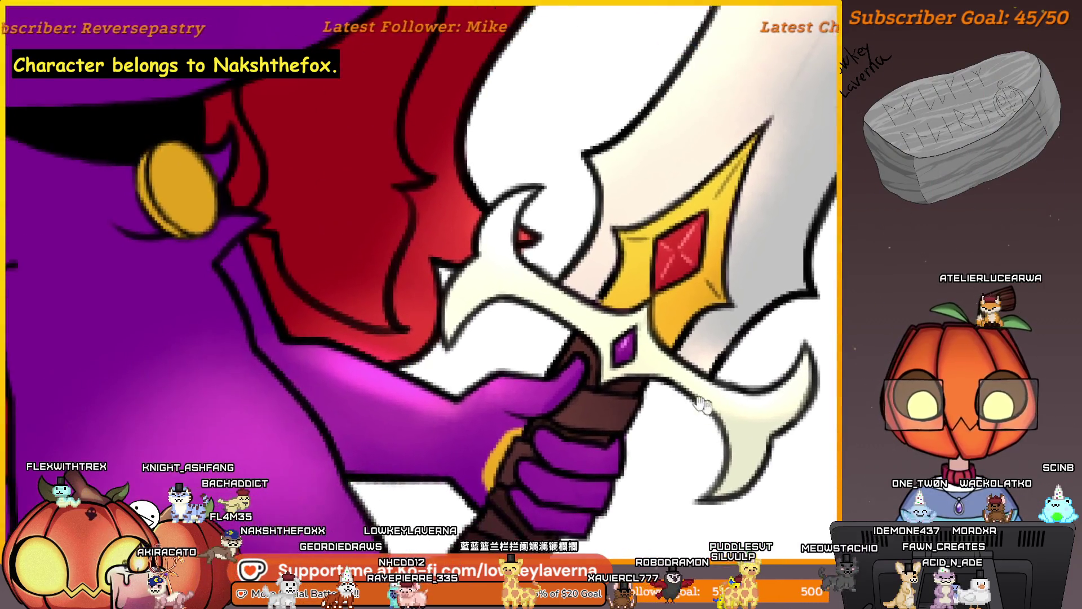
scroll(702, 405, "left", 3)
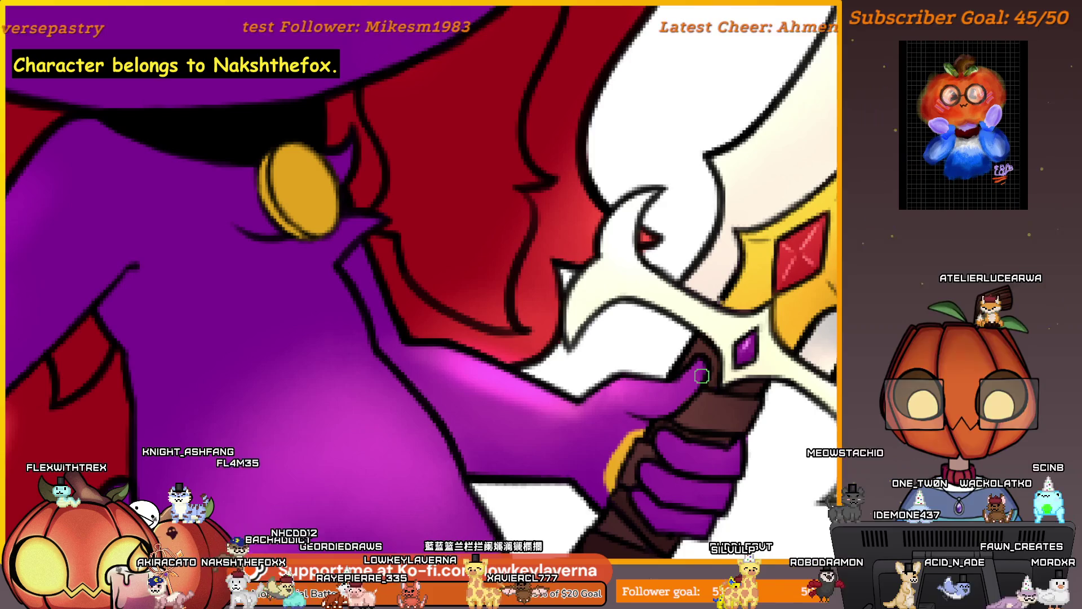
scroll(669, 336, "right", 3)
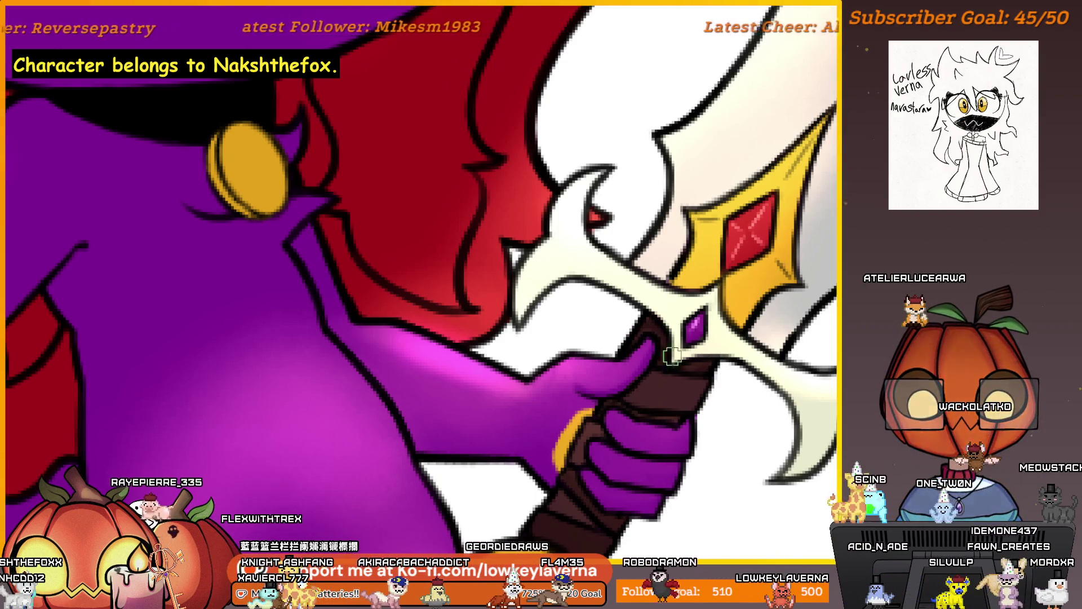
scroll(672, 355, "down", 1)
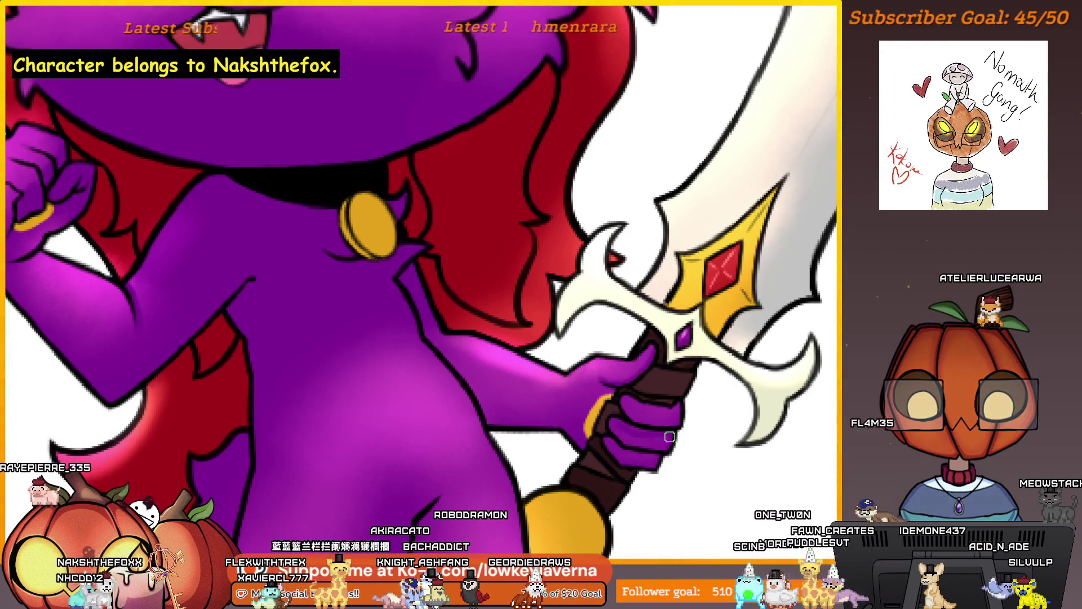
scroll(673, 464, "up", 1)
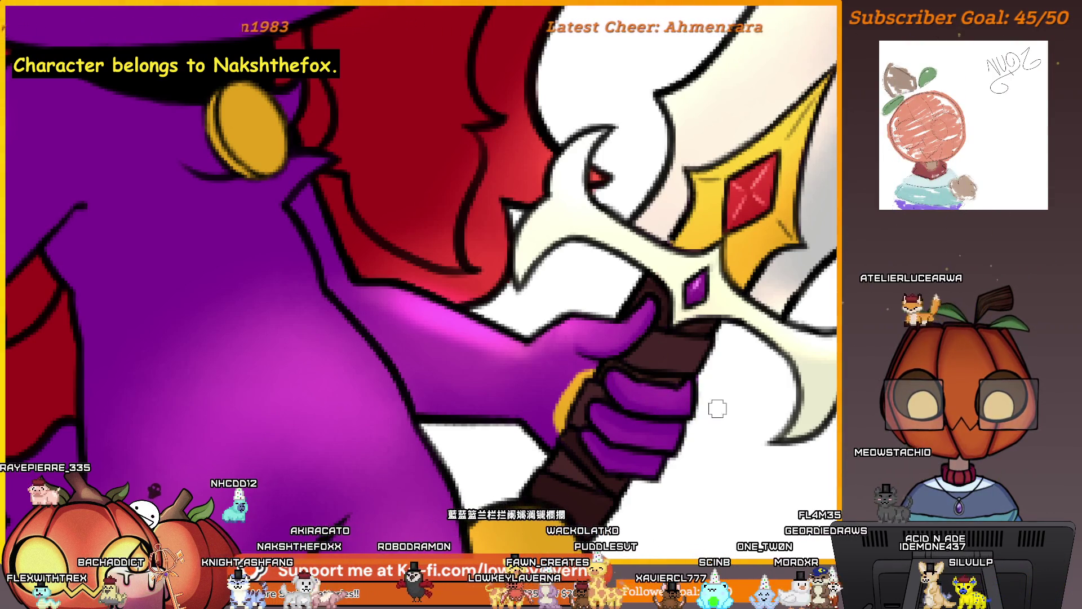
scroll(717, 408, "down", 5)
scroll(748, 272, "up", 5)
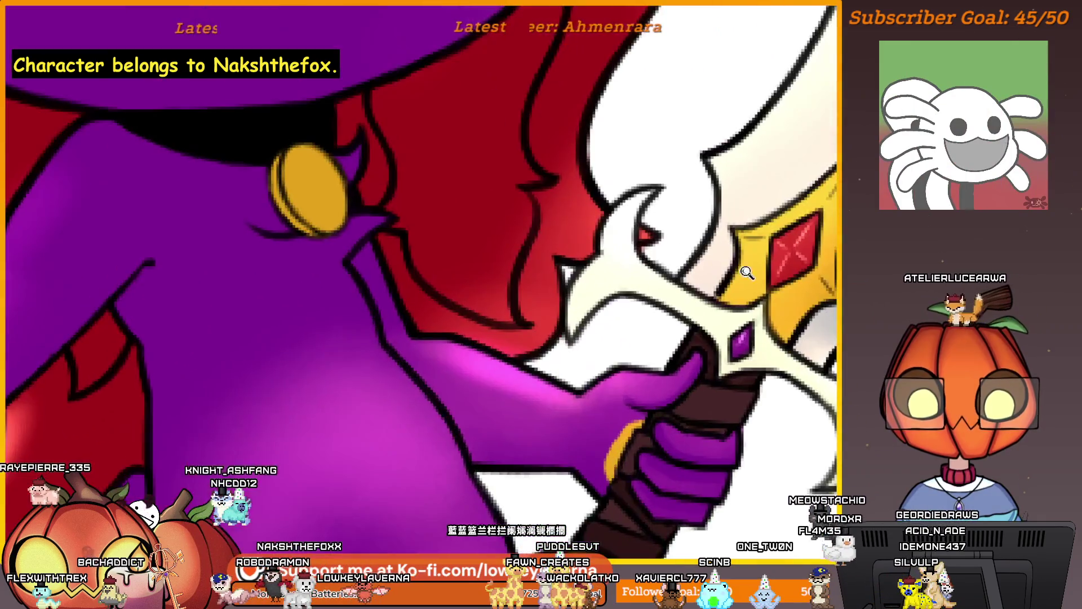
scroll(748, 272, "down", 3)
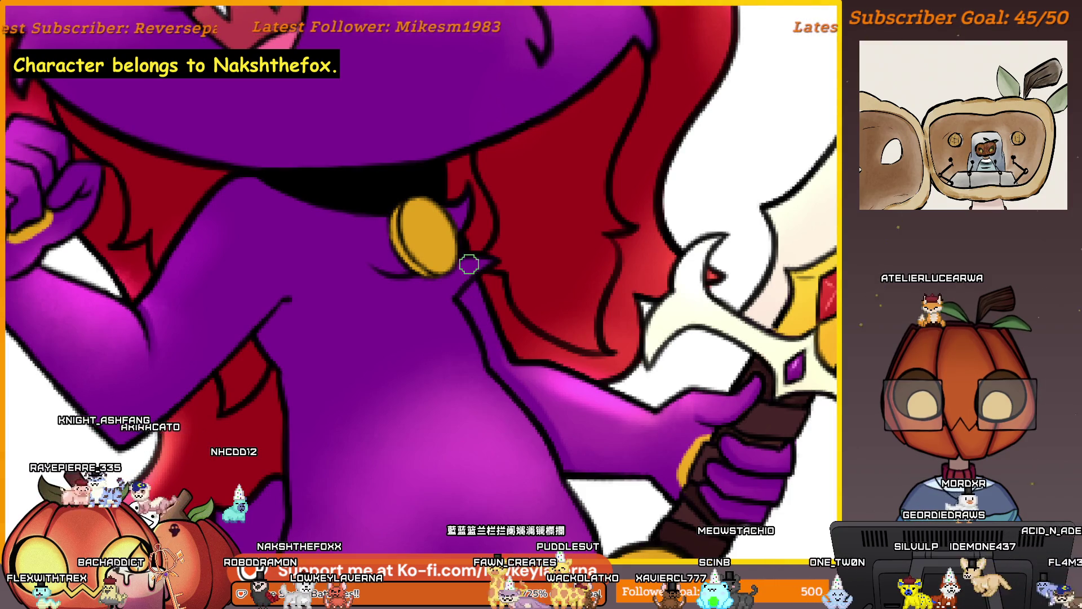
scroll(504, 374, "down", 3)
scroll(507, 336, "up", 1)
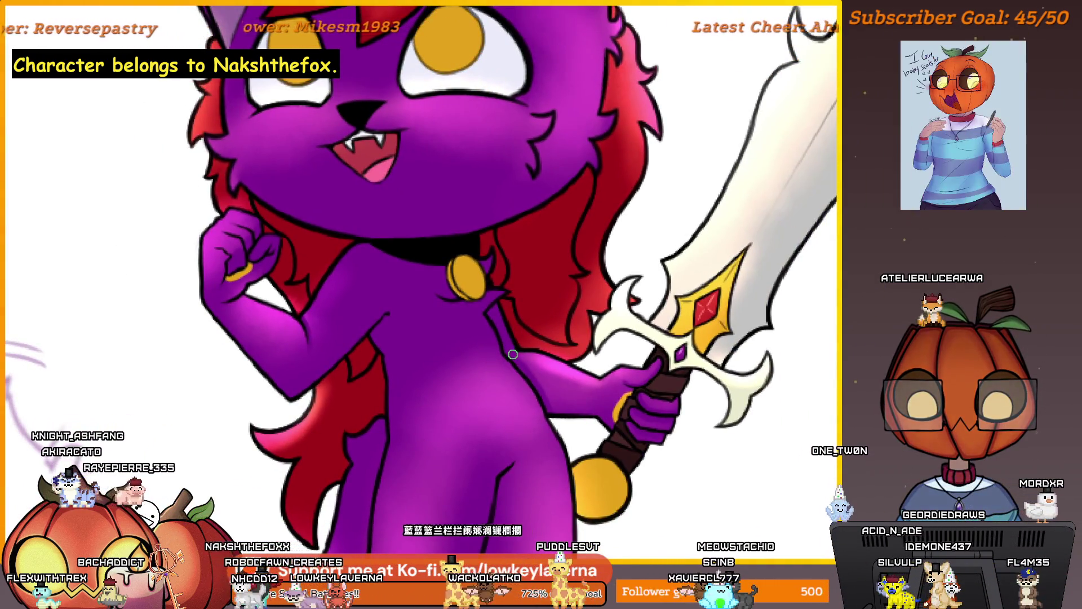
scroll(543, 376, "down", 2)
scroll(530, 352, "up", 3)
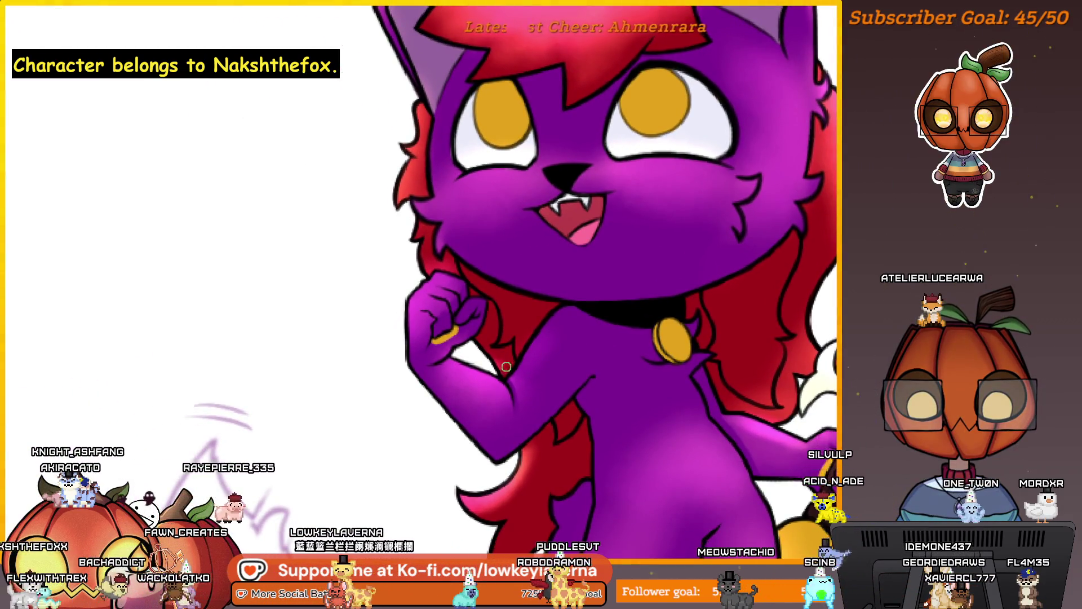
scroll(494, 338, "right", 1)
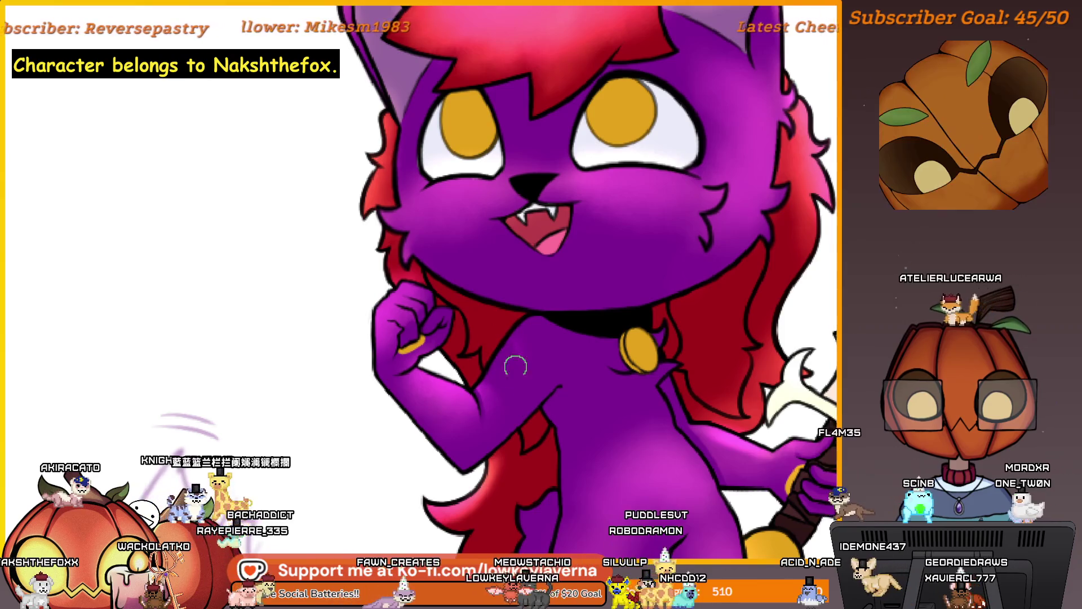
left_click_drag(517, 433, 551, 357)
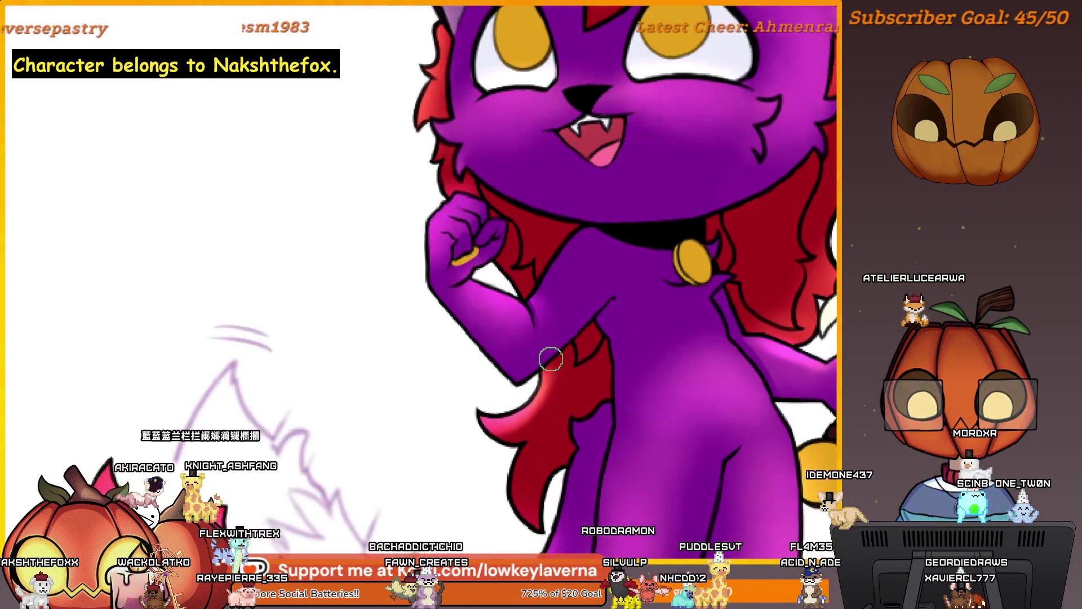
scroll(555, 365, "up", 3)
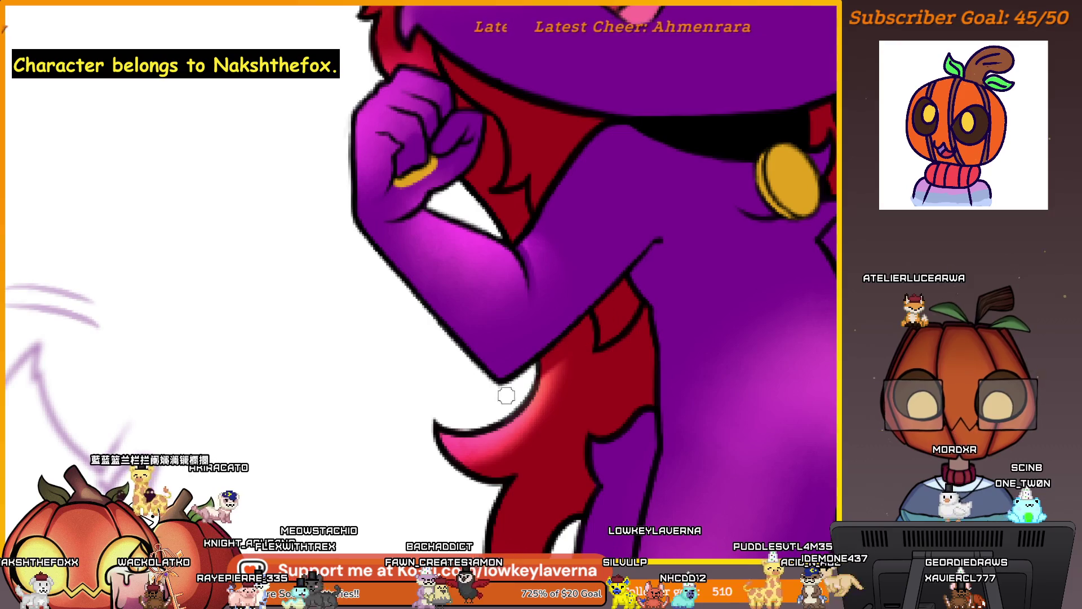
scroll(506, 395, "down", 3)
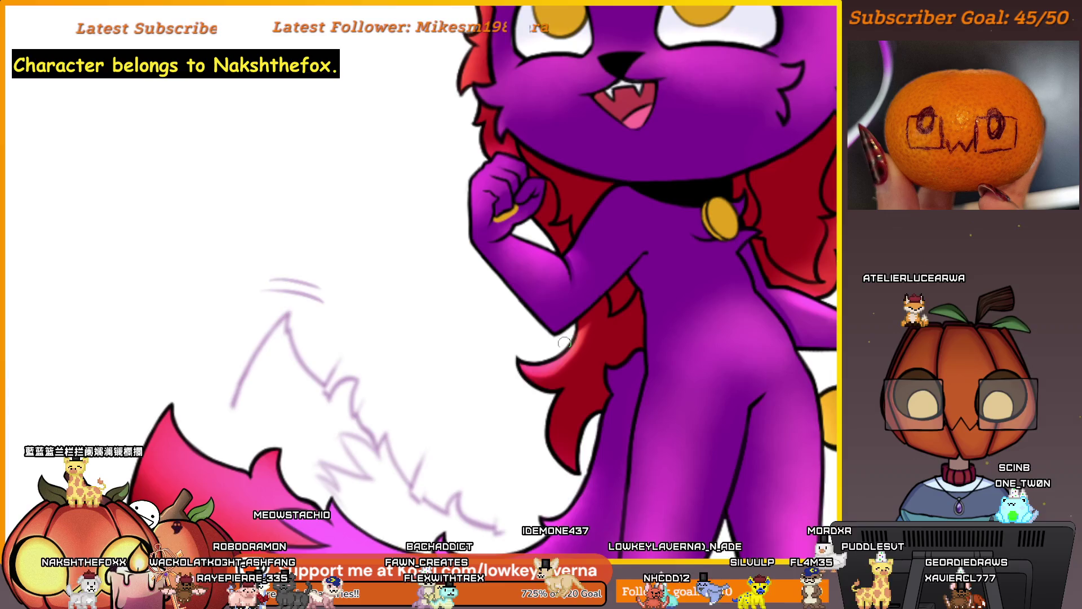
scroll(564, 342, "up", 3)
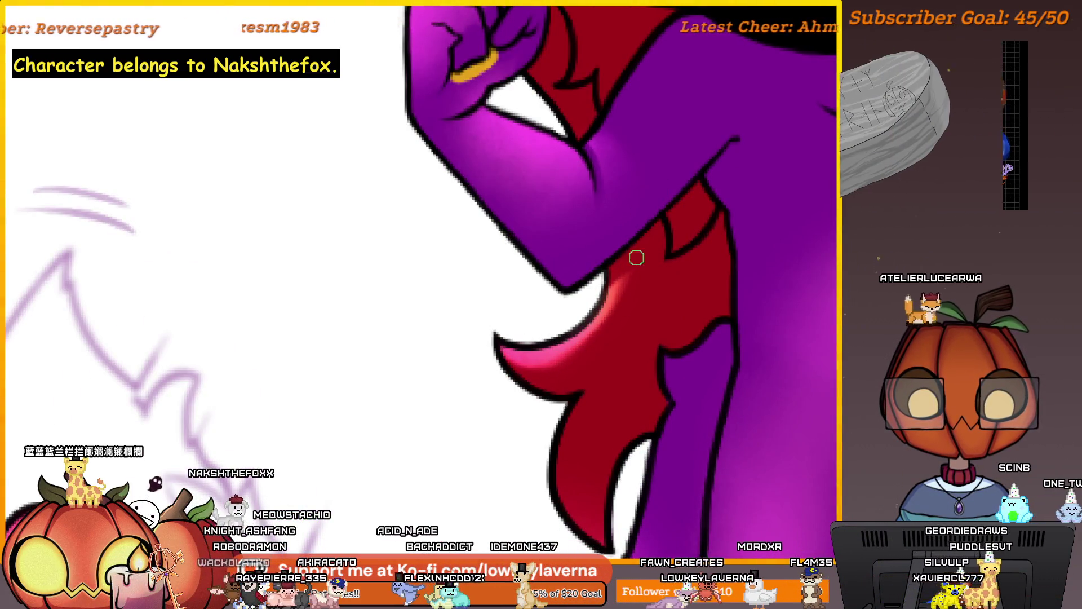
scroll(601, 333, "down", 3)
scroll(587, 339, "down", 3)
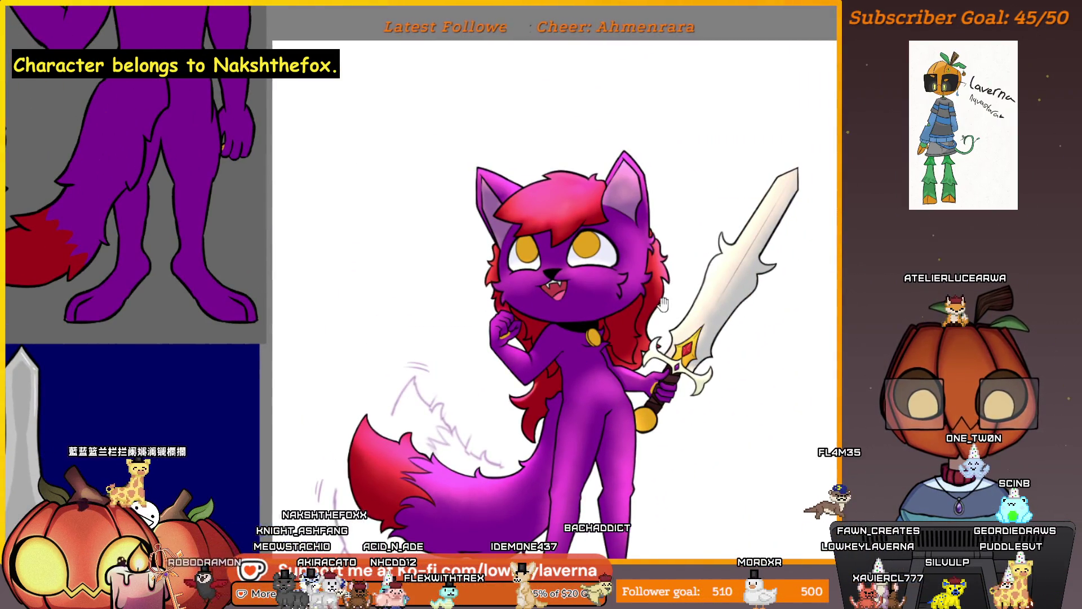
- Enlarge the brush and shade darker red fur around the collar and beside the sword hilt
scroll(586, 381, "up", 5)
scroll(620, 338, "down", 1)
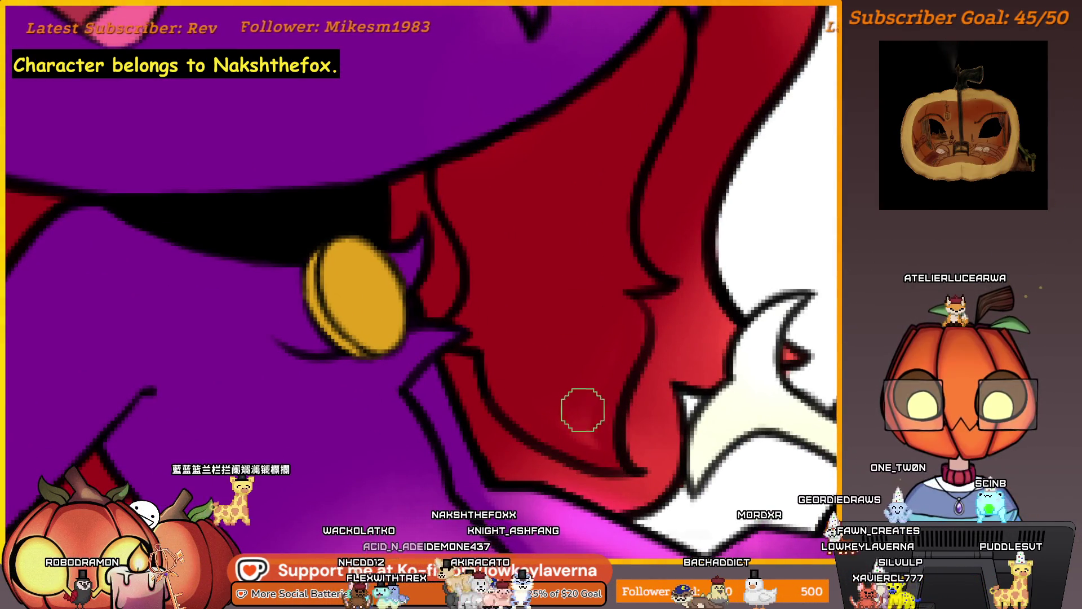
scroll(605, 370, "down", 2)
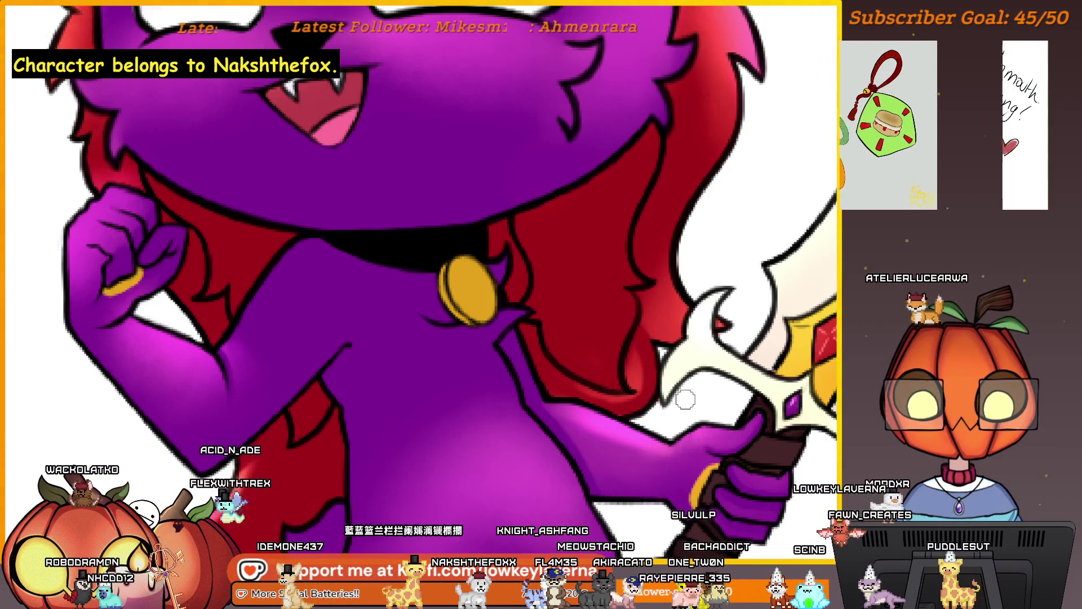
scroll(657, 389, "up", 2)
scroll(662, 409, "up", 1)
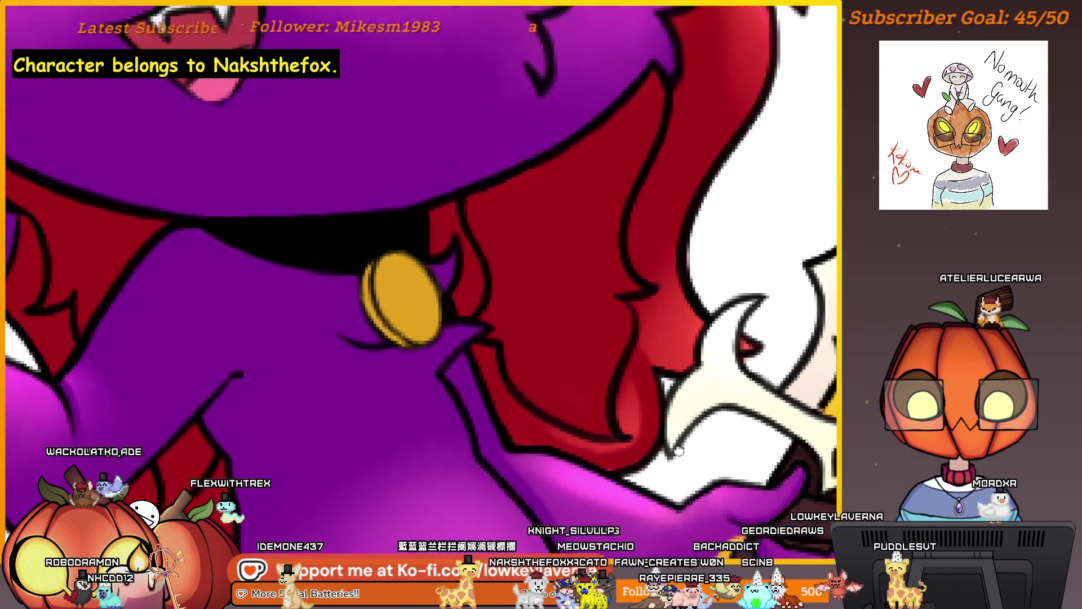
scroll(632, 445, "up", 2)
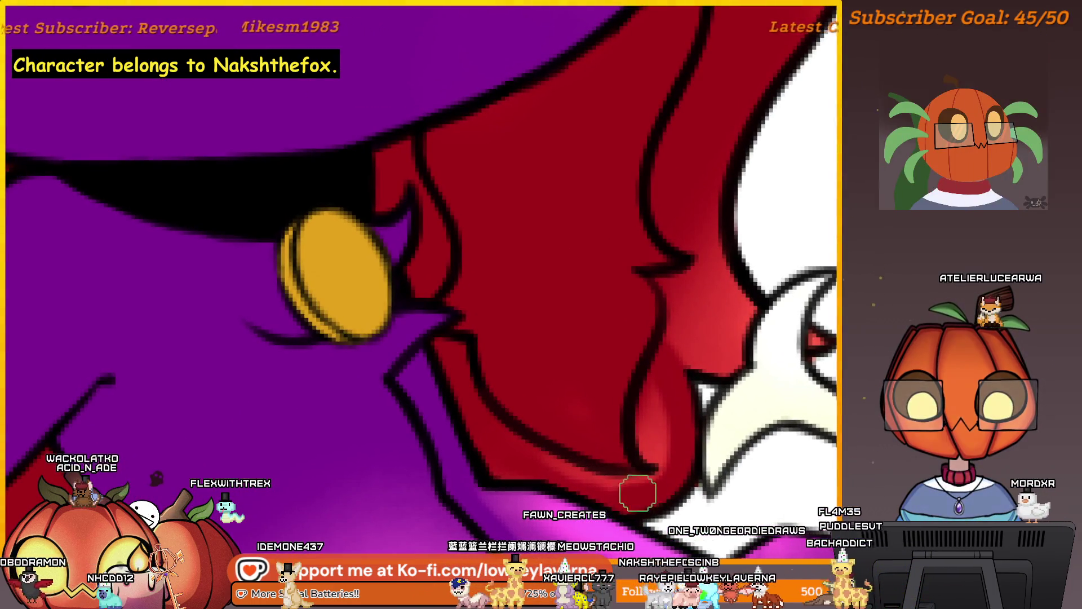
key("bracketright")
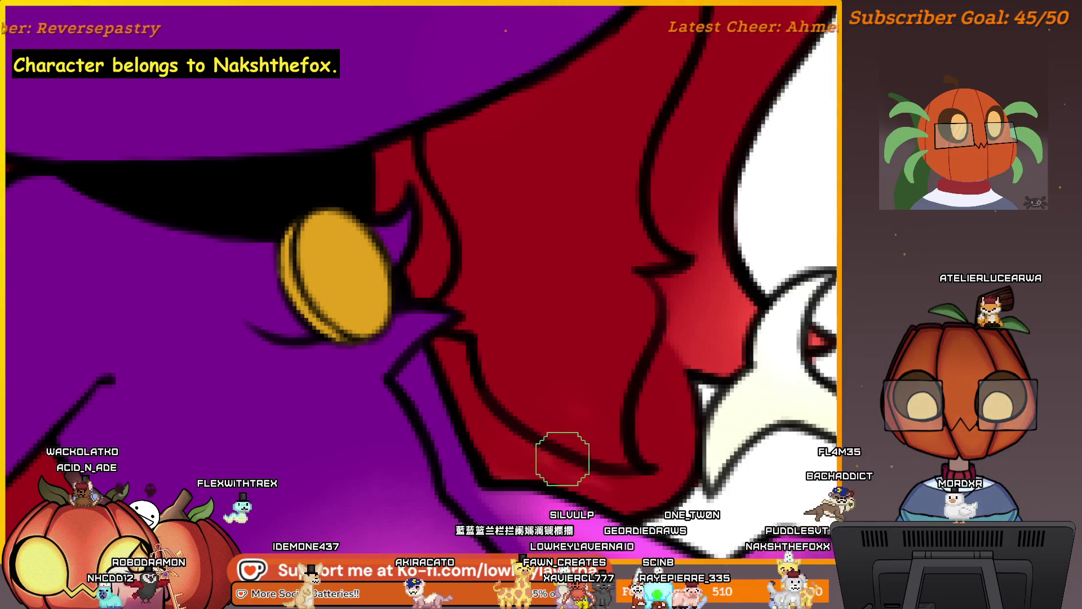
scroll(671, 359, "down", 2)
scroll(648, 357, "down", 1)
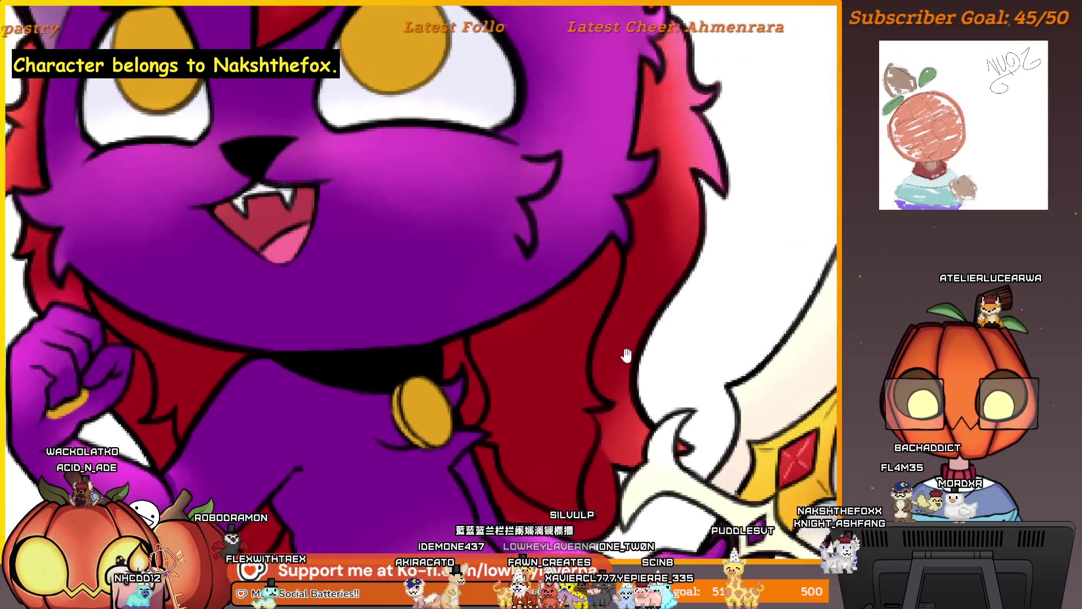
scroll(606, 400, "up", 3)
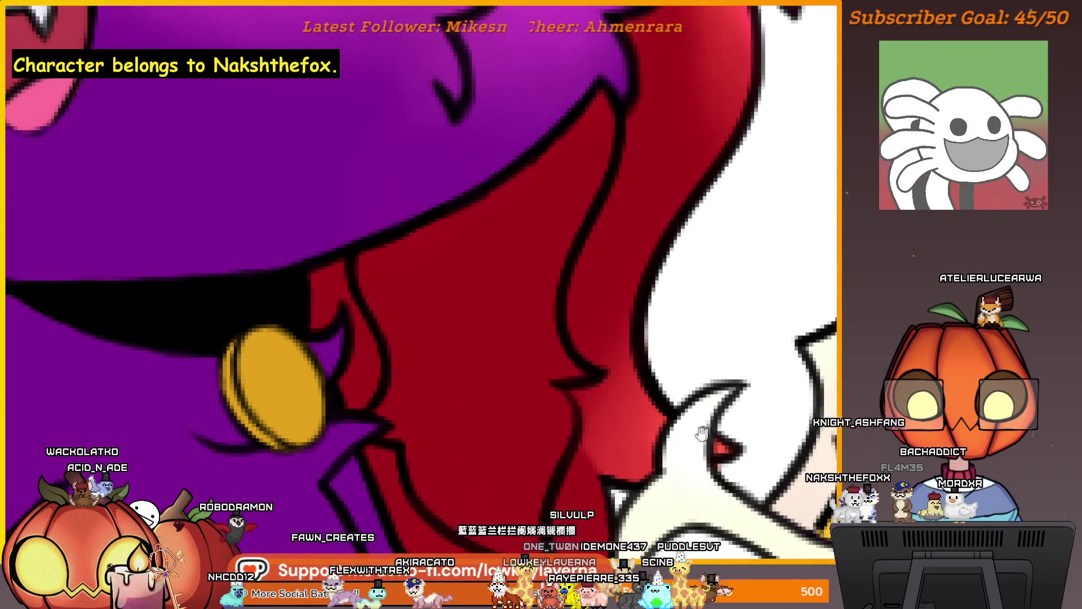
left_click_drag(701, 435, 718, 416)
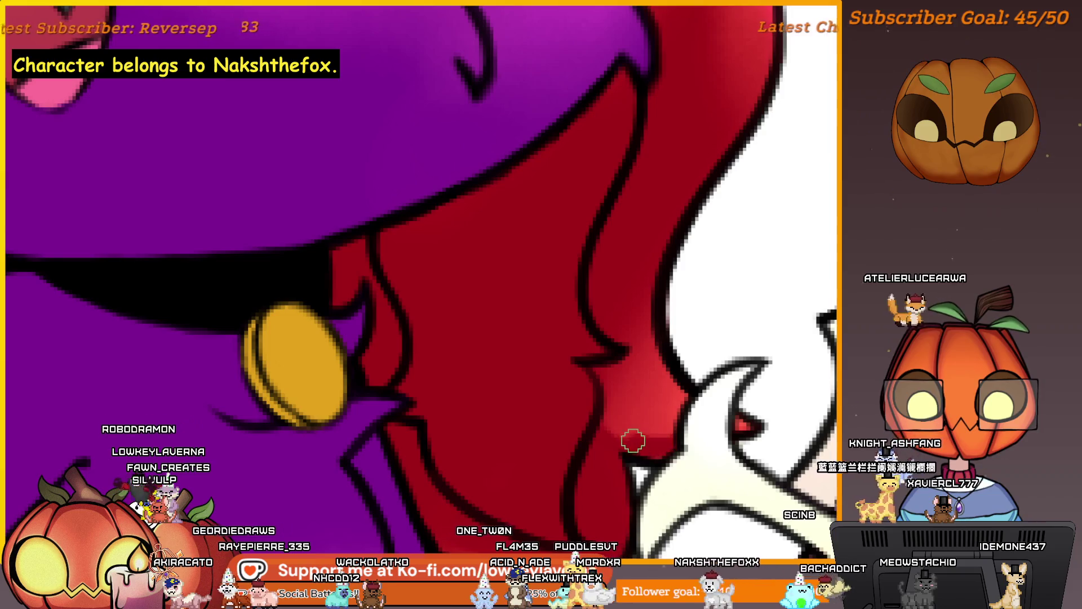
scroll(633, 456, "down", 5)
scroll(648, 440, "up", 5)
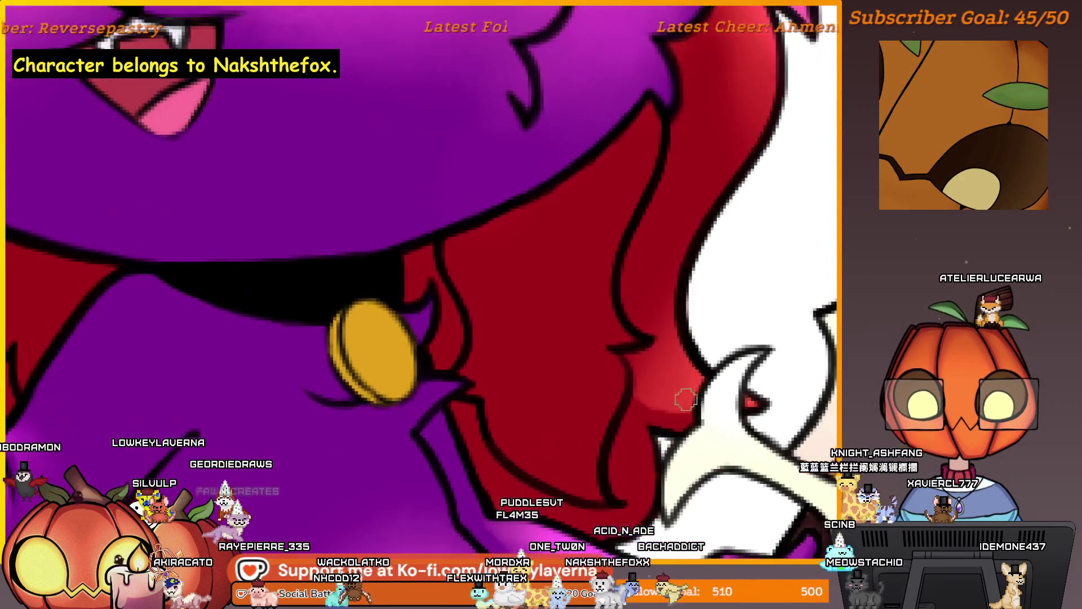
scroll(605, 310, "down", 5)
- Paint a darker red stroke along the fur edge beside the head, undoing and repainting it
scroll(648, 352, "up", 3)
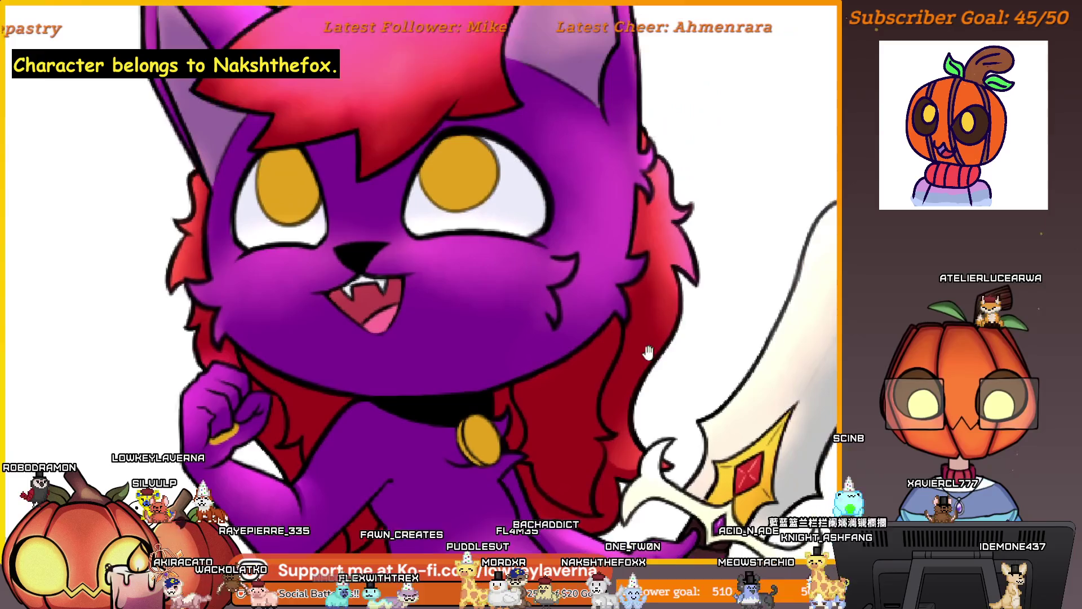
mouse_move(570, 537)
left_mouse_down()
mouse_move(449, 451)
mouse_move(507, 479)
mouse_move(611, 472)
left_mouse_up()
scroll(611, 472, "up", 3)
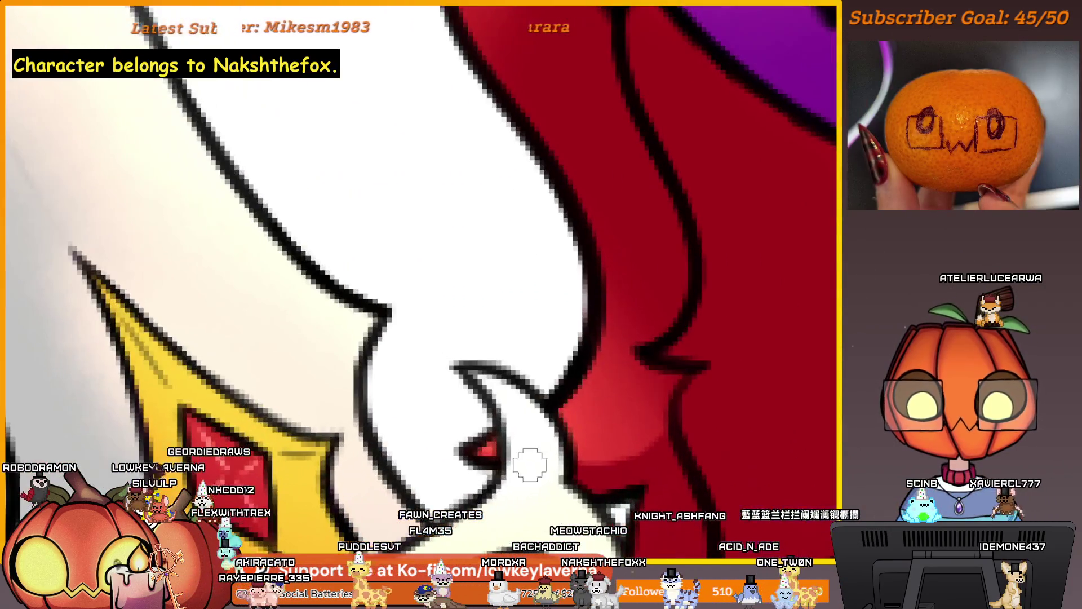
scroll(665, 434, "down", 3)
scroll(665, 395, "up", 2)
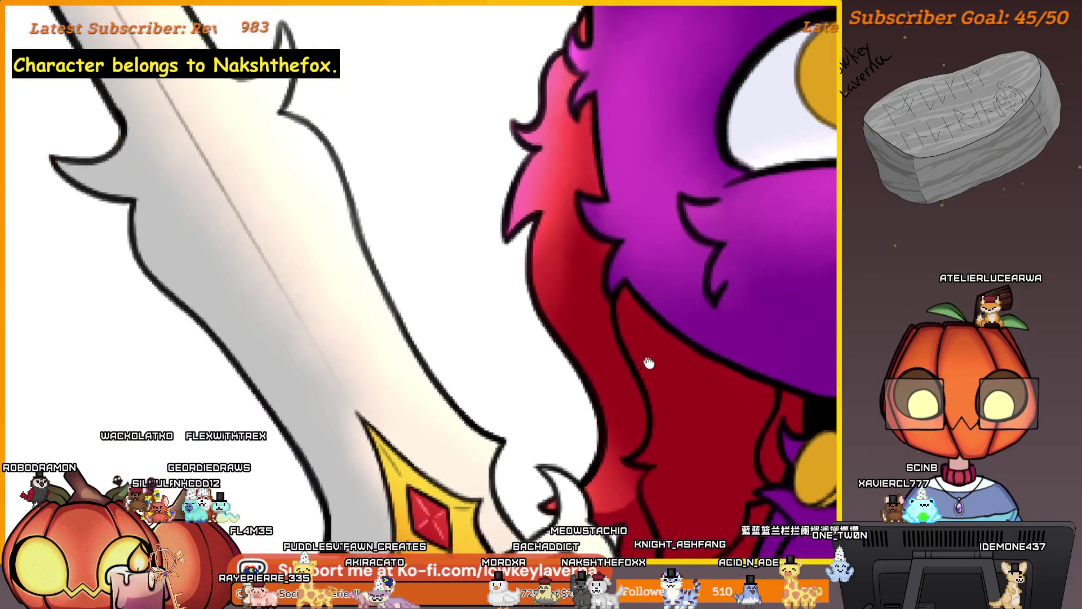
scroll(649, 362, "down", 3)
scroll(620, 304, "up", 4)
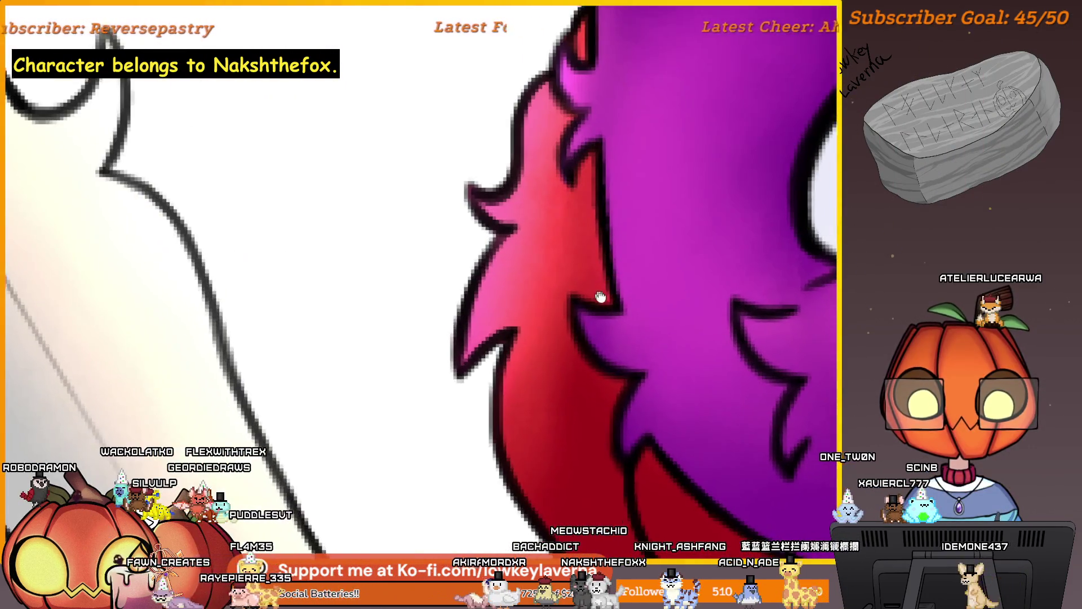
mouse_move(587, 306)
left_mouse_down()
mouse_move(612, 381)
mouse_move(582, 288)
left_mouse_up()
key("ctrl+z")
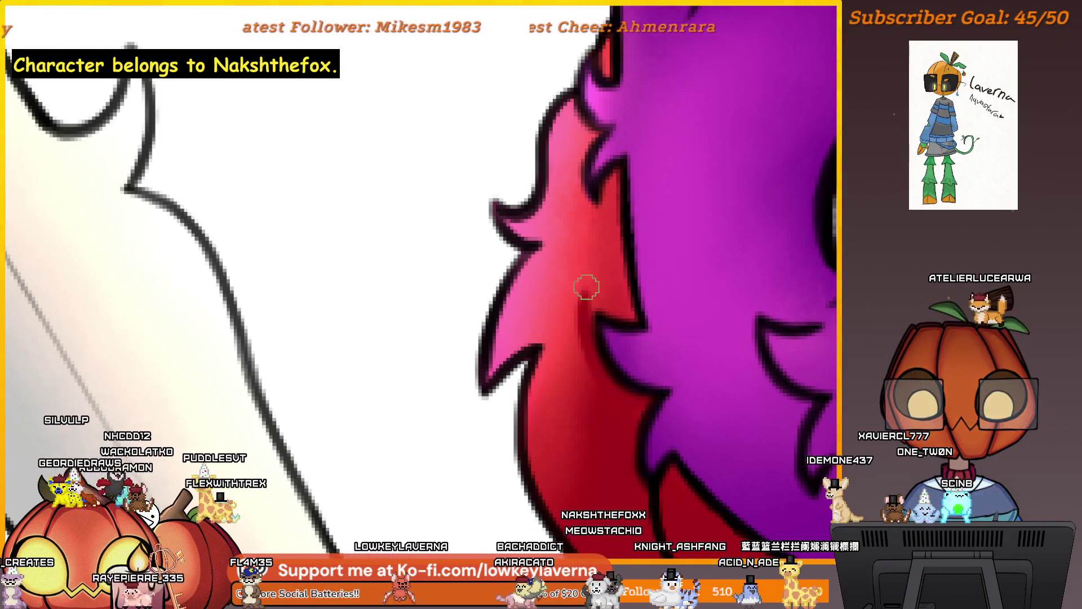
key("ctrl+z")
left_click_drag(592, 340, 602, 293)
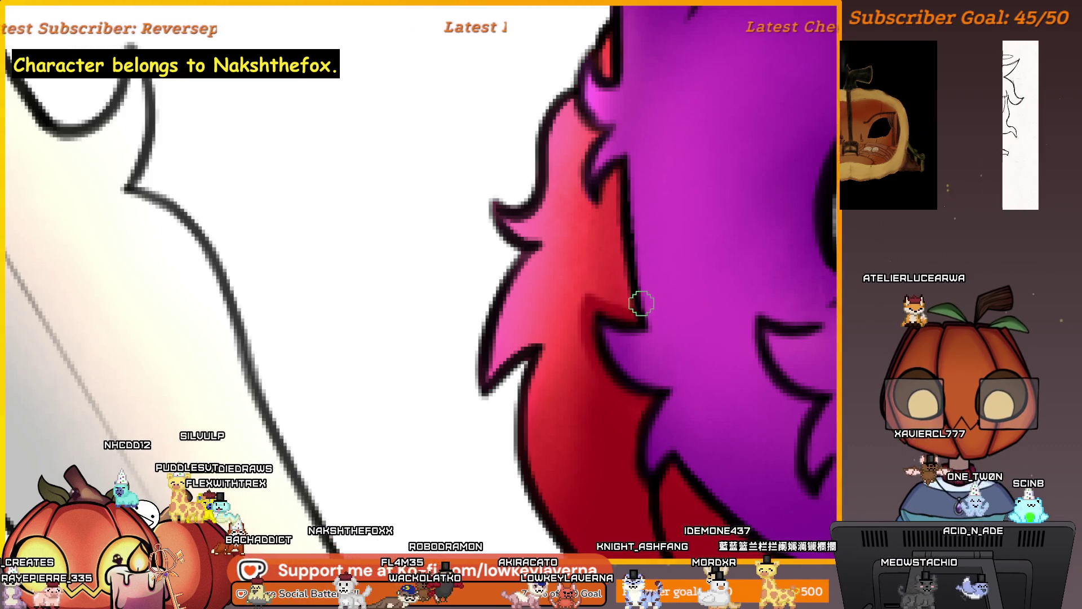
- Pan further along the fur edge and zoom out to review the jagged red tufts
scroll(631, 271, "up", 2)
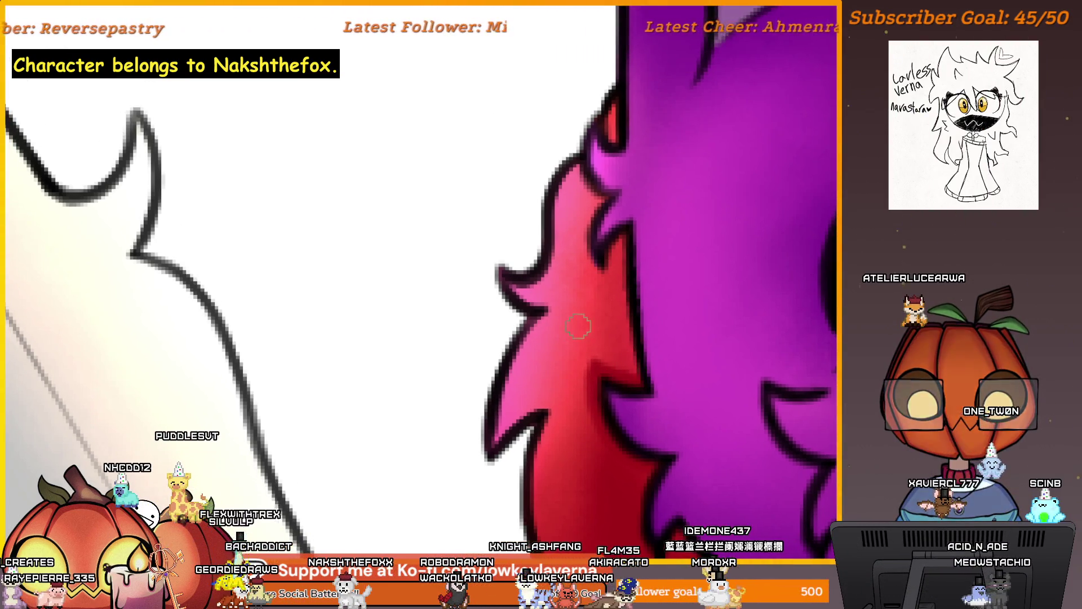
scroll(578, 326, "up", 1)
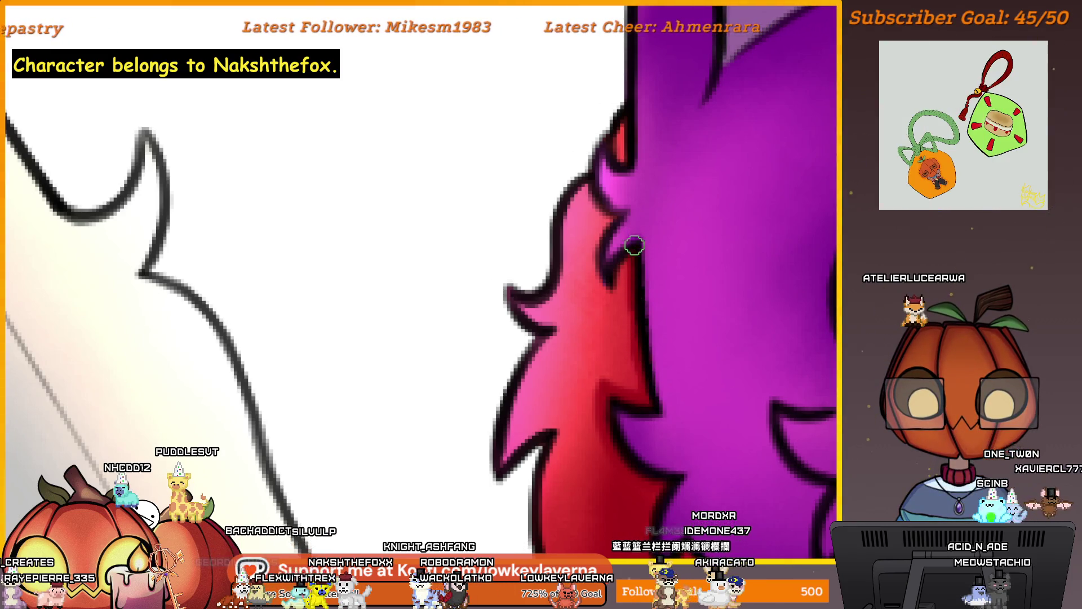
left_click_drag(639, 228, 639, 281)
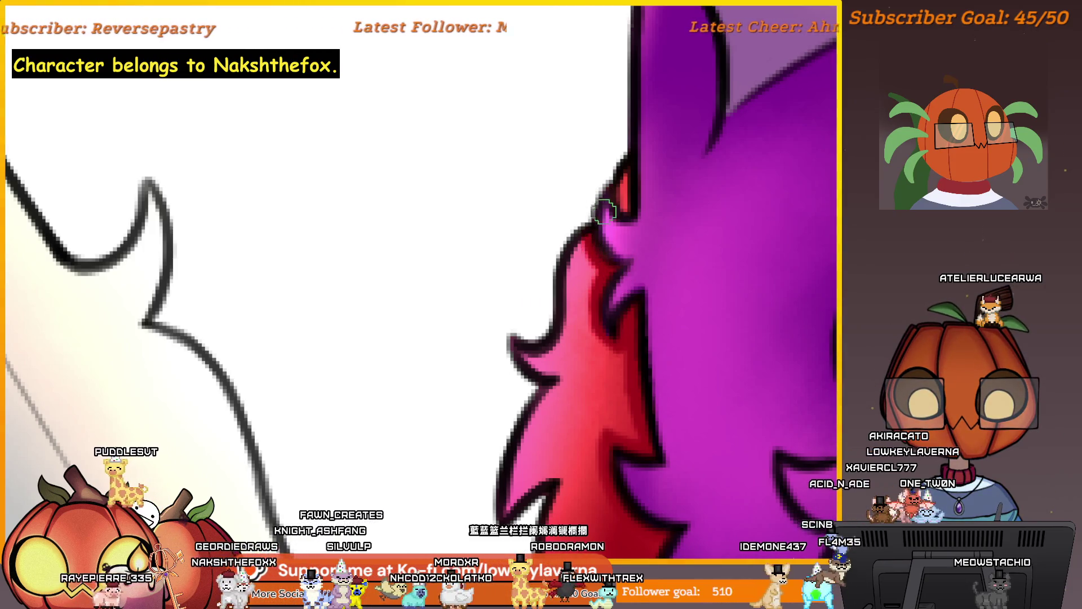
scroll(642, 246, "down", 5)
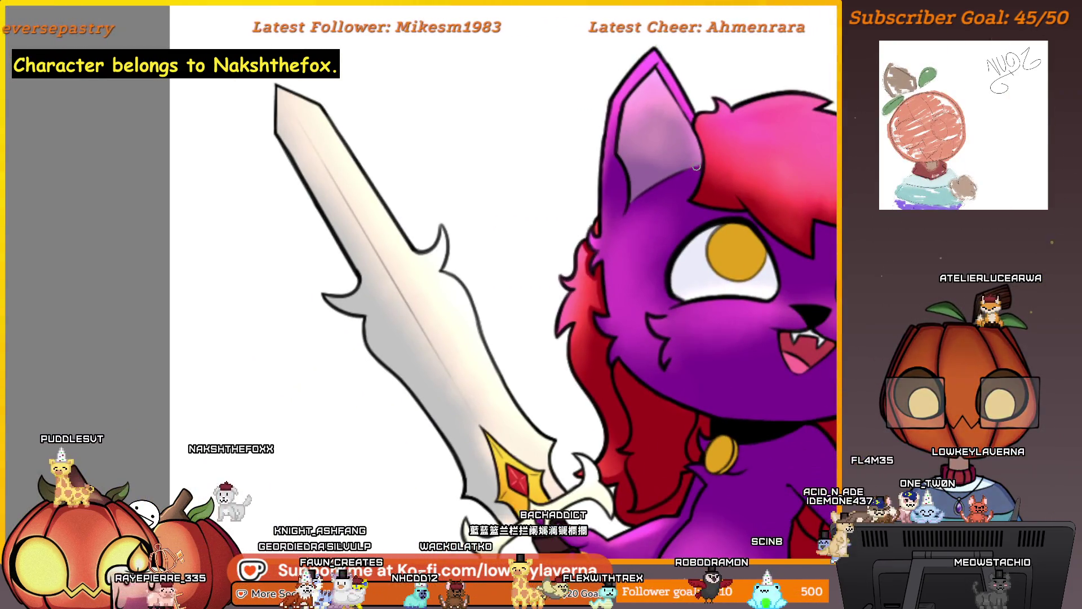
scroll(640, 177, "down", 3)
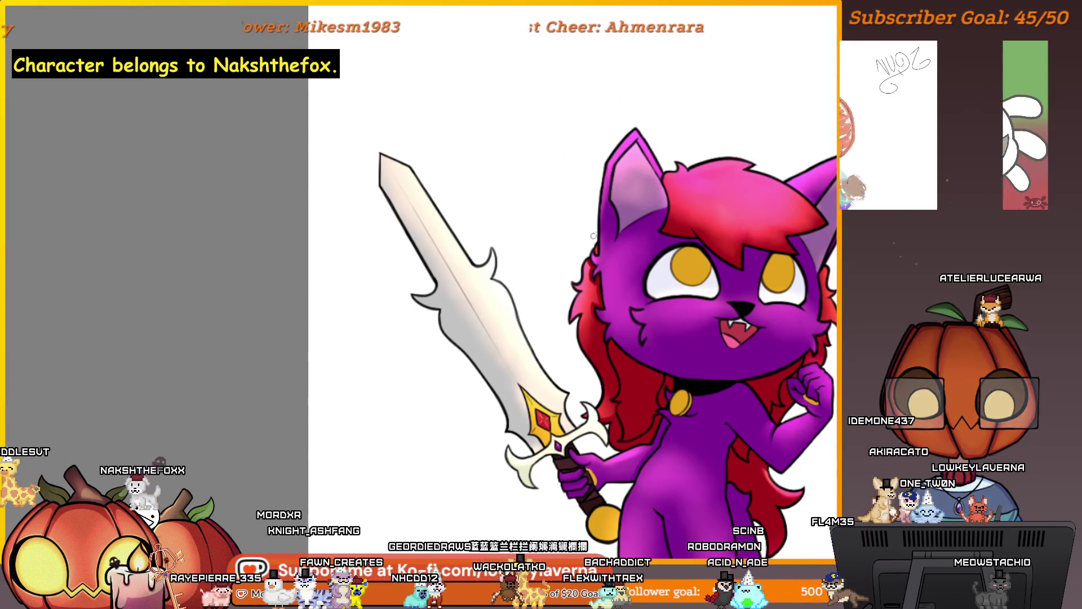
scroll(624, 213, "up", 6)
scroll(625, 213, "down", 3)
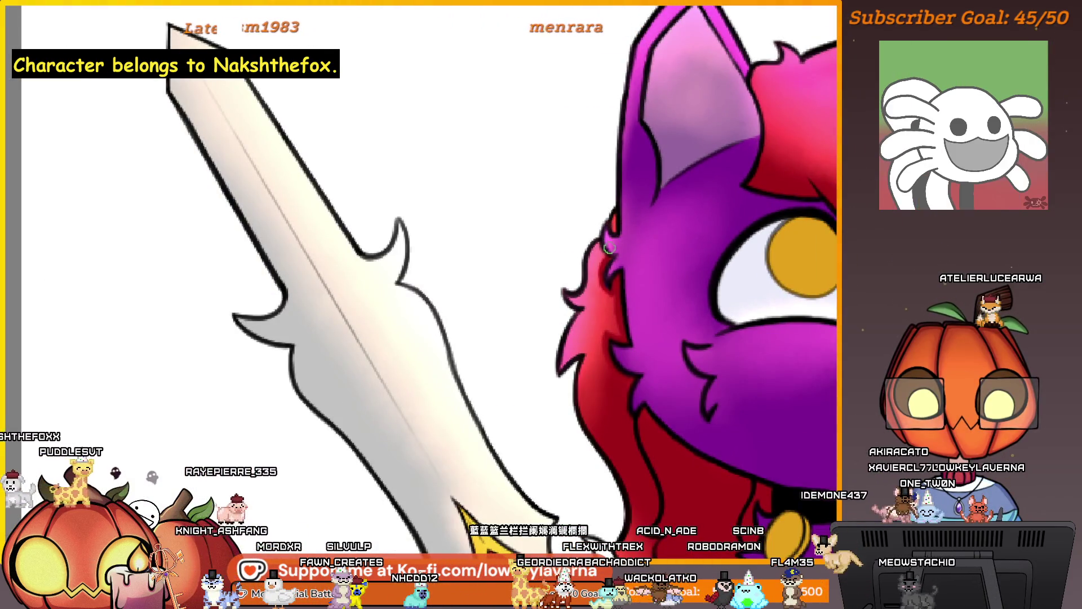
scroll(611, 253, "down", 3)
scroll(598, 242, "up", 4)
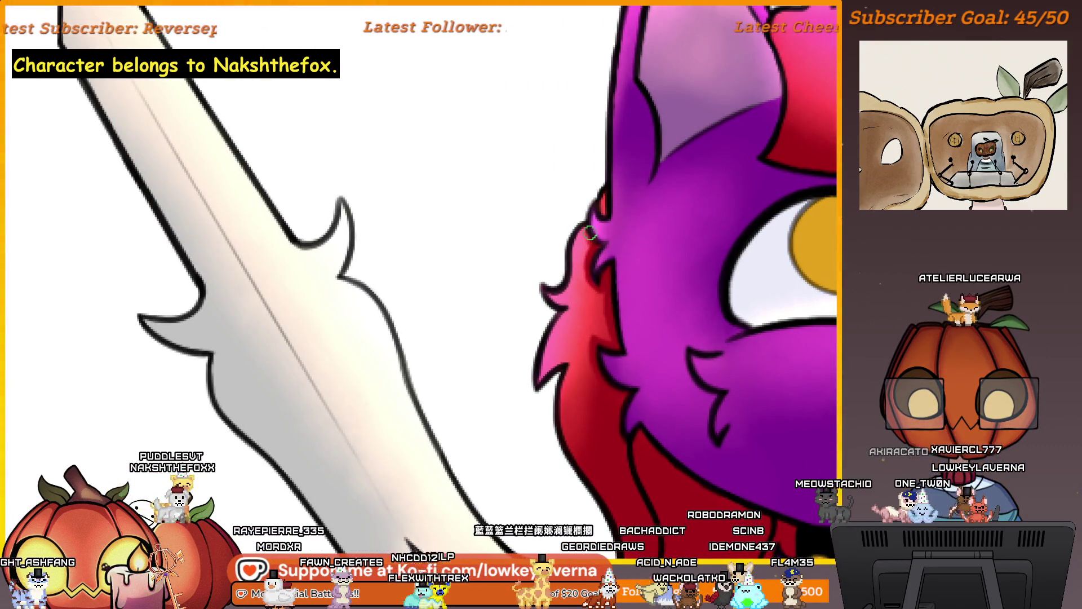
scroll(590, 233, "down", 4)
scroll(706, 392, "up", 2)
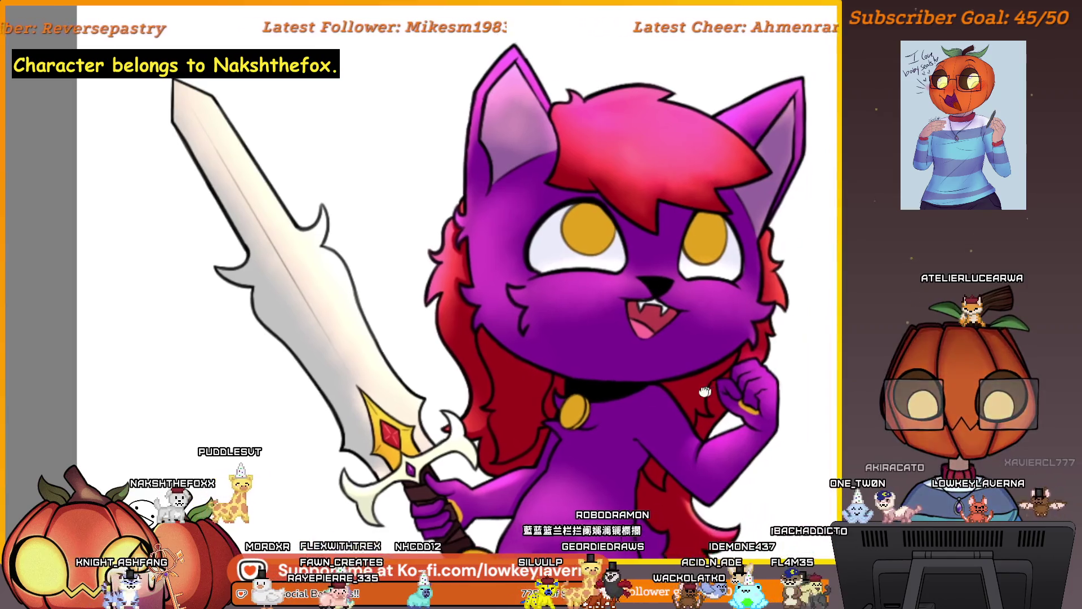
- Look over the cat's face, then flip the canvas horizontally and center the mirrored cat
scroll(688, 383, "up", 4)
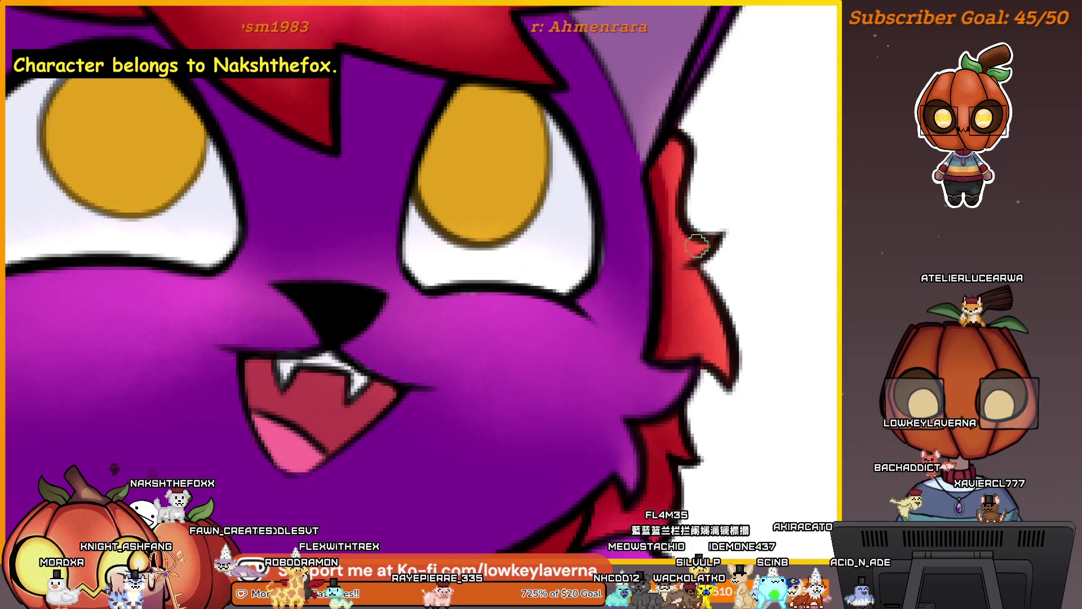
scroll(698, 246, "down", 2)
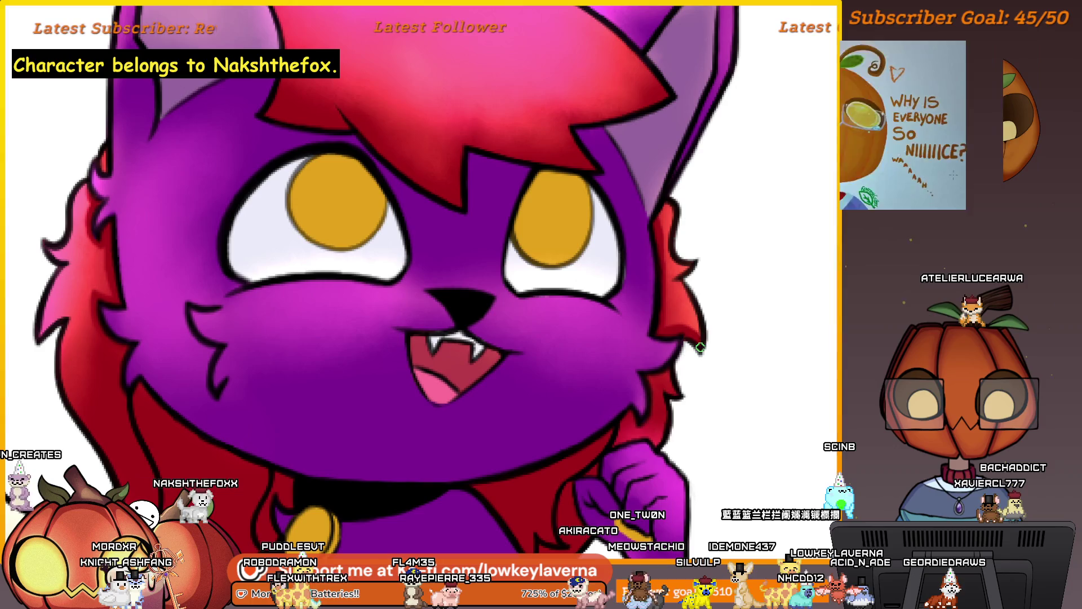
scroll(659, 305, "up", 1)
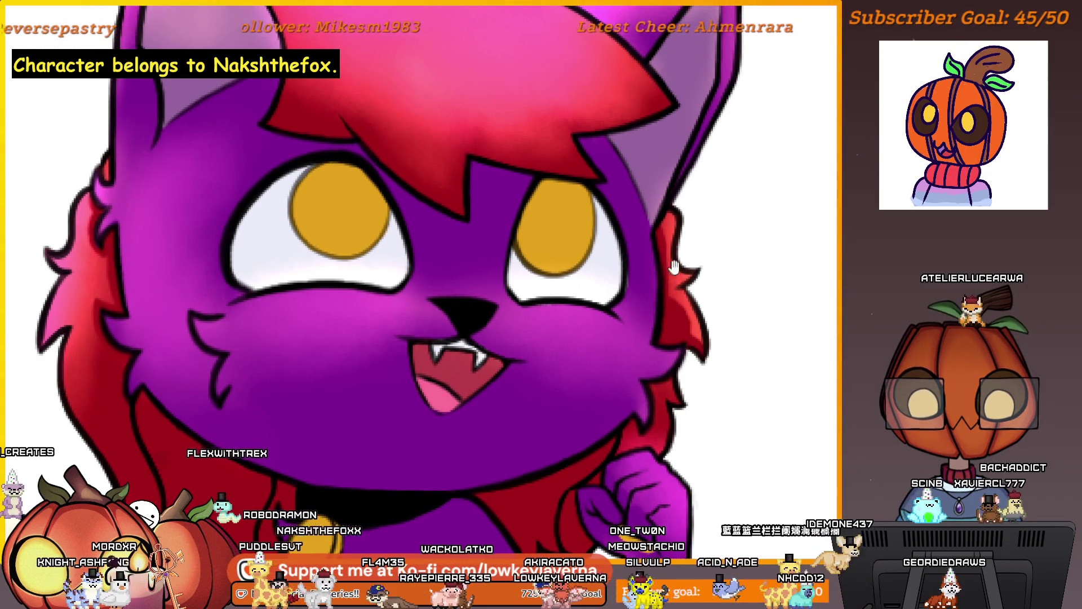
left_click_drag(674, 267, 678, 291)
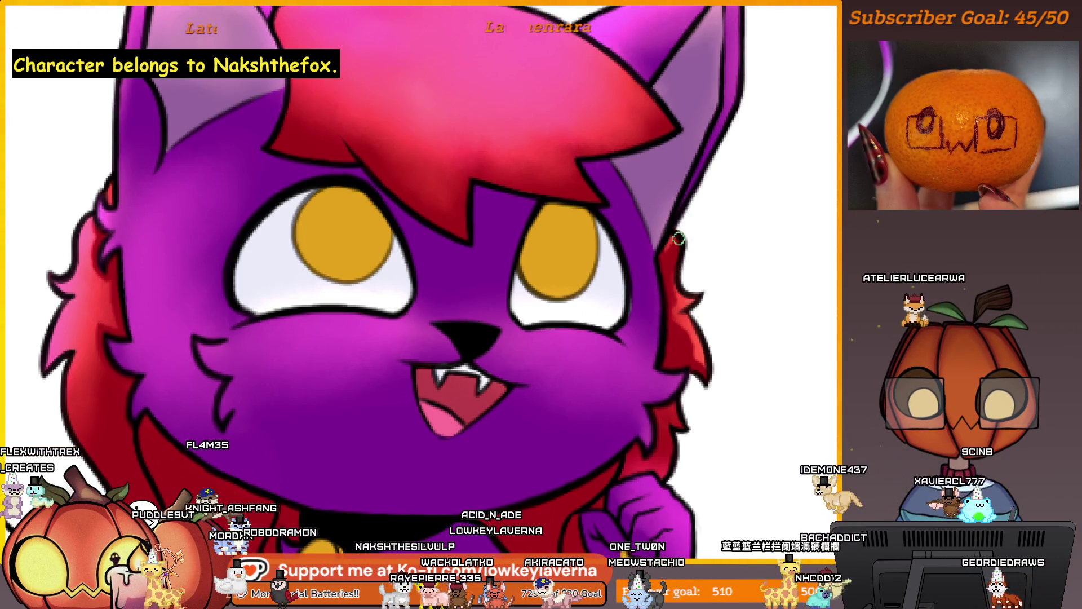
scroll(715, 200, "down", 1)
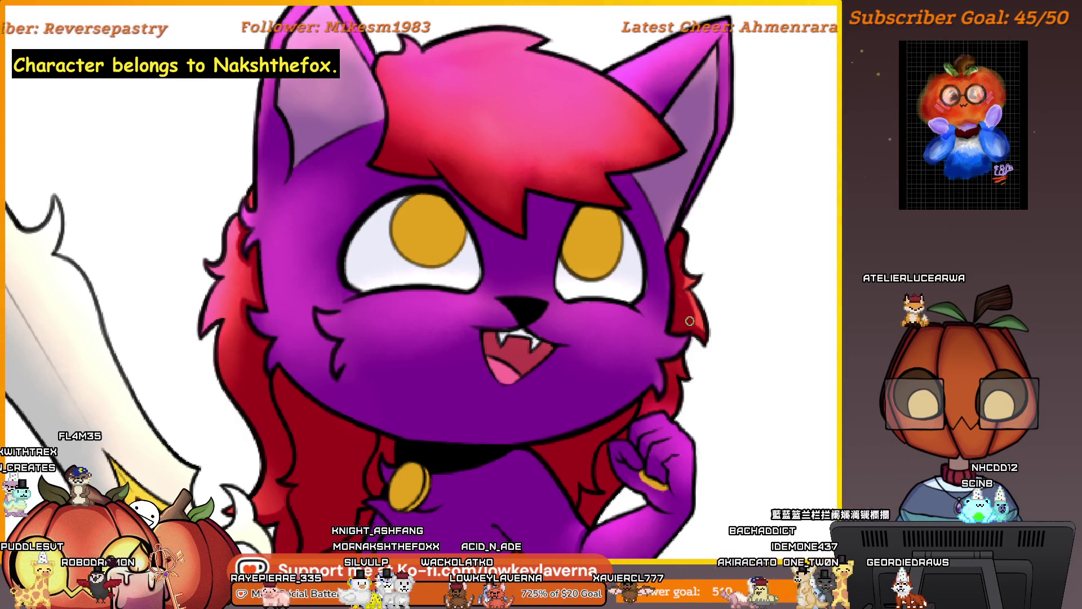
scroll(699, 298, "down", 2)
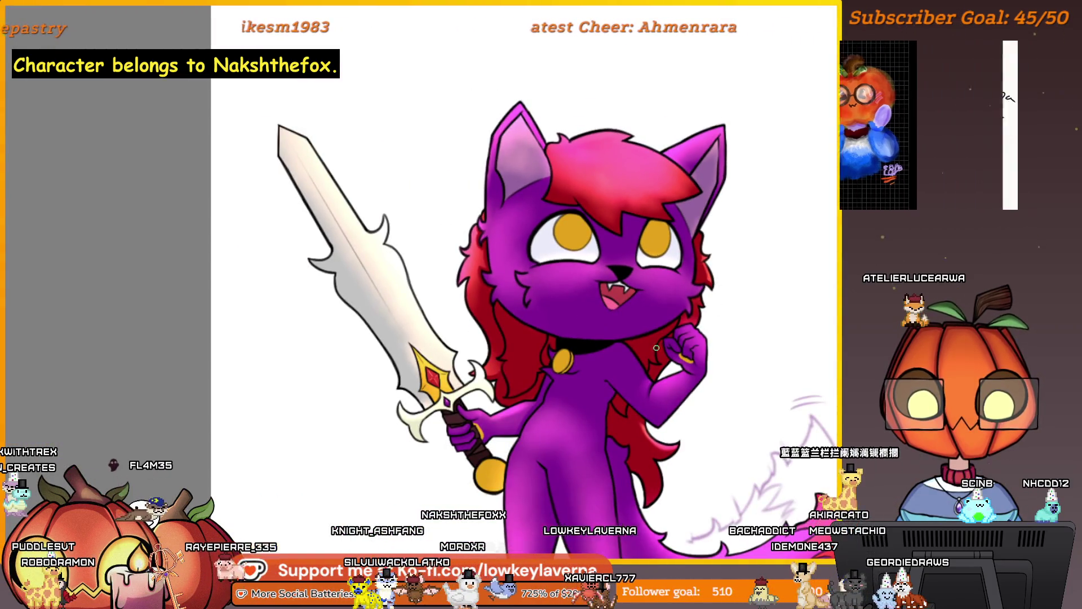
key("m")
left_click_drag(357, 353, 763, 466)
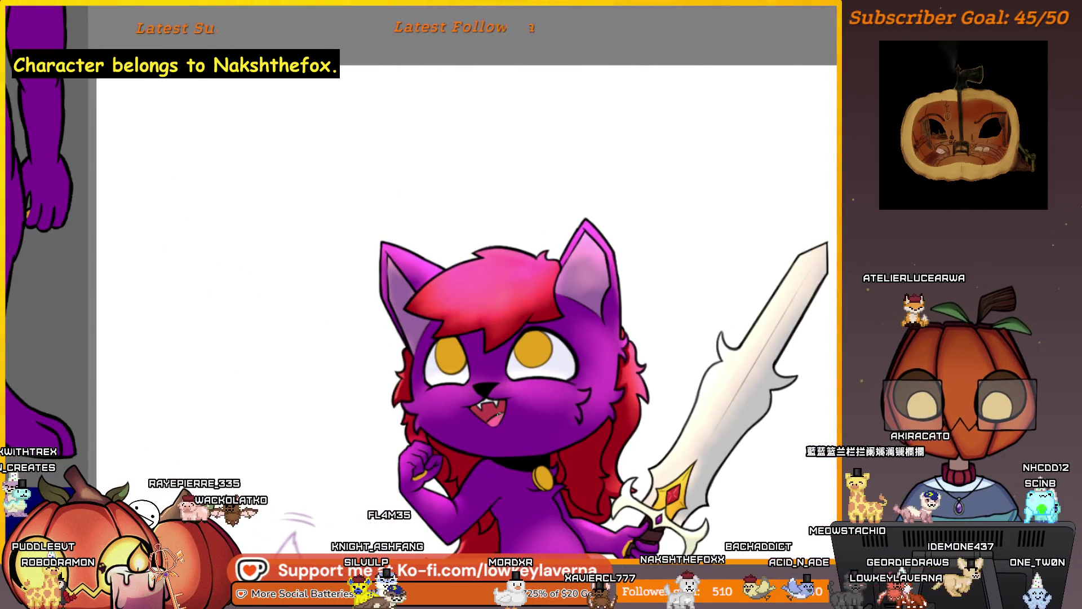
scroll(633, 205, "up", 5)
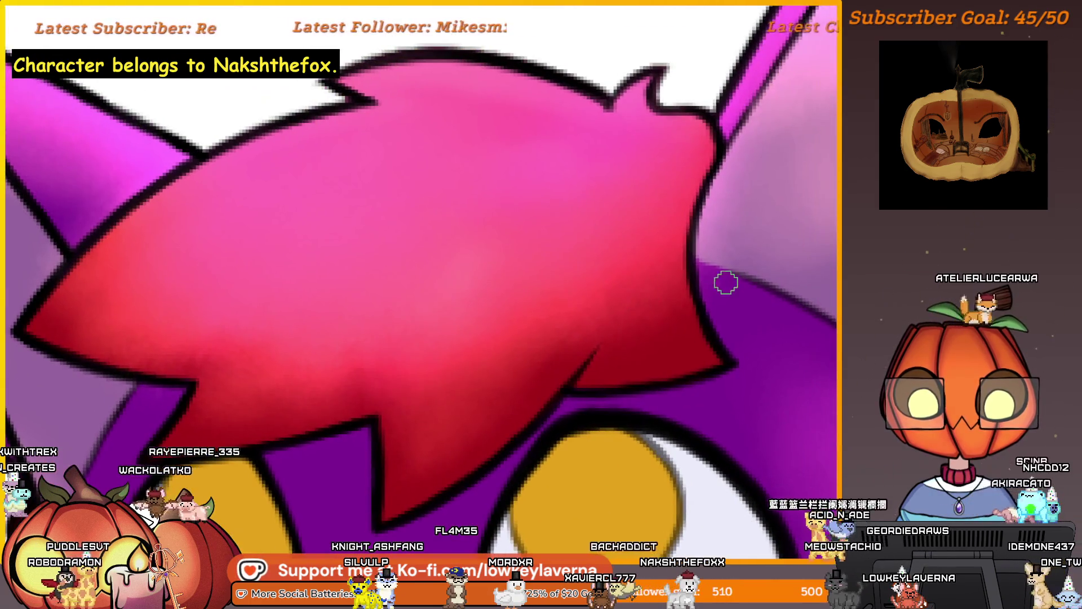
scroll(772, 315, "down", 2)
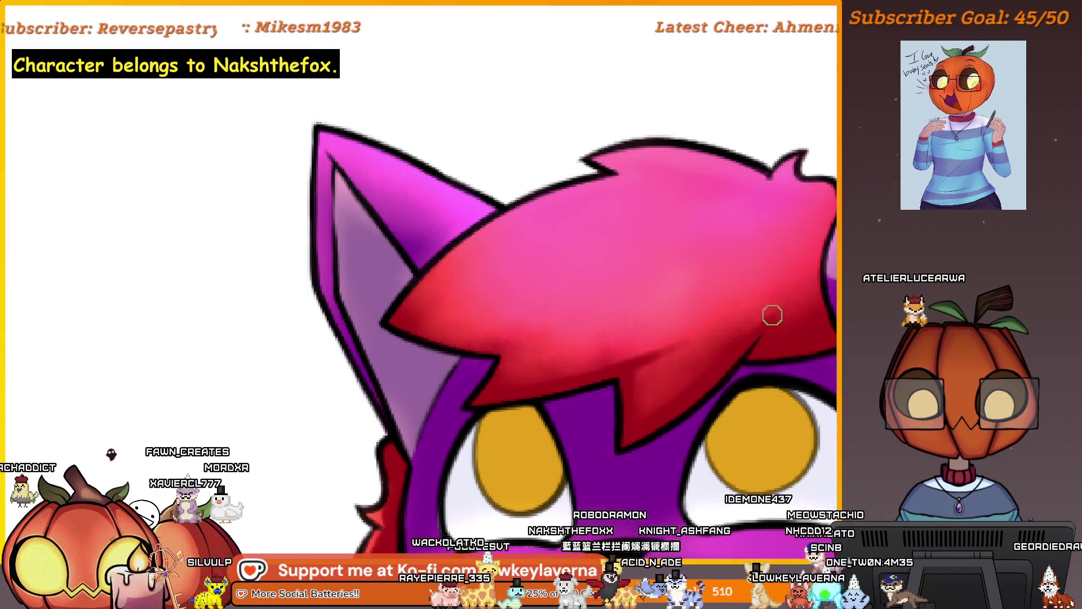
scroll(713, 357, "down", 1)
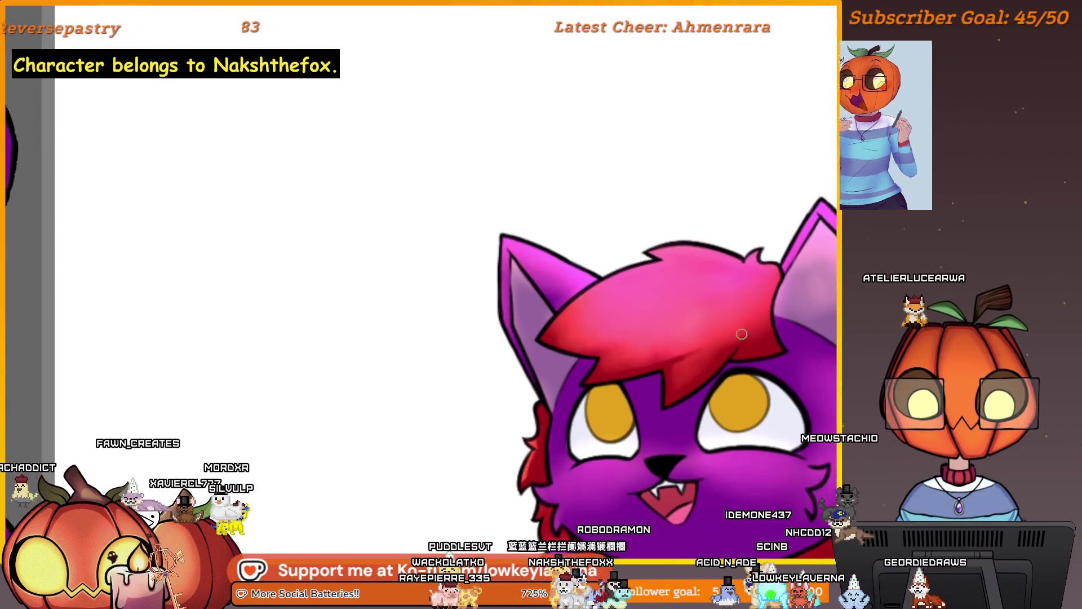
scroll(570, 358, "down", 1)
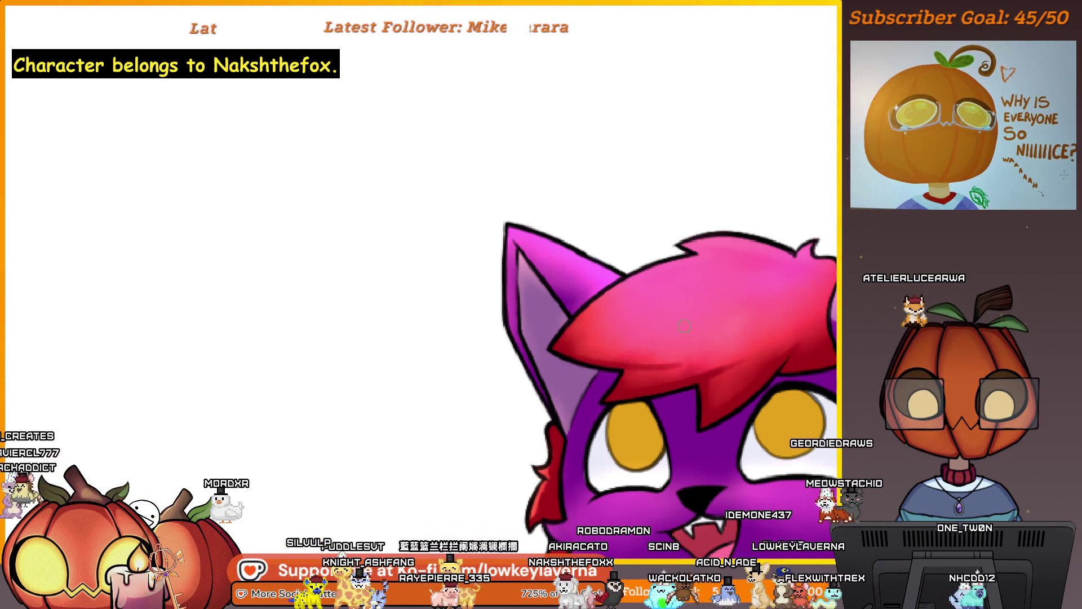
mouse_move(684, 325)
left_mouse_down()
mouse_move(589, 356)
mouse_move(459, 341)
mouse_move(723, 258)
left_mouse_up()
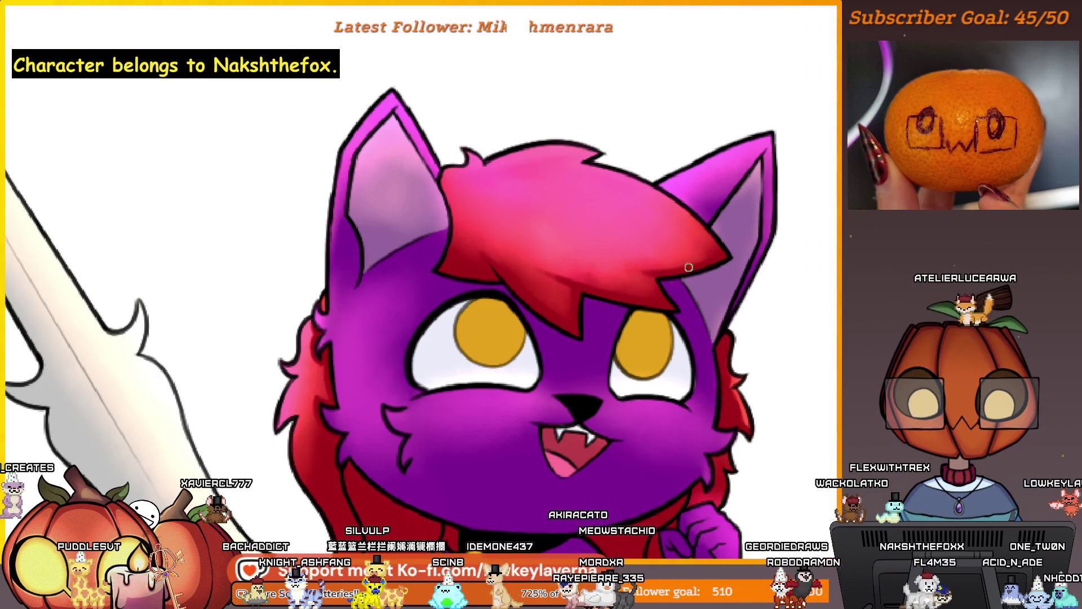
scroll(729, 221, "up", 5)
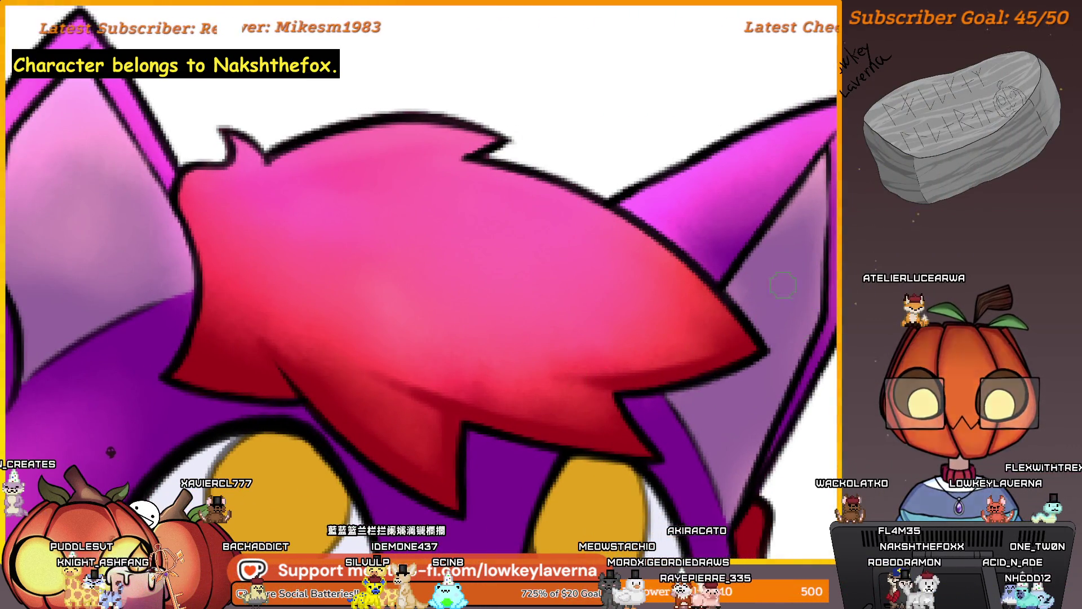
scroll(783, 285, "down", 5)
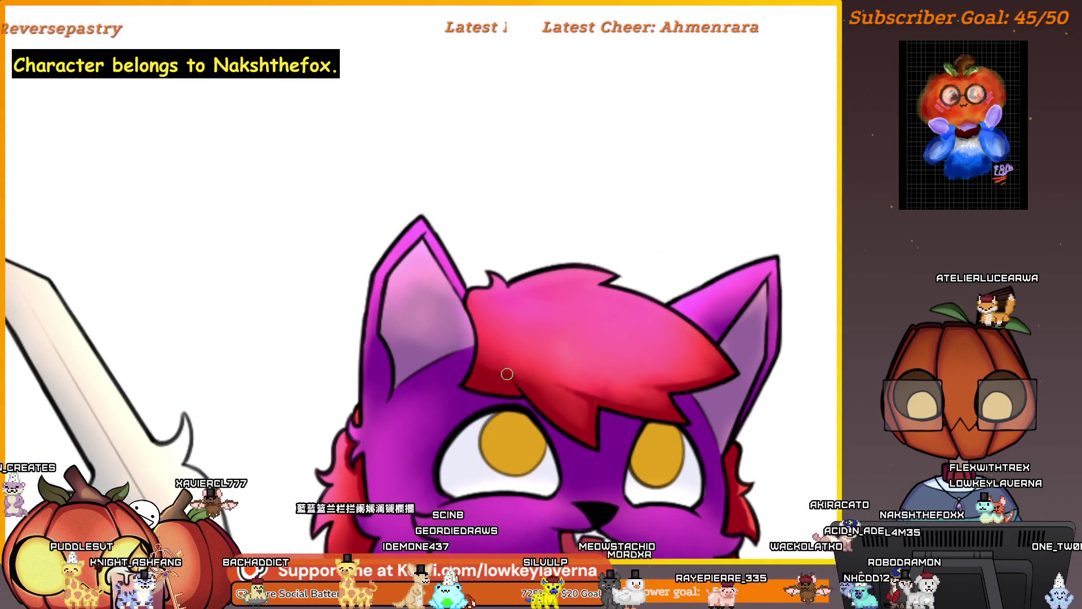
mouse_move(505, 379)
left_mouse_down()
mouse_move(472, 307)
mouse_move(473, 268)
left_mouse_up()
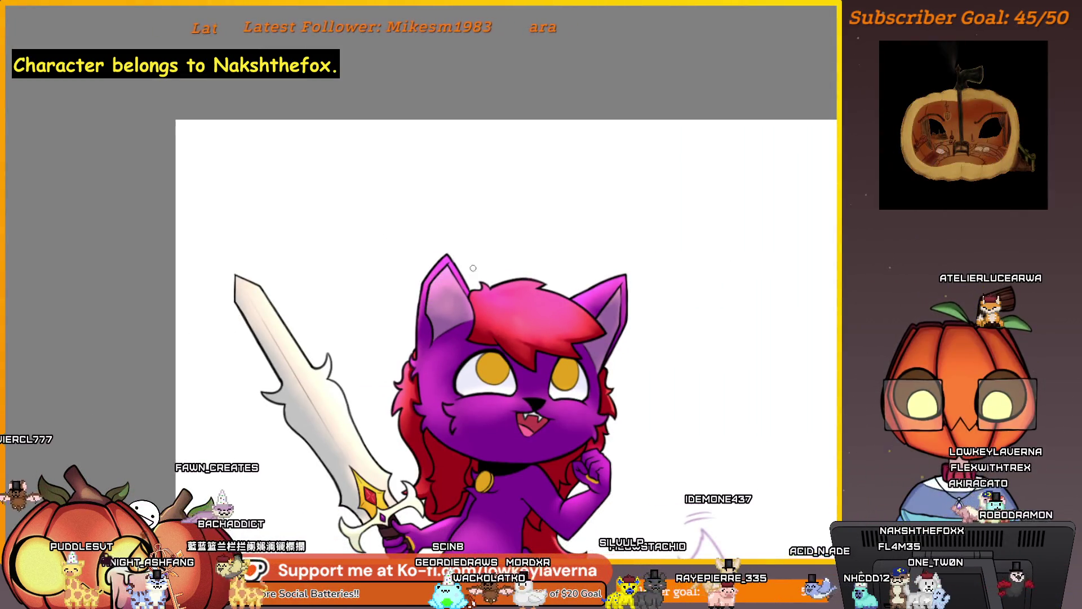
scroll(494, 204, "up", 2)
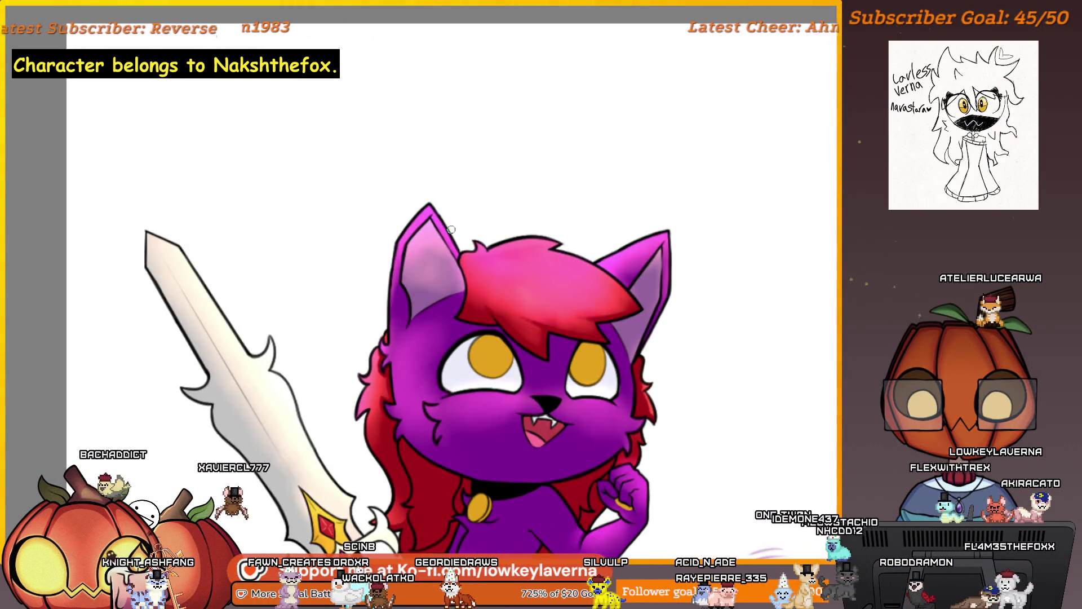
- Paint a deeper red stroke across the top of the hair beside the left ear
scroll(518, 245, "up", 5)
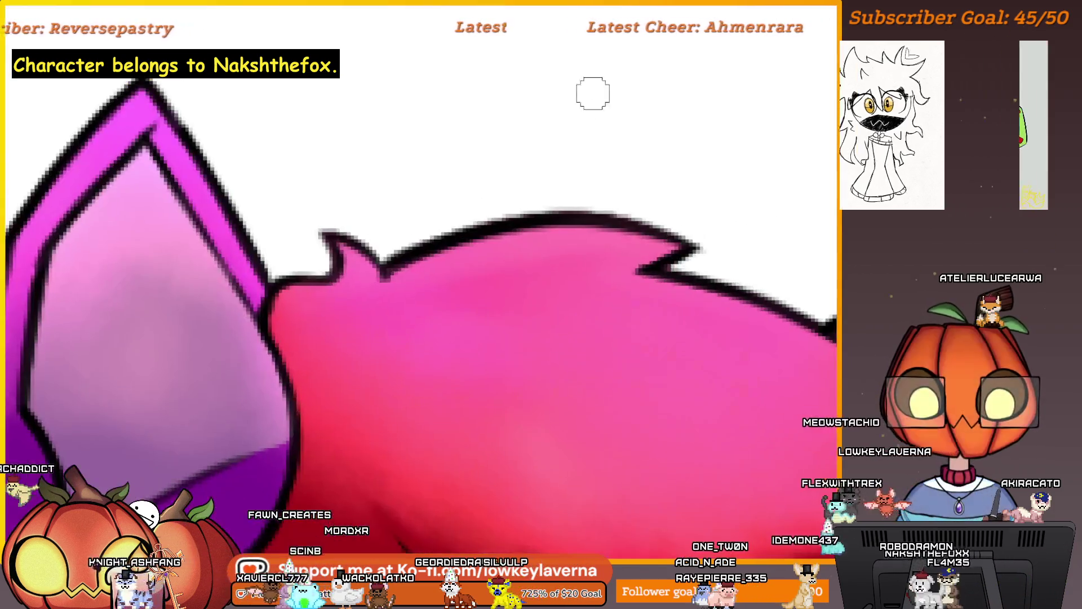
scroll(592, 93, "down", 2)
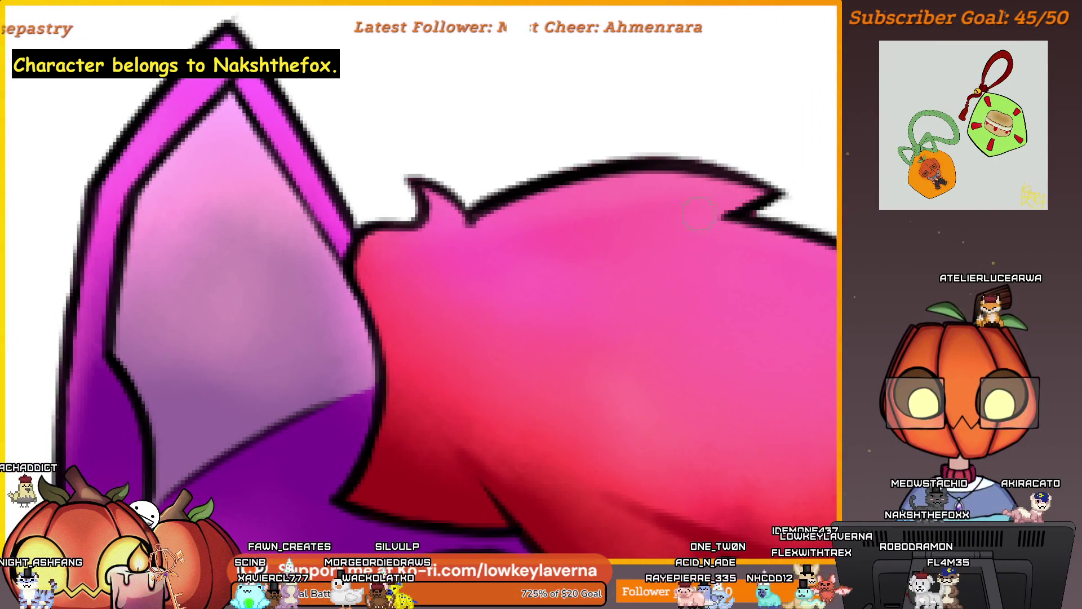
left_click_drag(733, 211, 575, 237)
scroll(576, 237, "down", 2)
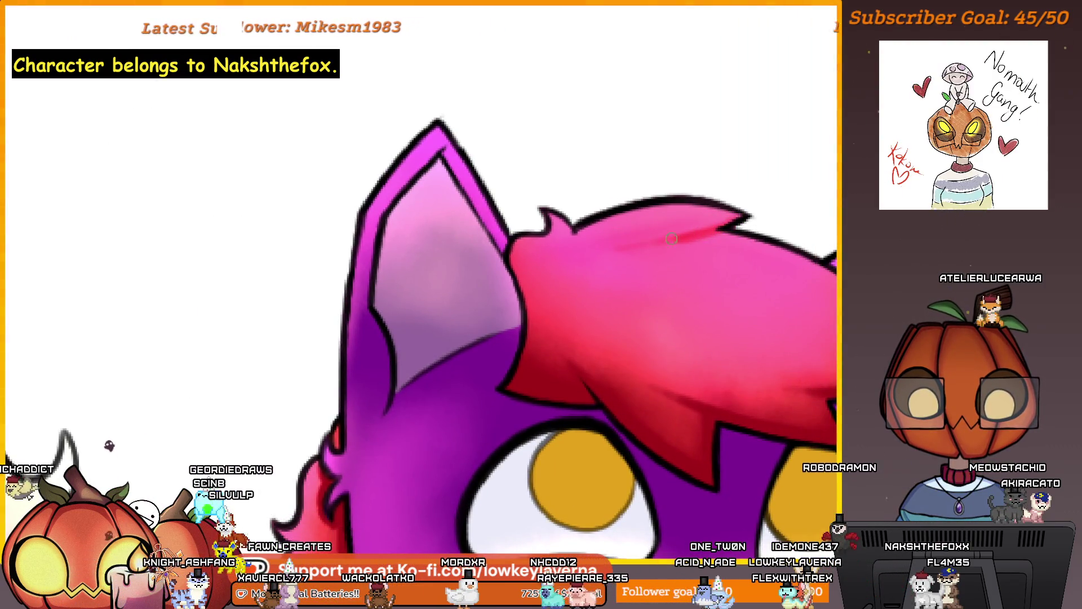
mouse_move(614, 242)
left_mouse_down()
mouse_move(711, 240)
mouse_move(732, 271)
mouse_move(765, 248)
mouse_move(666, 269)
left_mouse_up()
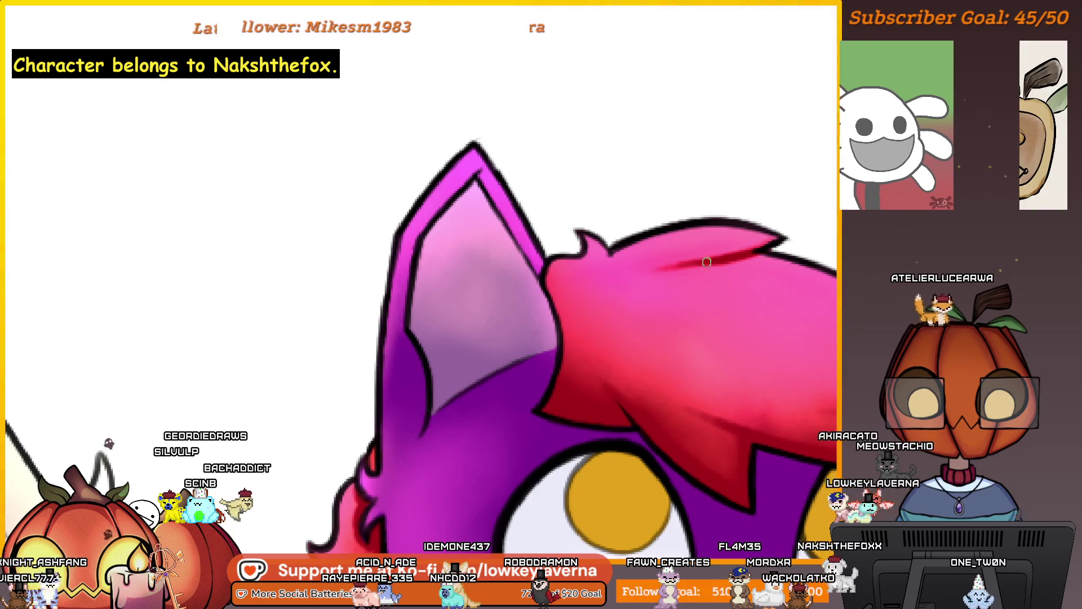
- Adjust the view around the ear and hair, then zoom out to the whole character
left_click_drag(606, 237, 627, 237)
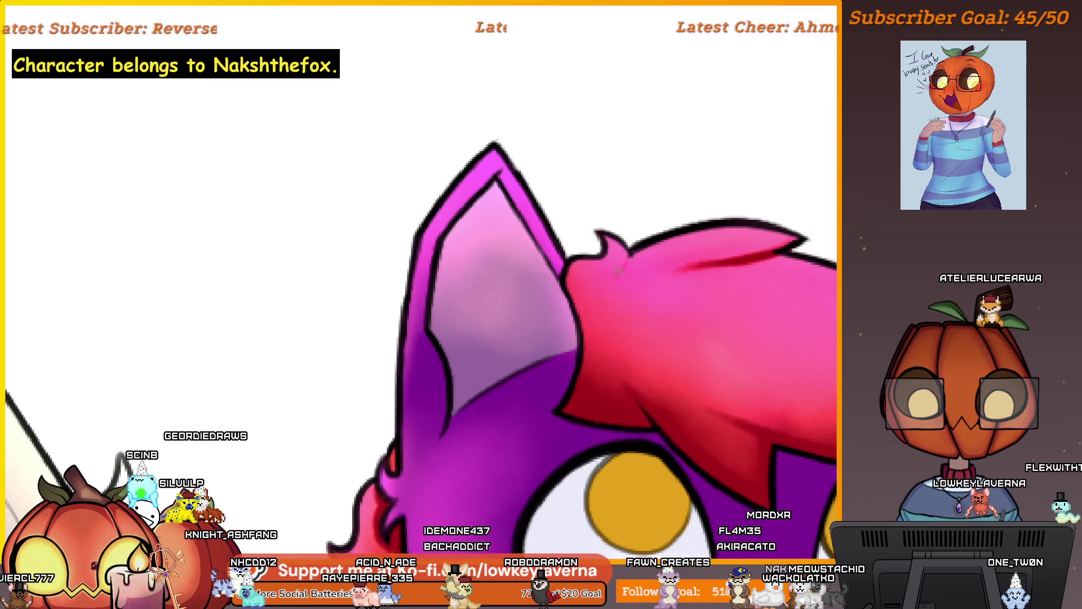
scroll(677, 251, "down", 3)
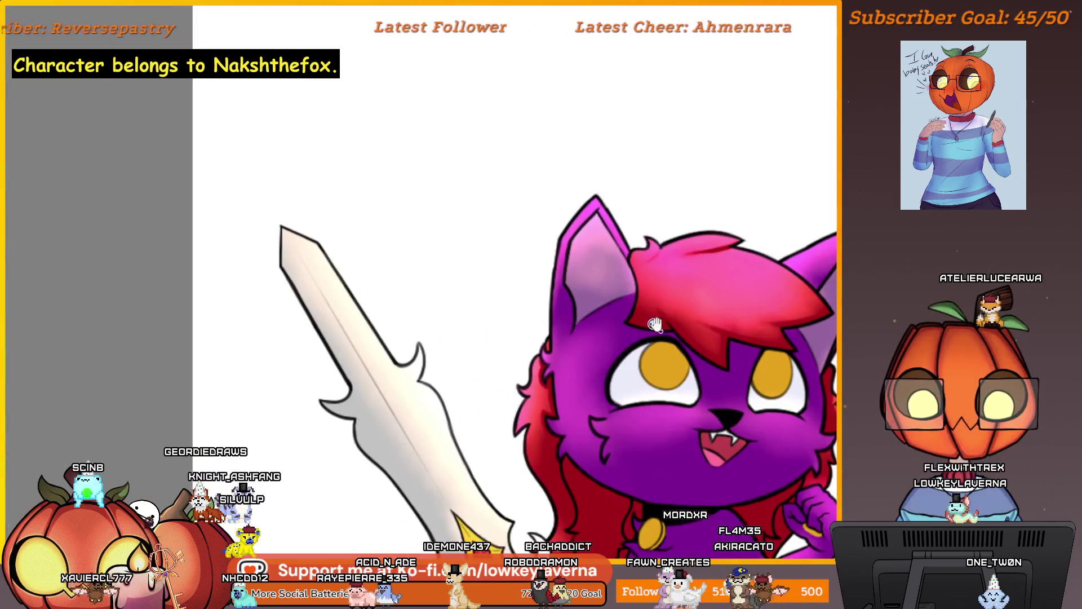
scroll(702, 313, "down", 2)
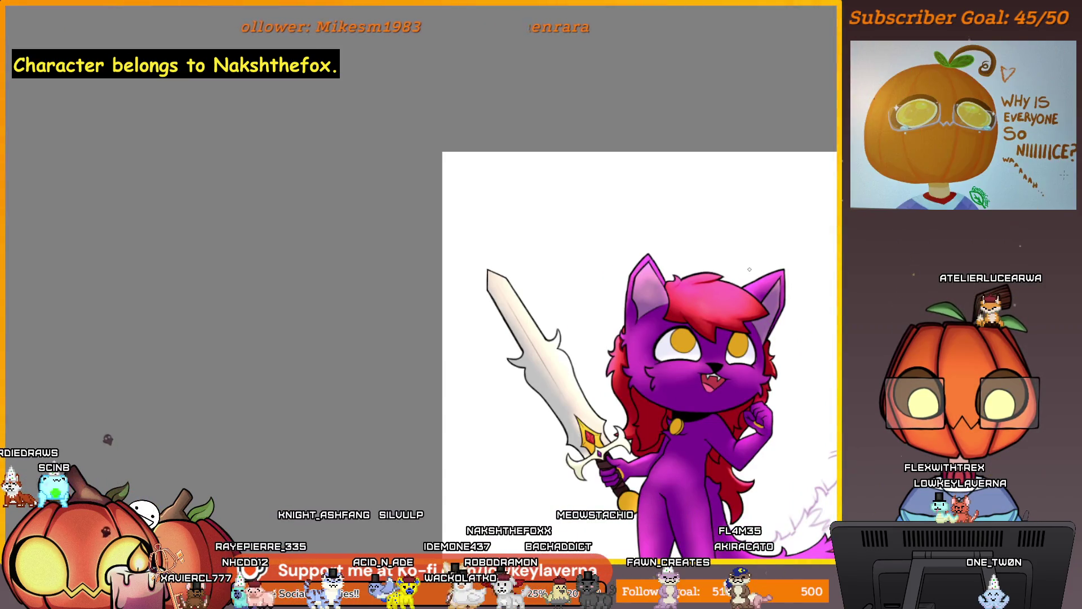
scroll(761, 269, "up", 3)
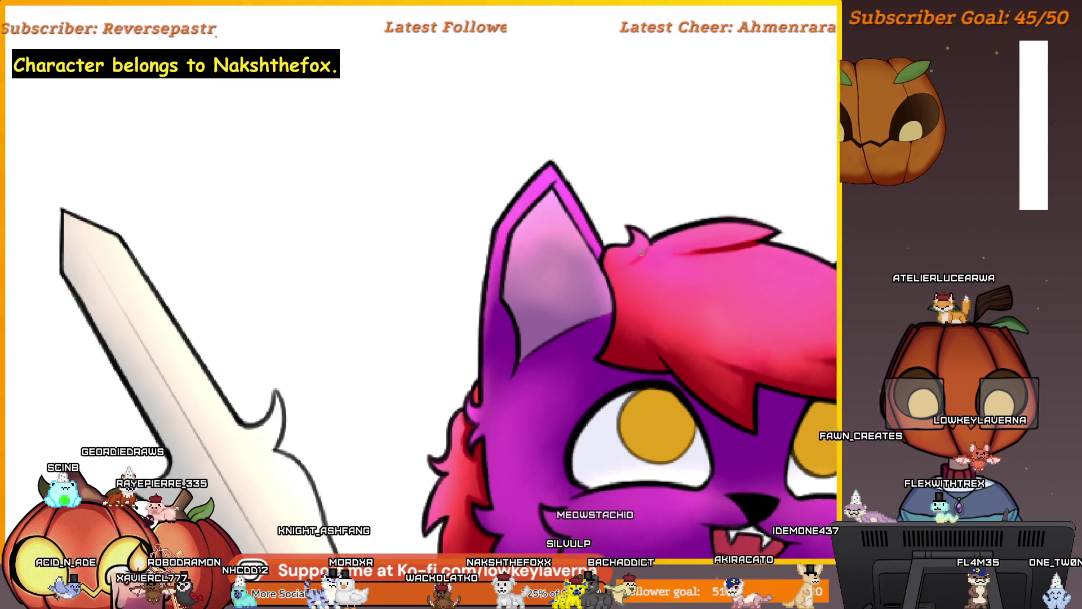
scroll(654, 227, "down", 5)
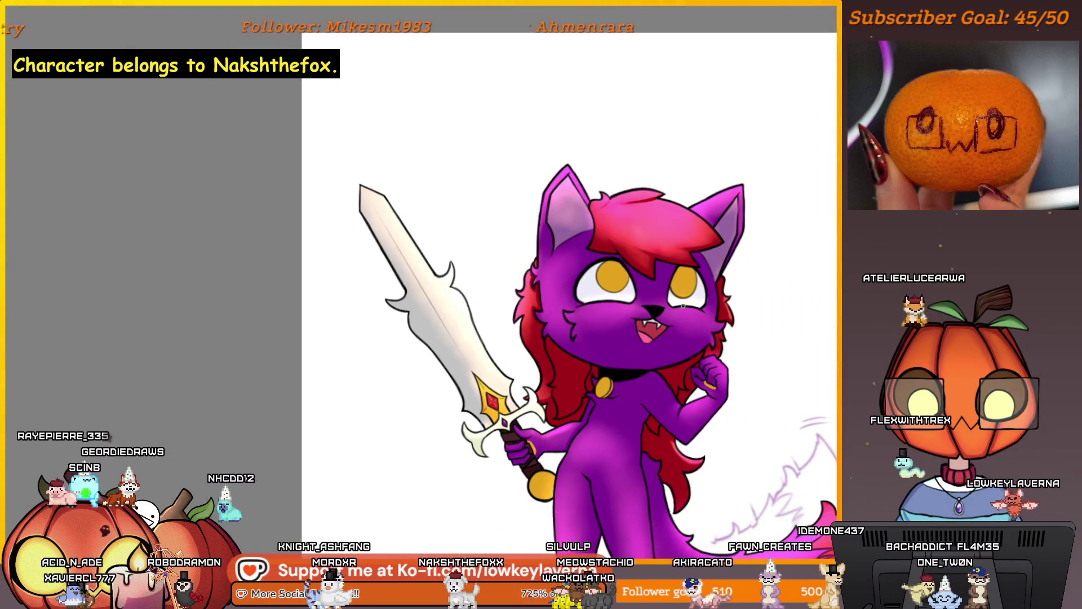
left_click_drag(752, 374, 707, 311)
scroll(584, 167, "up", 5)
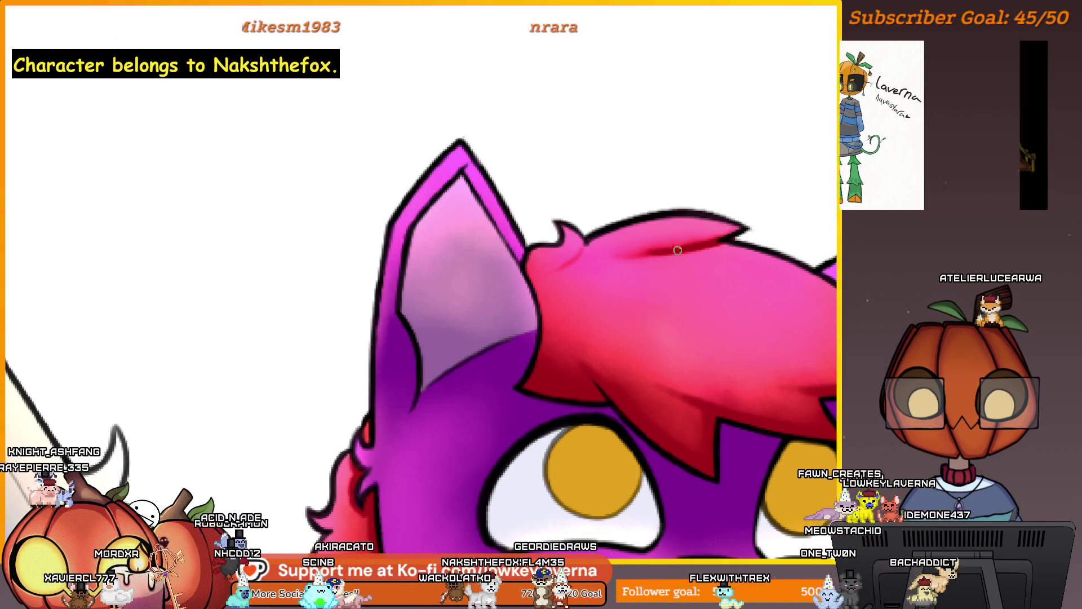
key("ctrl+0")
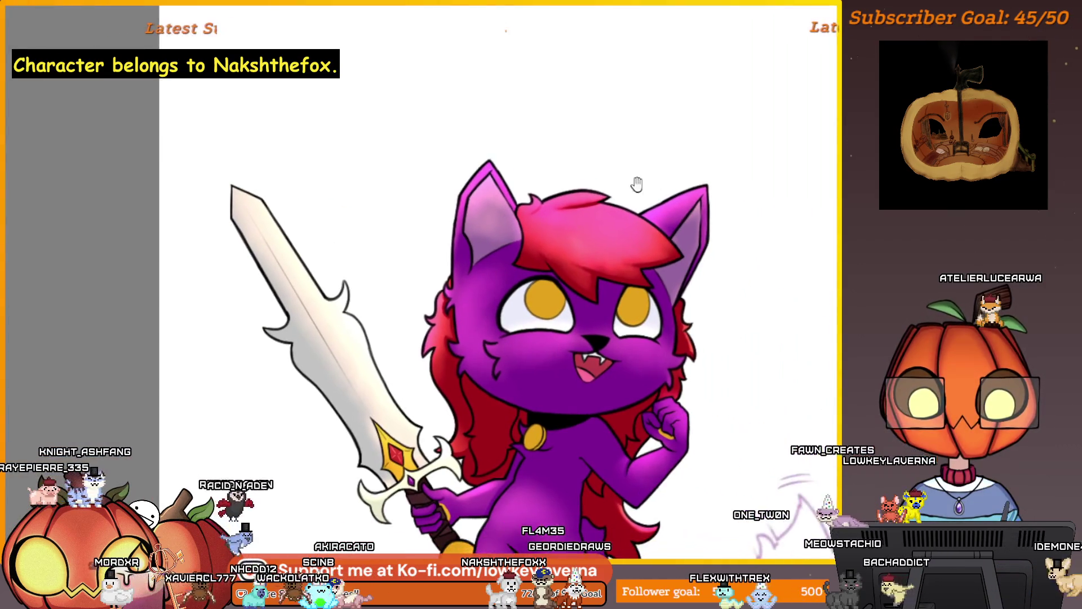
- Brush a lighter violet over the dark band inside the right ear
key("ctrl+minus")
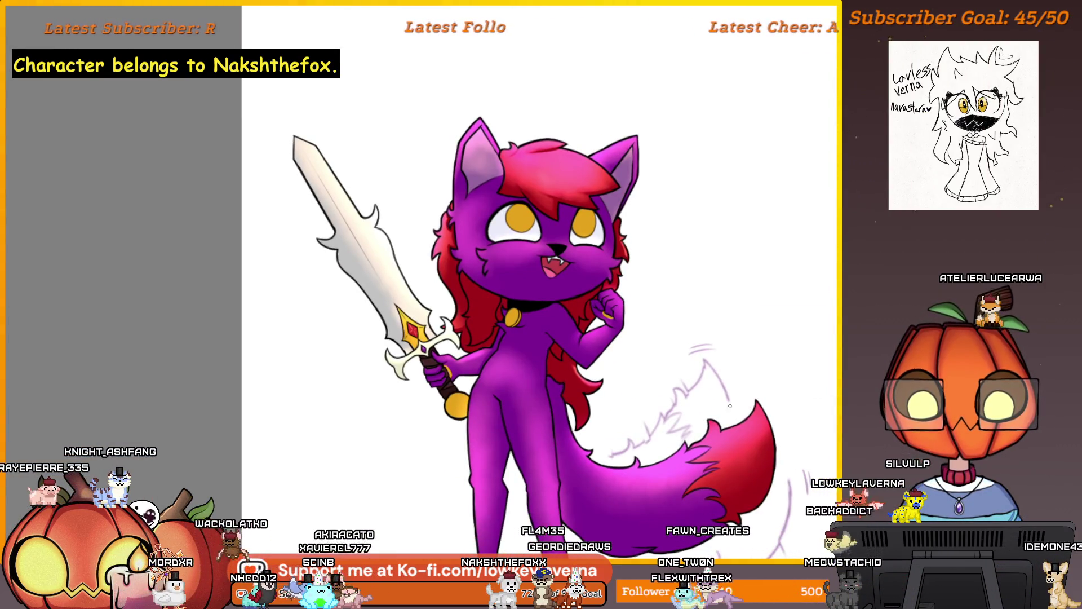
scroll(703, 299, "down", 1)
scroll(657, 340, "up", 5)
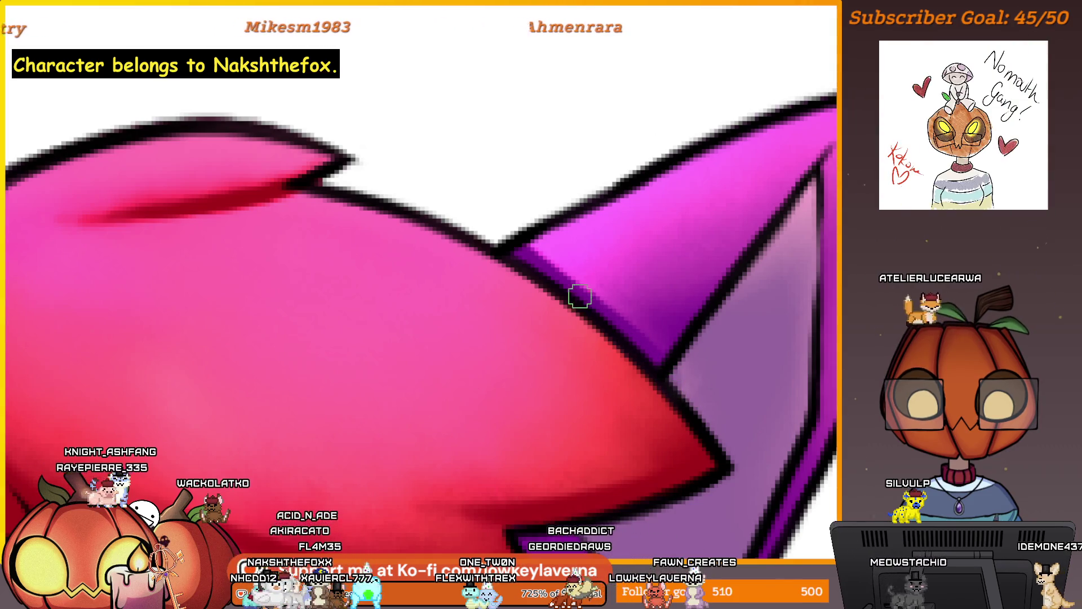
scroll(581, 295, "down", 4)
scroll(647, 268, "up", 4)
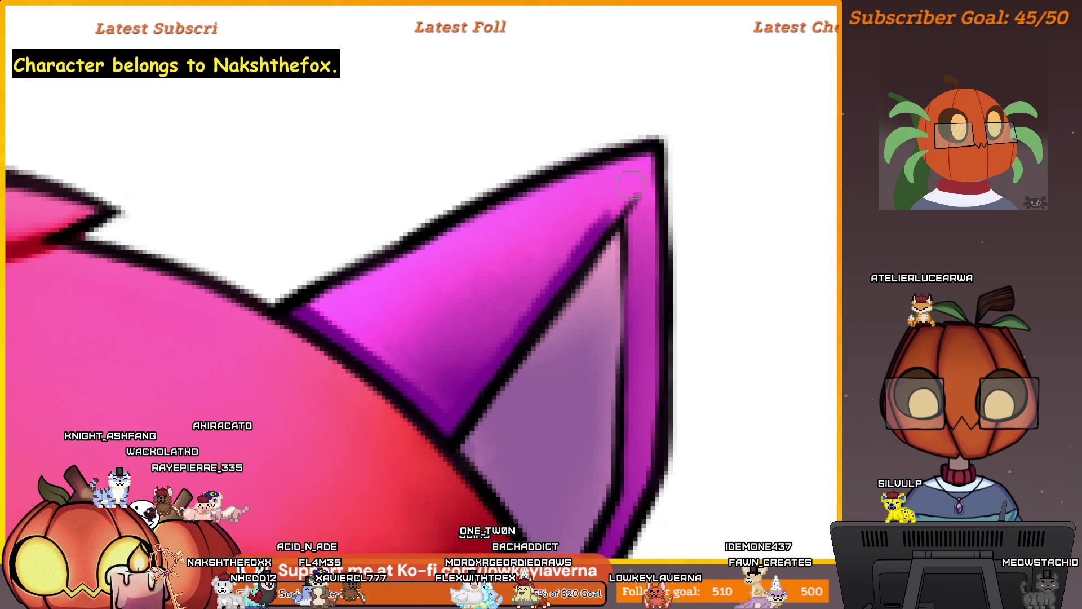
left_click_drag(631, 183, 476, 382)
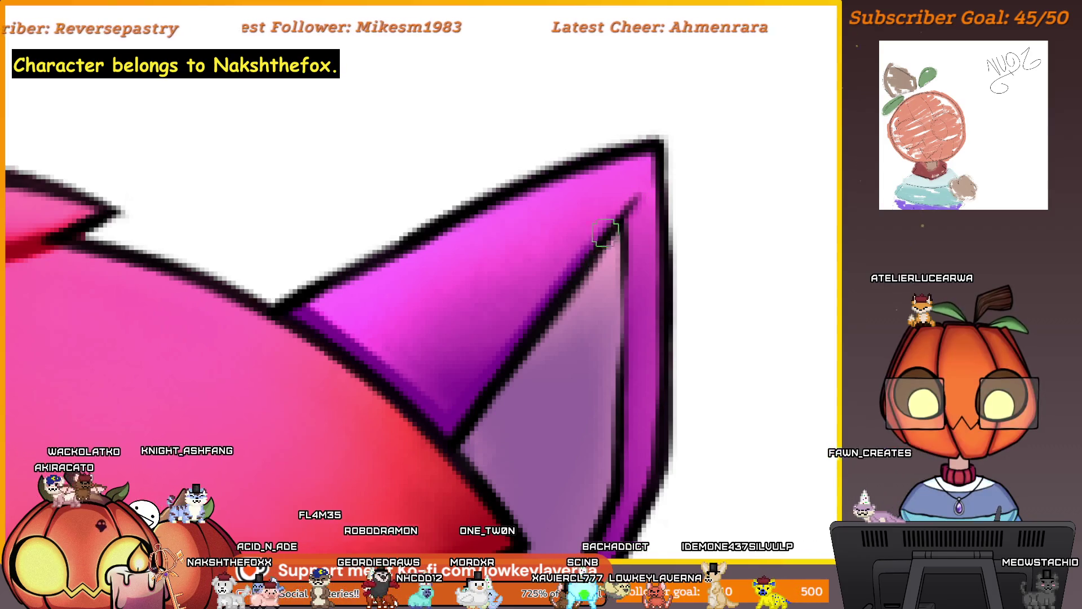
- Pan over the ear tip and down the ear to check the lighter sheen
scroll(660, 293, "down", 2)
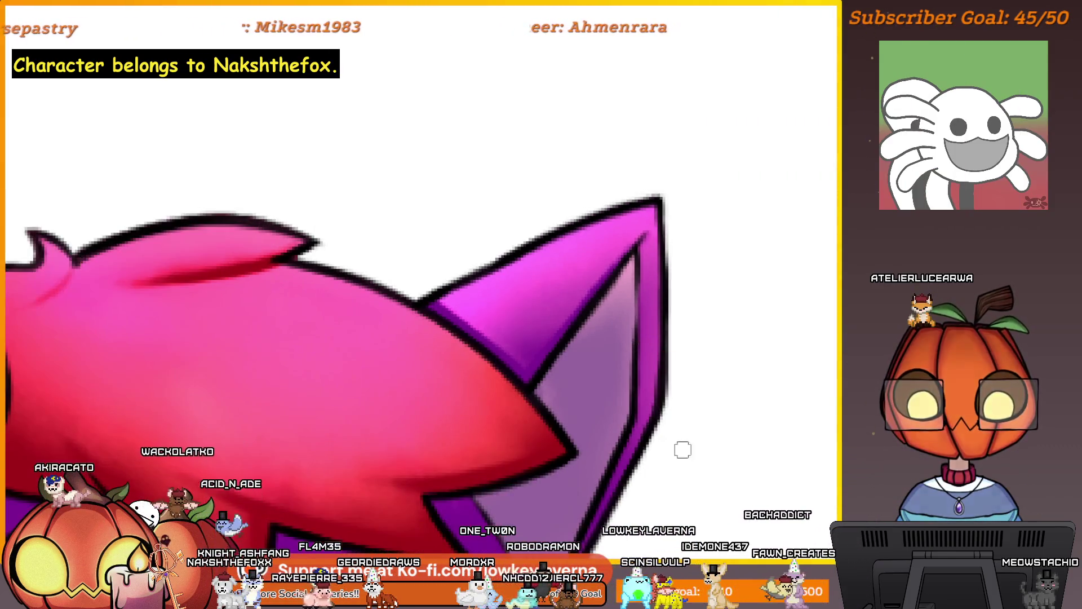
left_click_drag(718, 486, 758, 429)
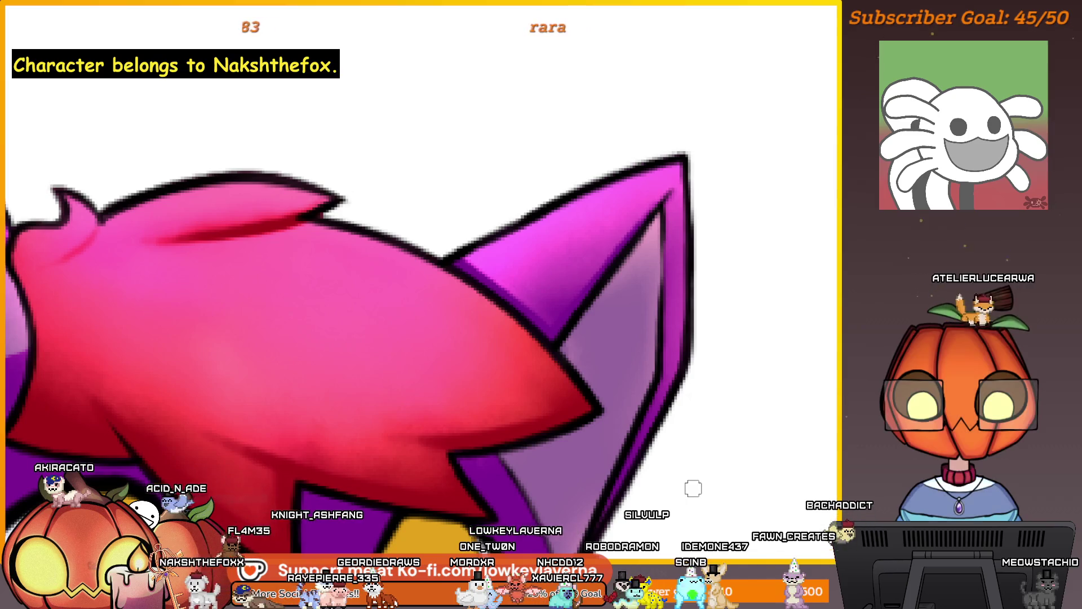
scroll(660, 271, "up", 3)
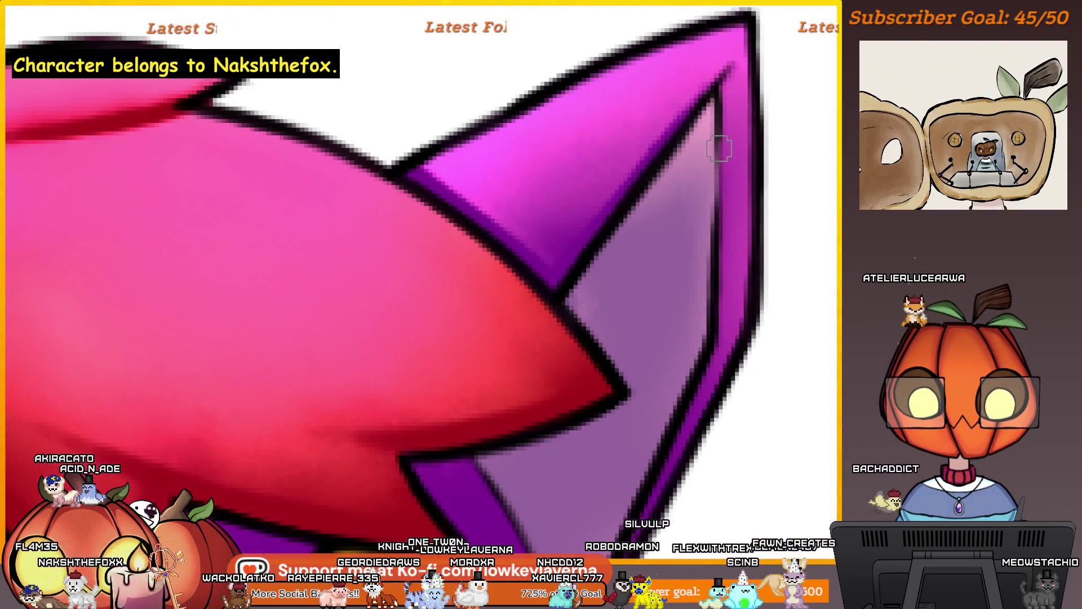
scroll(716, 259, "down", 2)
scroll(711, 379, "up", 2)
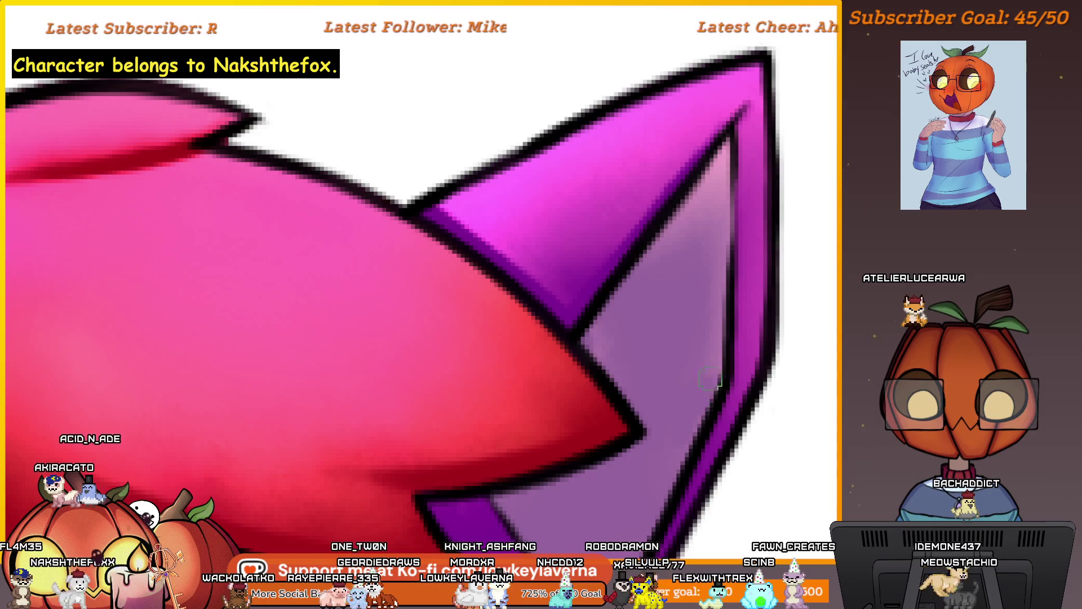
left_click_drag(652, 397, 653, 430)
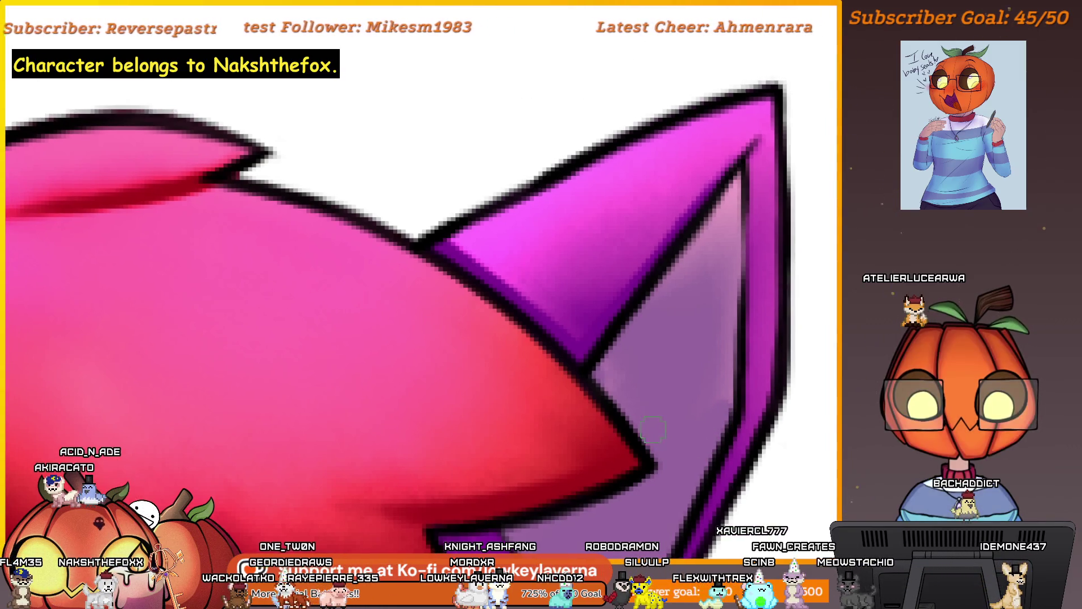
scroll(631, 386, "up", 1)
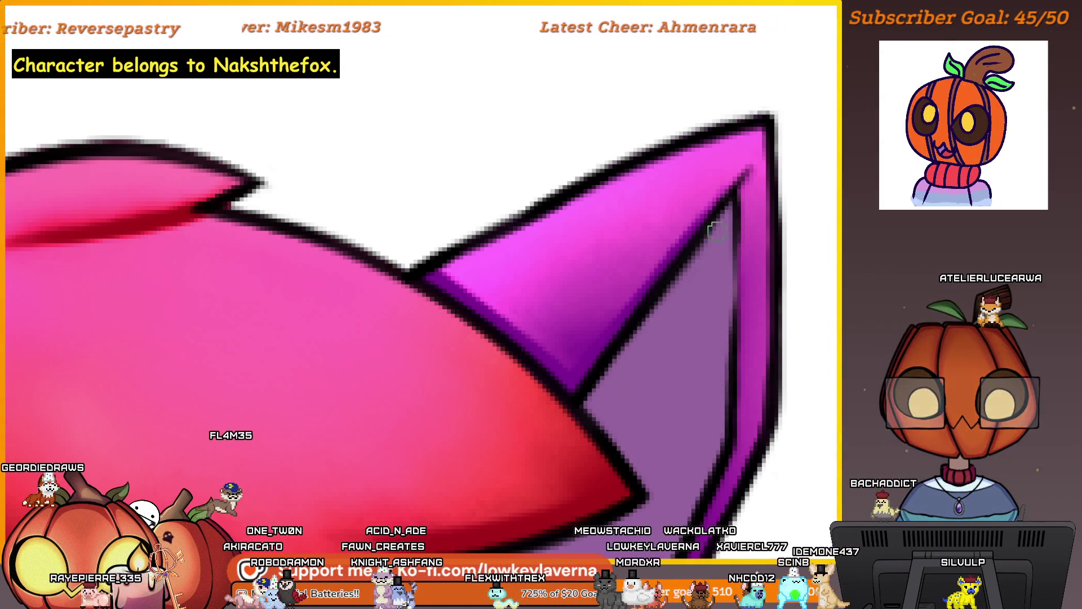
scroll(676, 362, "down", 3)
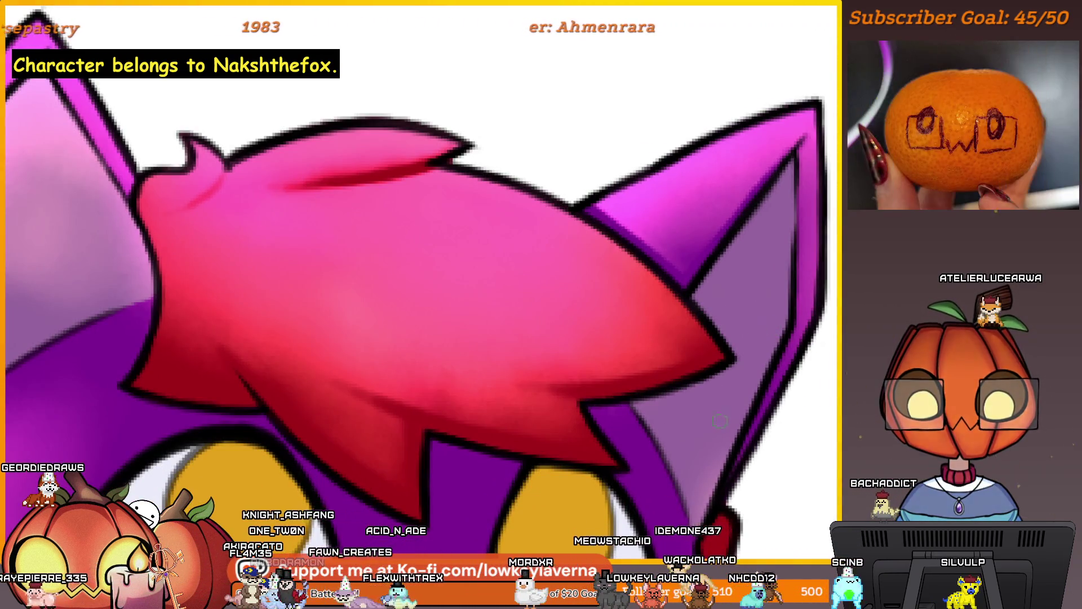
scroll(693, 381, "up", 3)
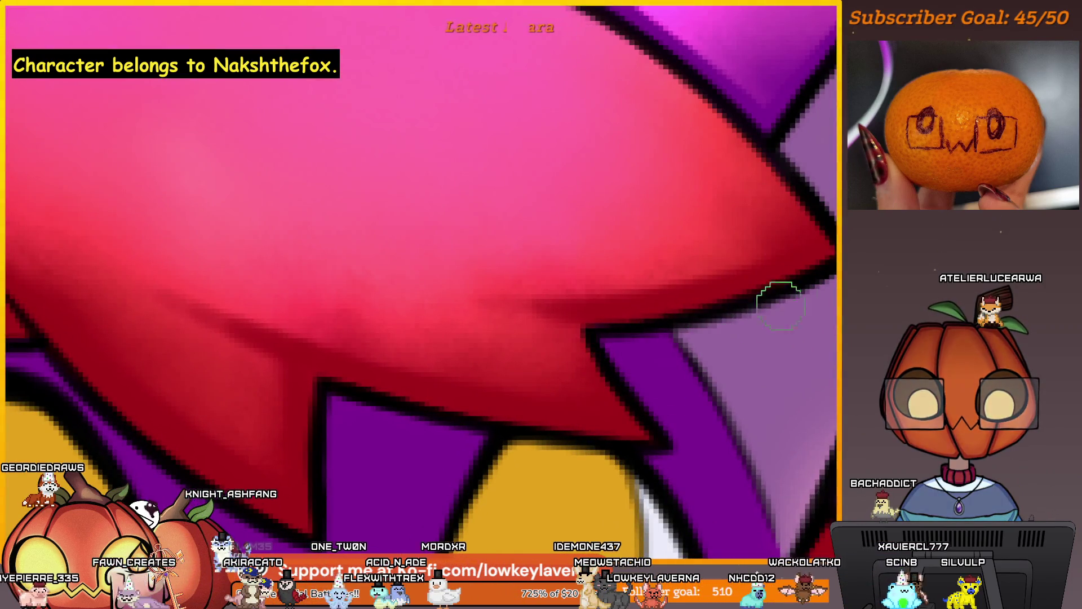
- Airbrush soft shading inside the left ear, next to the open mouth
scroll(713, 368, "down", 3)
left_click_drag(713, 368, 728, 333)
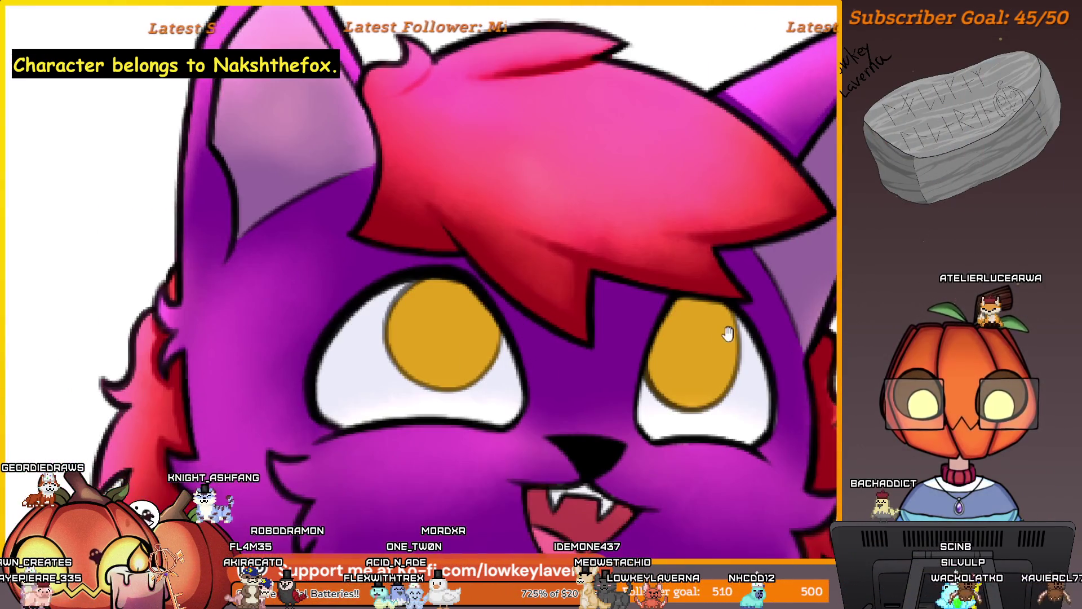
scroll(710, 351, "down", 3)
scroll(564, 173, "up", 6)
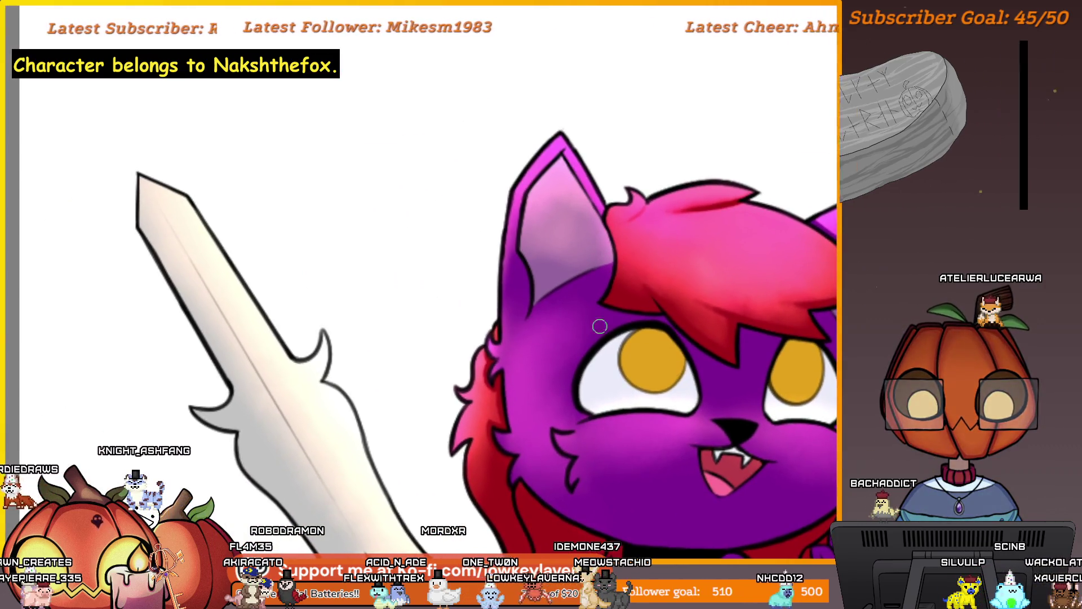
scroll(564, 173, "down", 3)
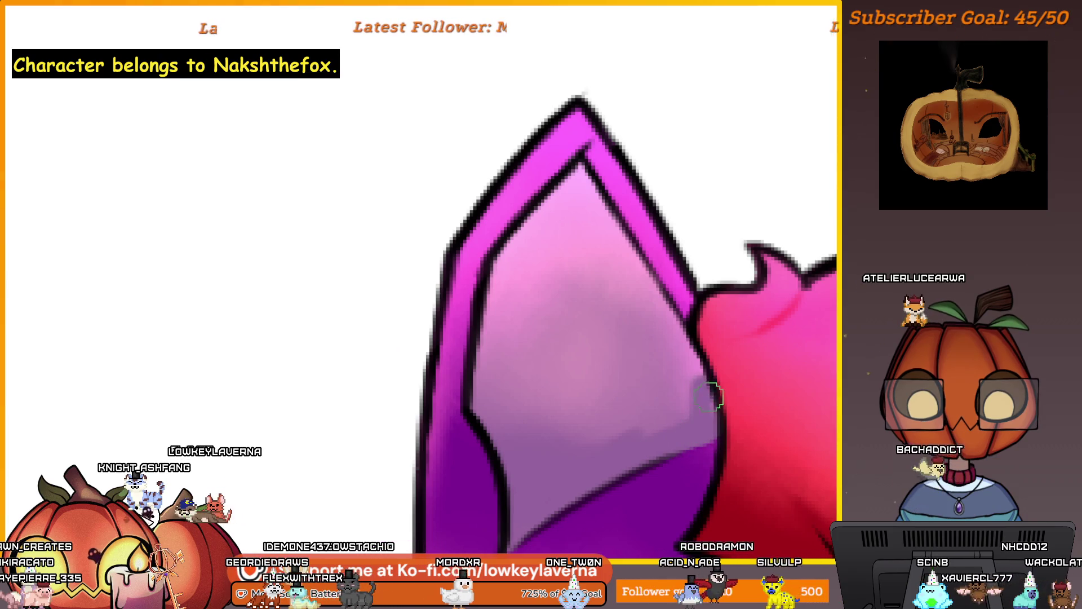
left_click_drag(670, 424, 592, 435)
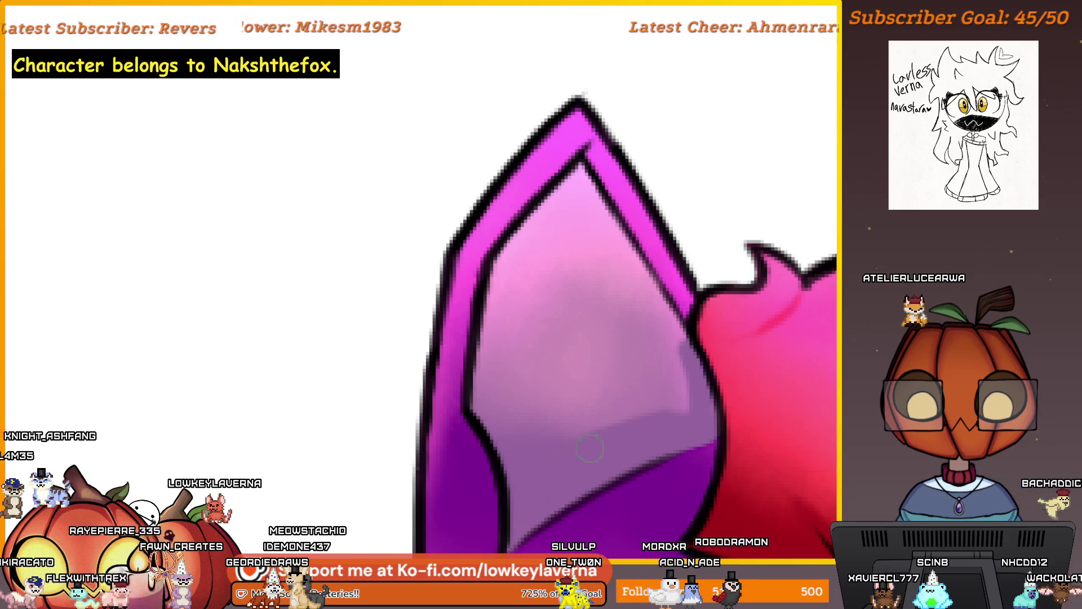
- Pan across the head and sword, then zoom back out to compare both ears
scroll(599, 438, "down", 5)
mouse_move(599, 438)
left_mouse_down()
mouse_move(724, 460)
mouse_move(641, 382)
left_mouse_up()
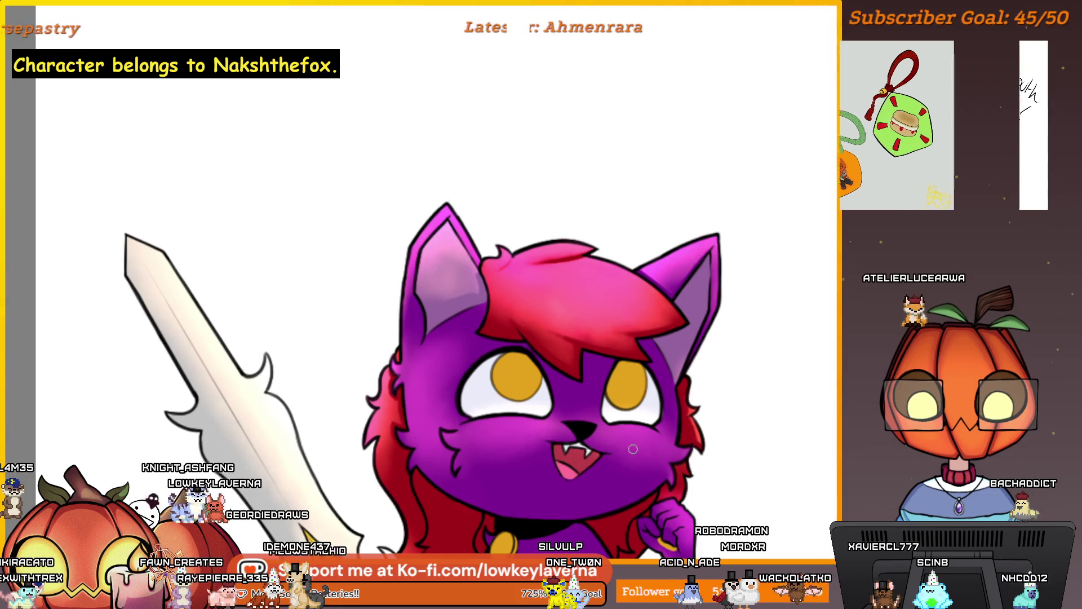
scroll(656, 331, "down", 2)
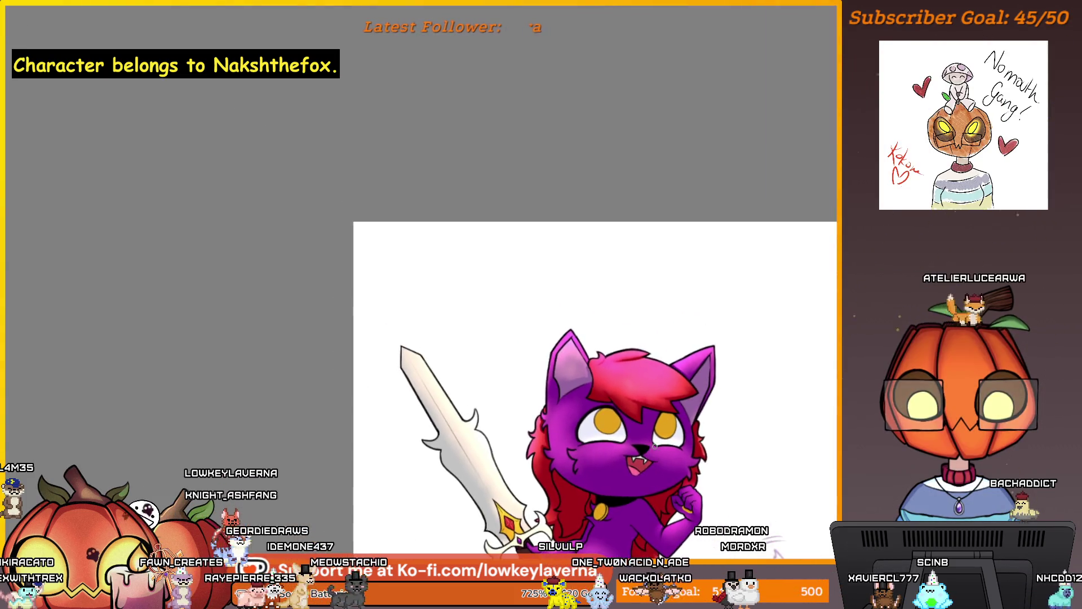
scroll(631, 311, "up", 5)
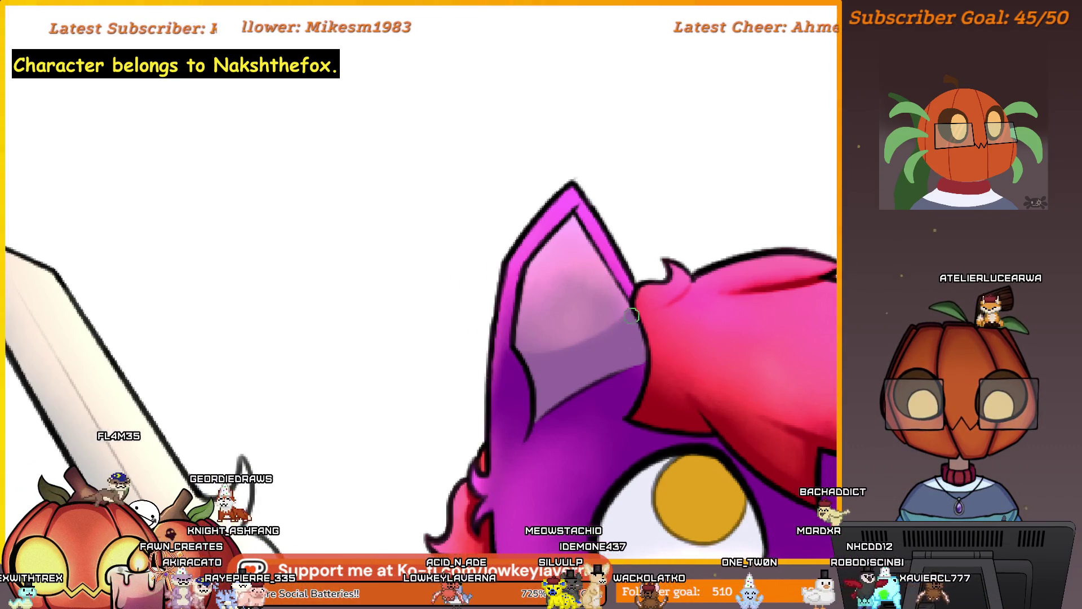
scroll(610, 329, "down", 5)
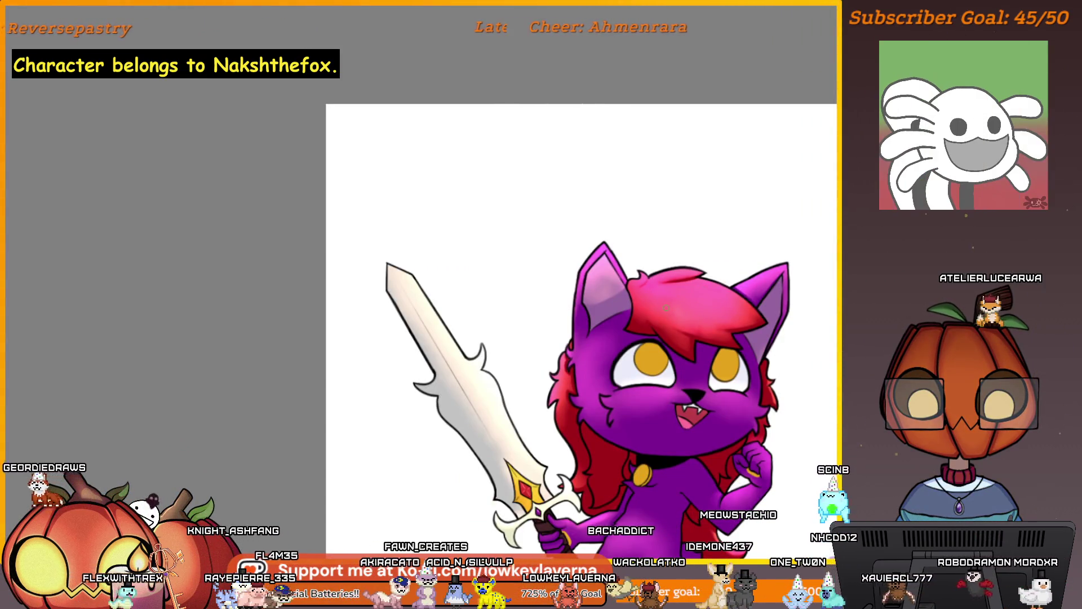
scroll(583, 286, "up", 3)
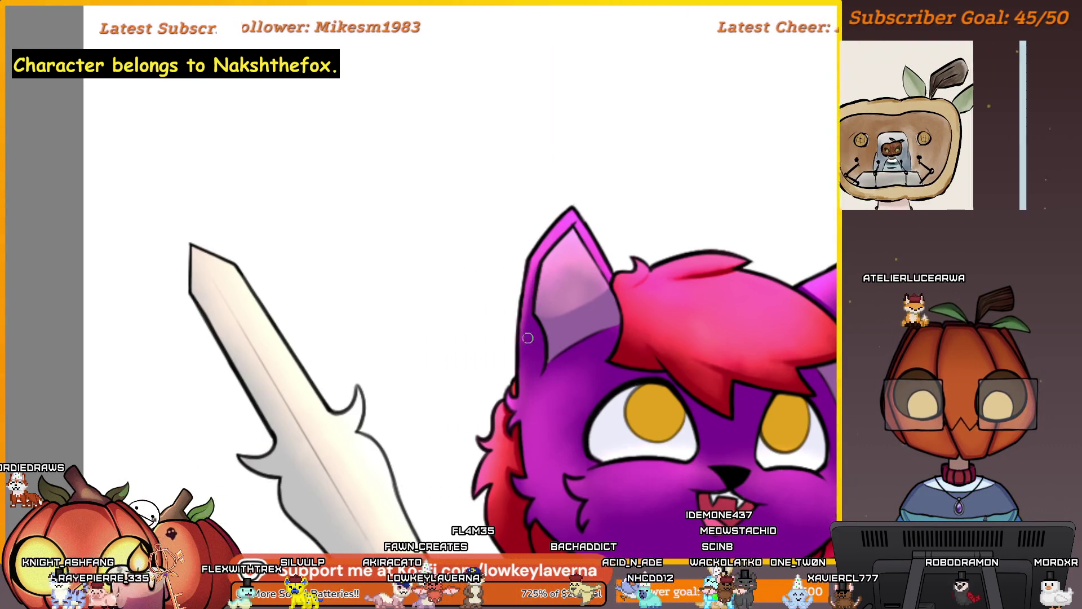
scroll(592, 205, "up", 2)
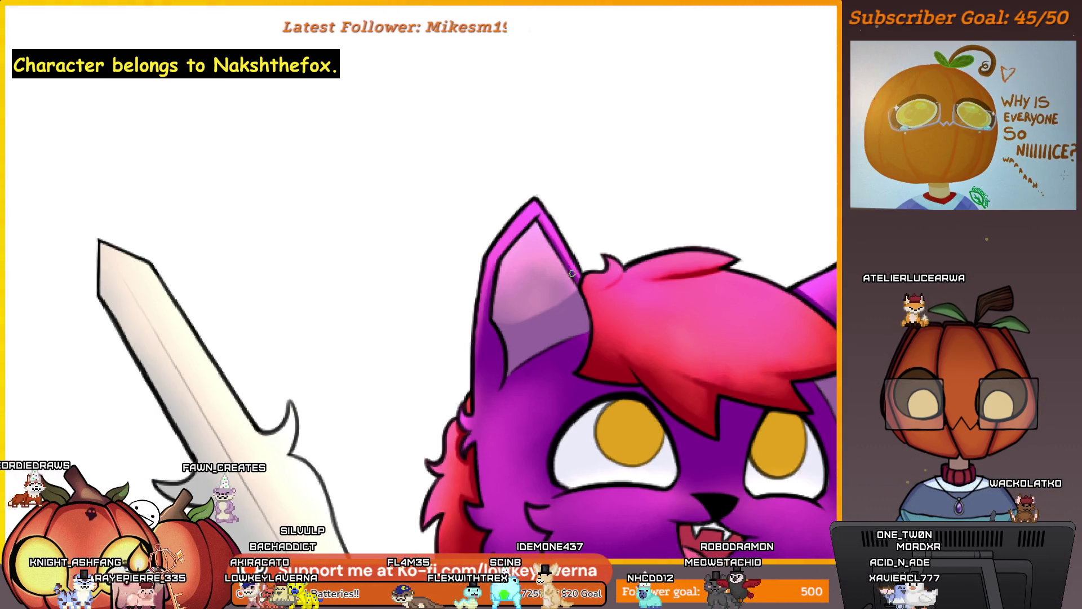
scroll(561, 257, "down", 3)
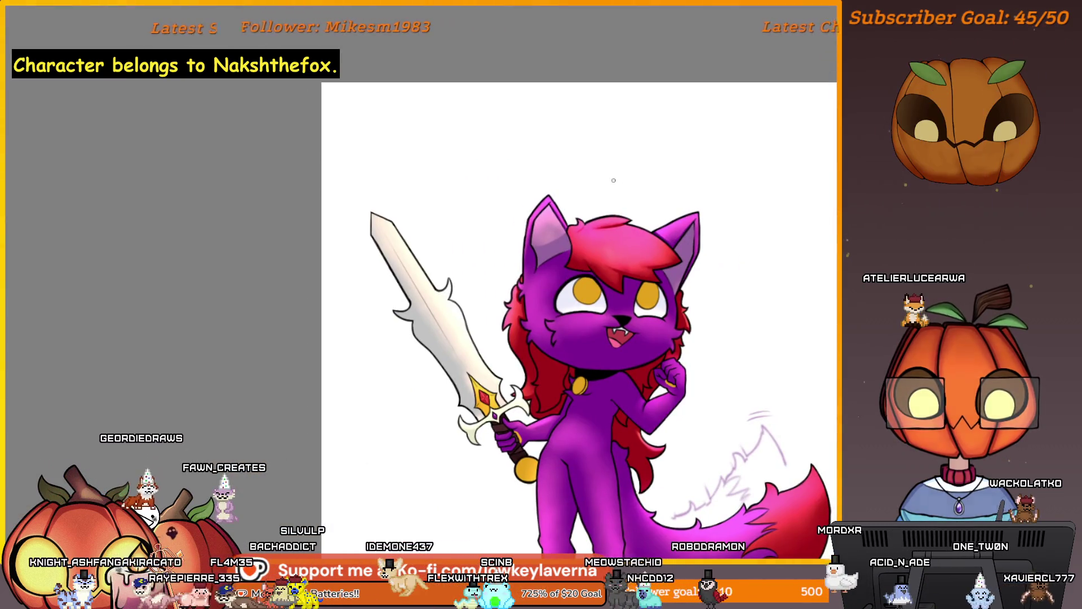
- Zoom in on the lower cheek fur to touch up its pink-magenta shading
scroll(551, 218, "up", 3)
scroll(520, 292, "up", 3)
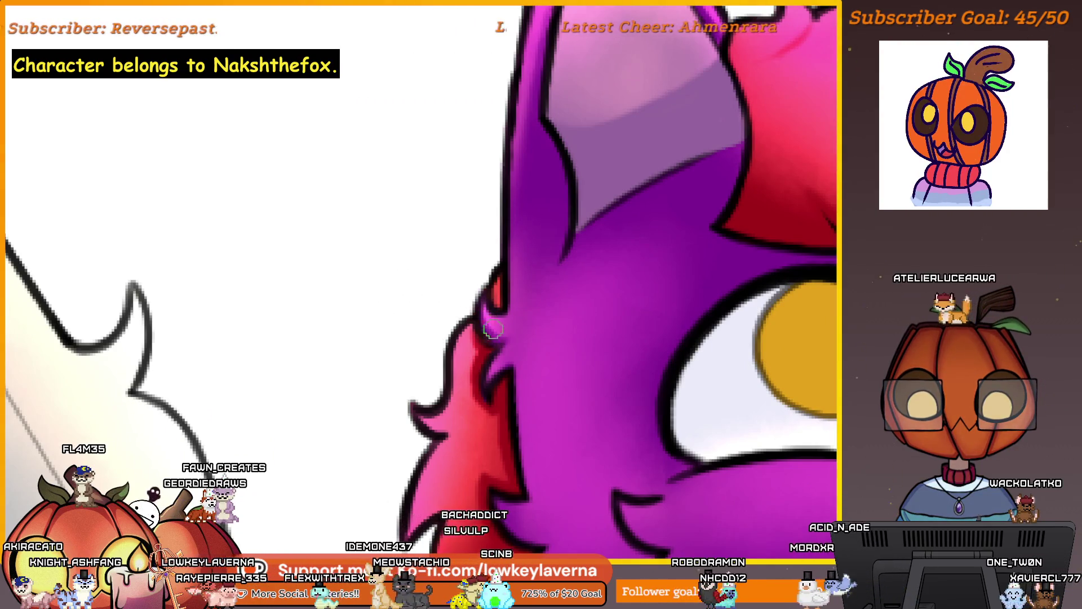
scroll(532, 340, "down", 1)
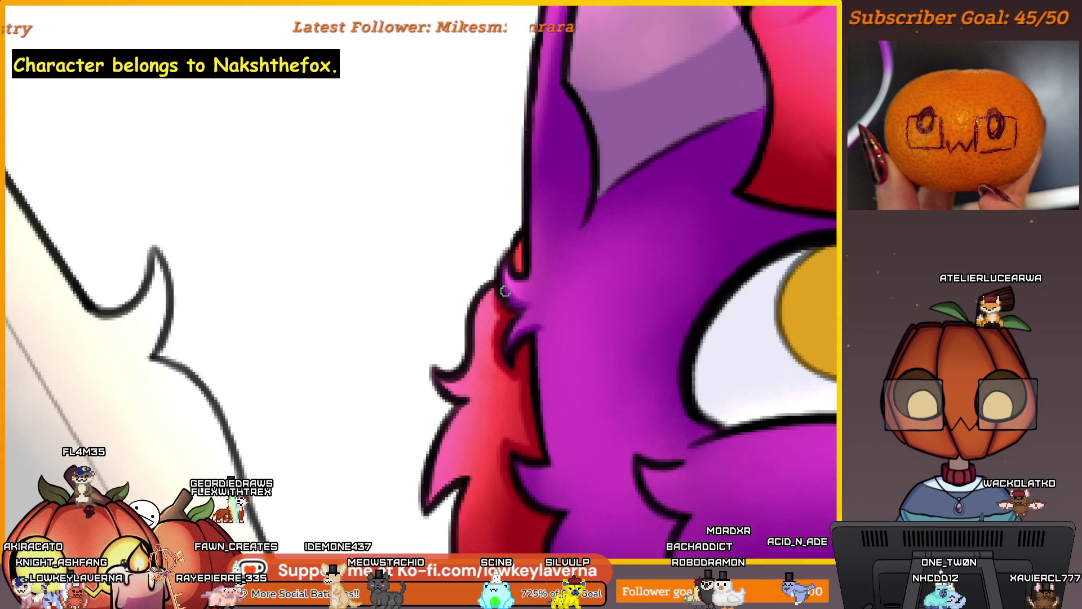
scroll(541, 417, "down", 2)
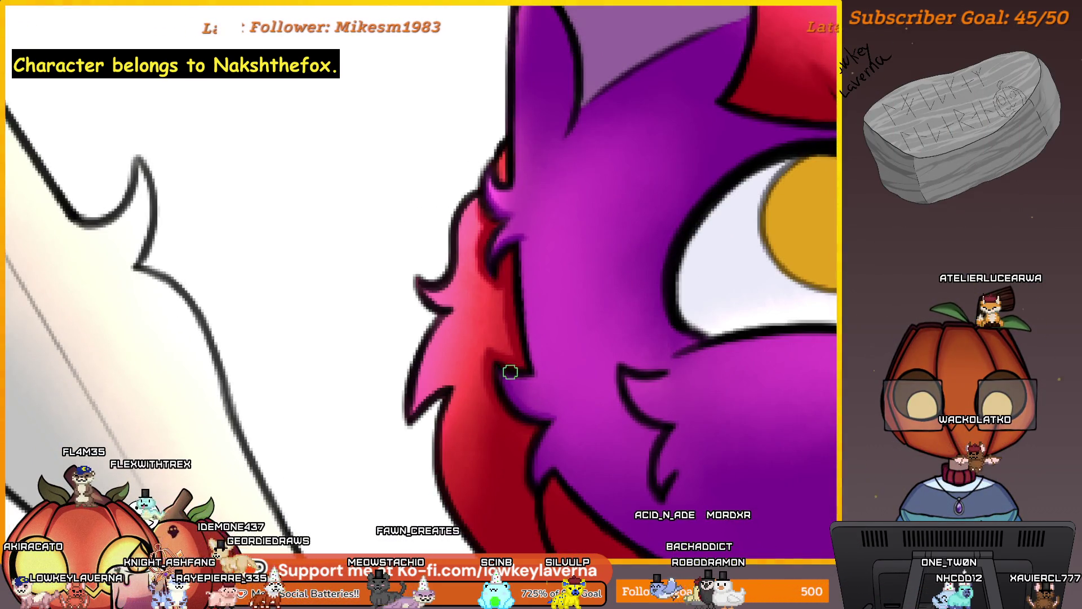
left_click_drag(544, 443, 563, 391)
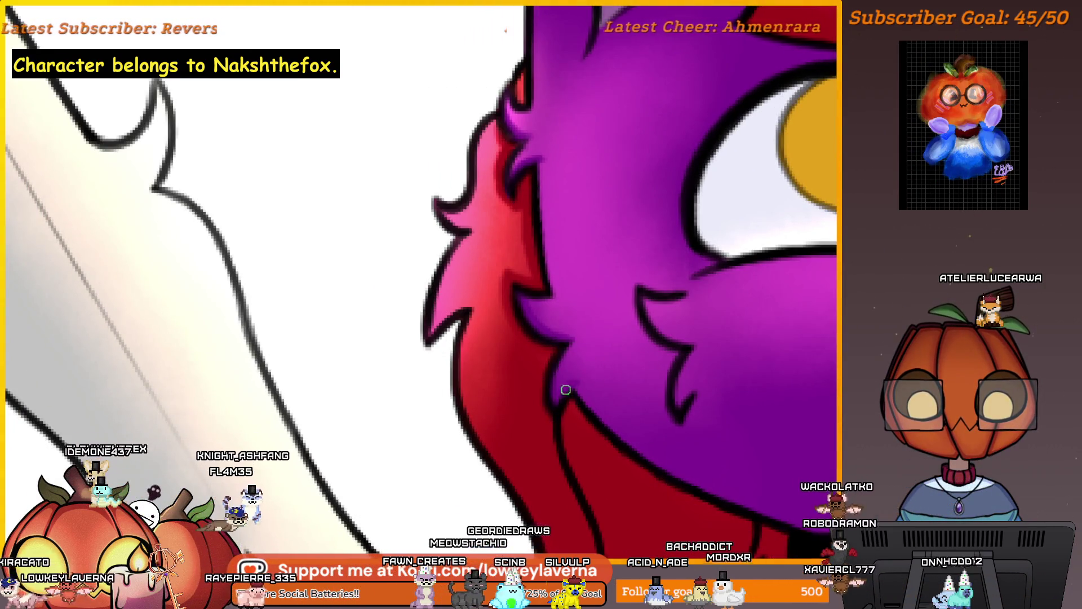
scroll(566, 389, "down", 5)
- Frame the whole character, flip the canvas horizontally, and inspect the sword
left_click_drag(775, 276, 685, 338)
key("m")
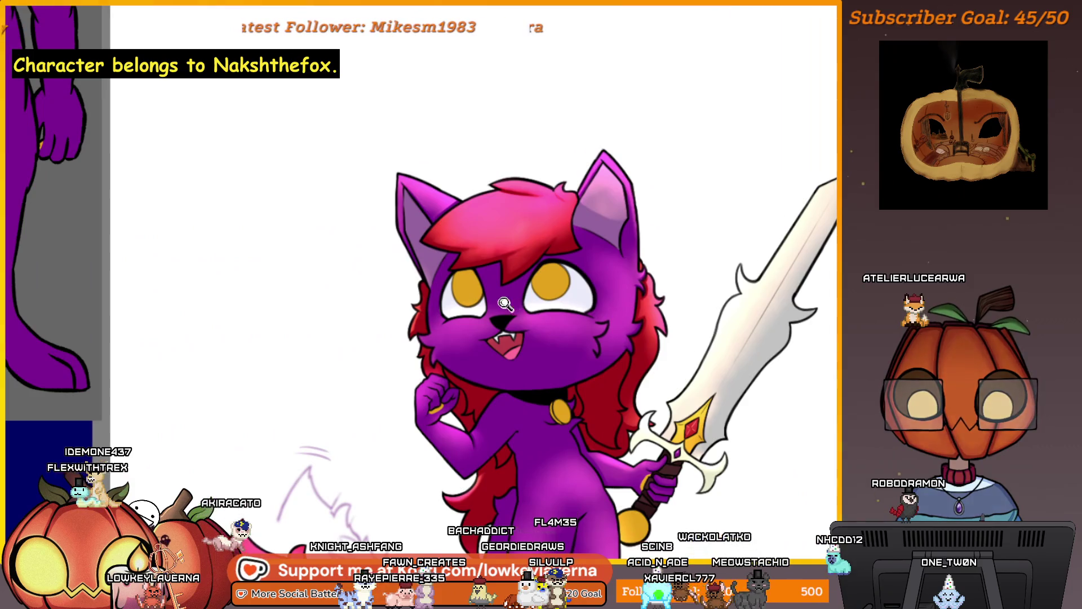
mouse_move(505, 304)
left_mouse_down()
mouse_move(547, 282)
mouse_move(449, 362)
left_mouse_up()
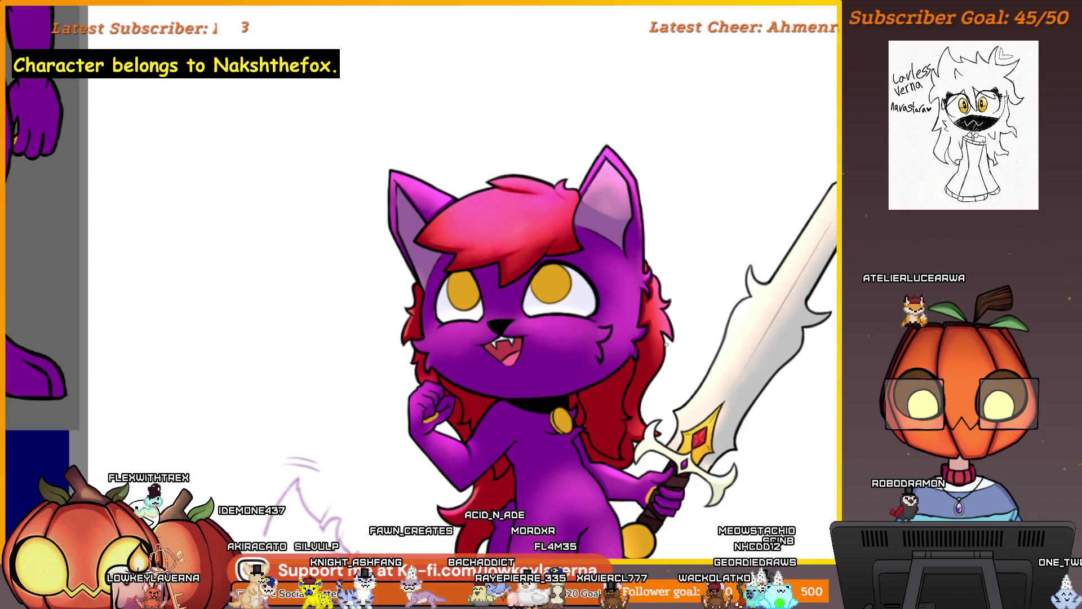
- Shrink the brush and airbrush deeper shading across the cheeks and muzzle, then zoom out
left_click(616, 309)
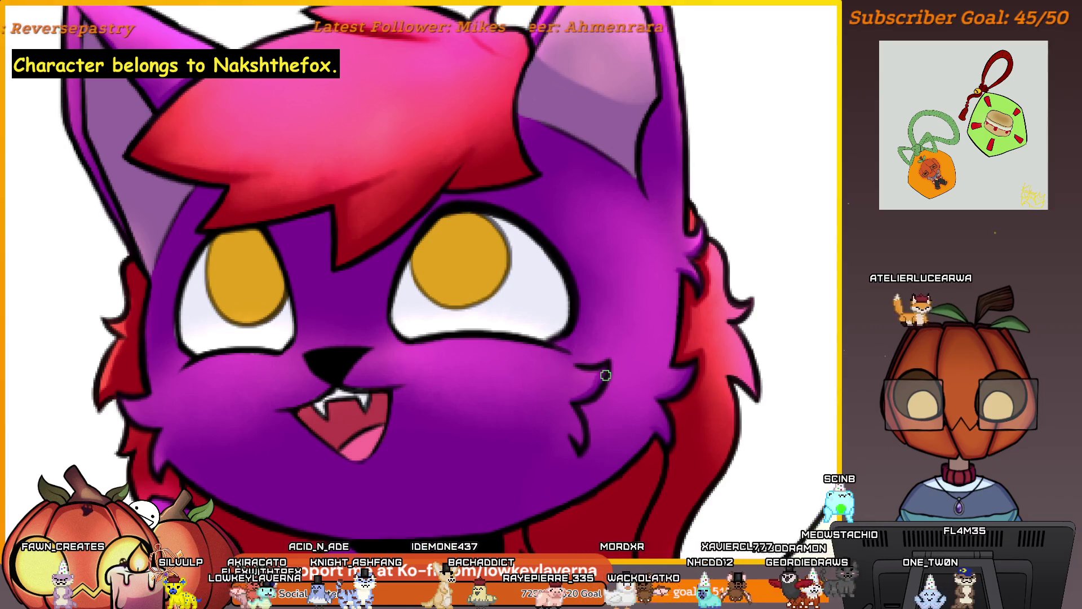
scroll(589, 360, "down", 1)
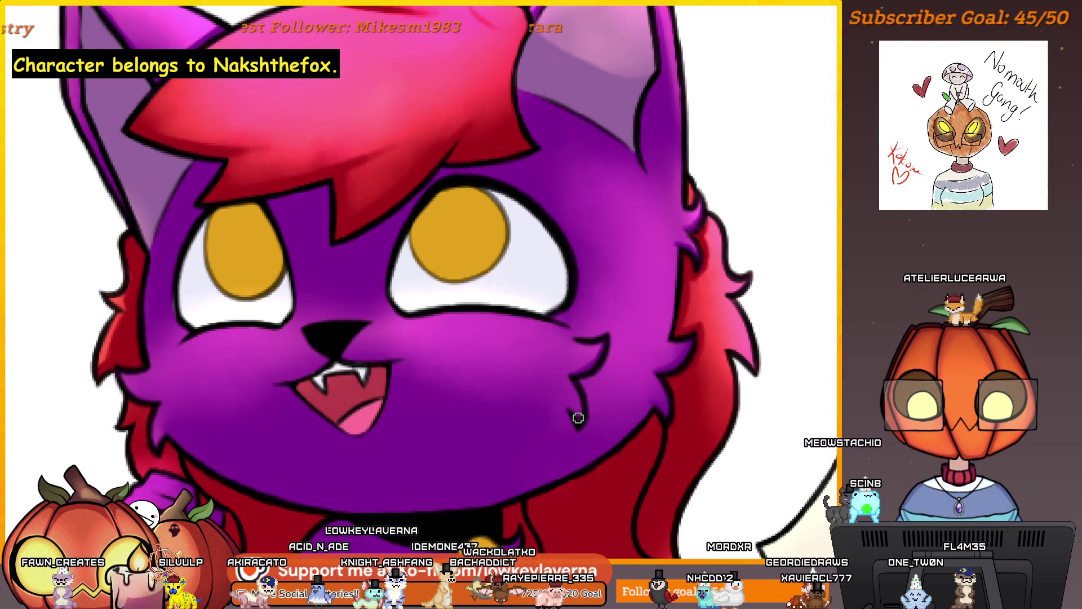
left_click(563, 446, "alt")
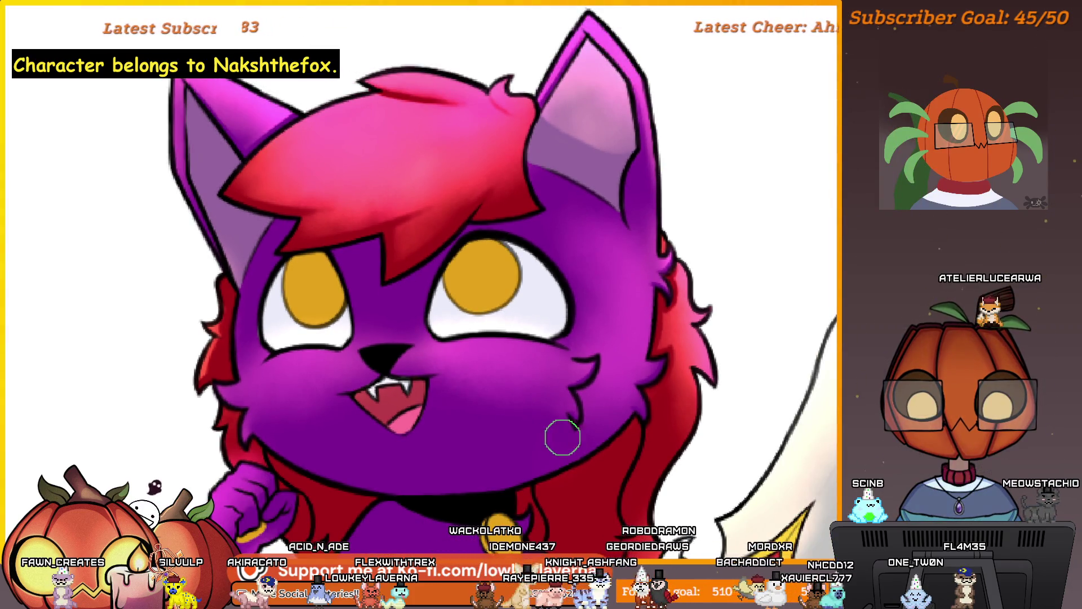
scroll(632, 422, "left", 3)
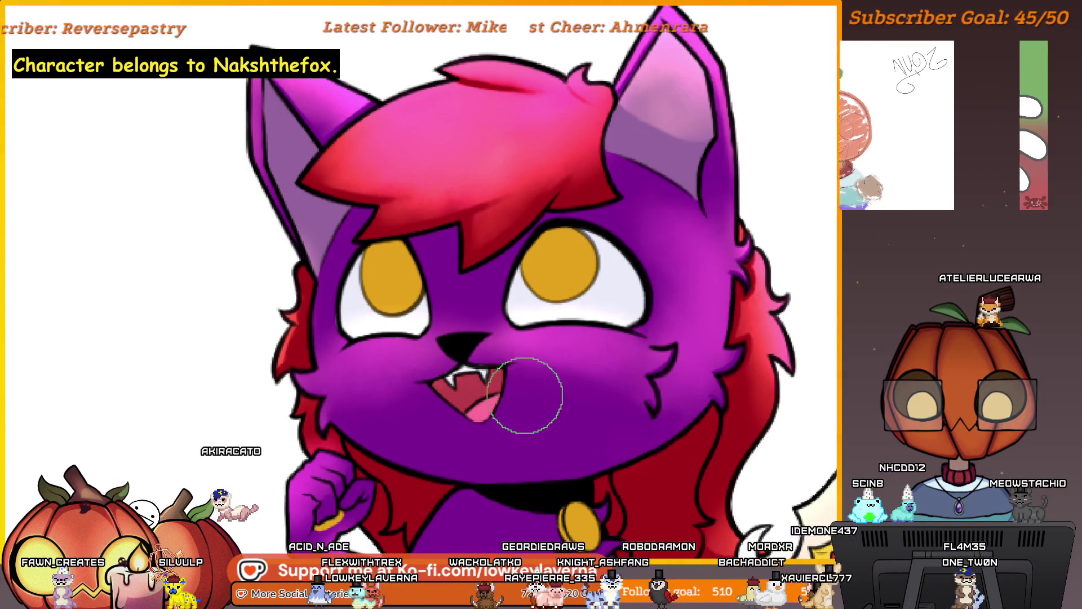
scroll(615, 384, "left", 5)
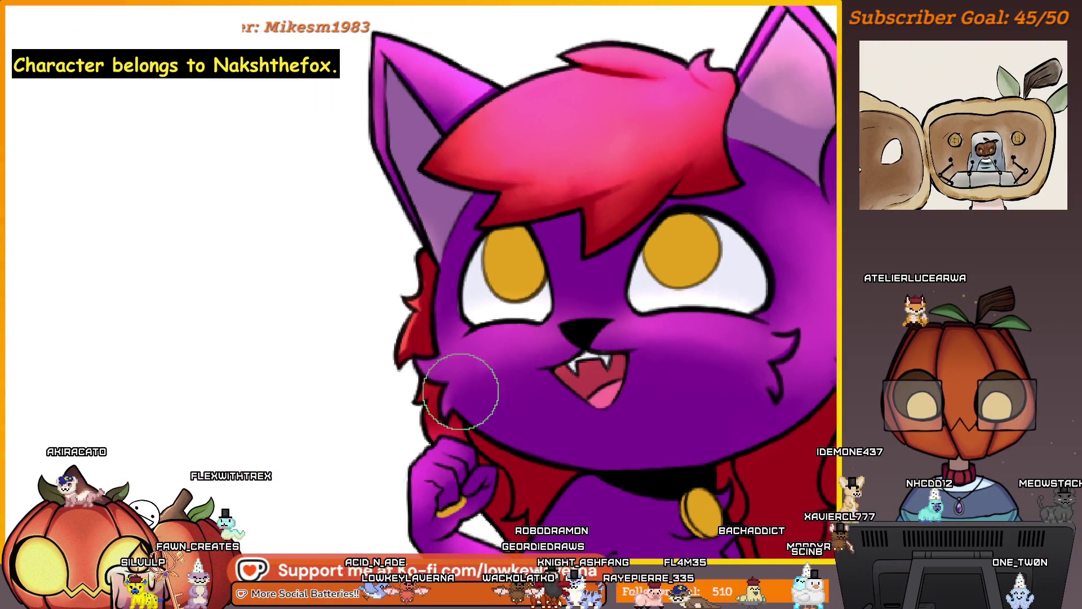
key("p")
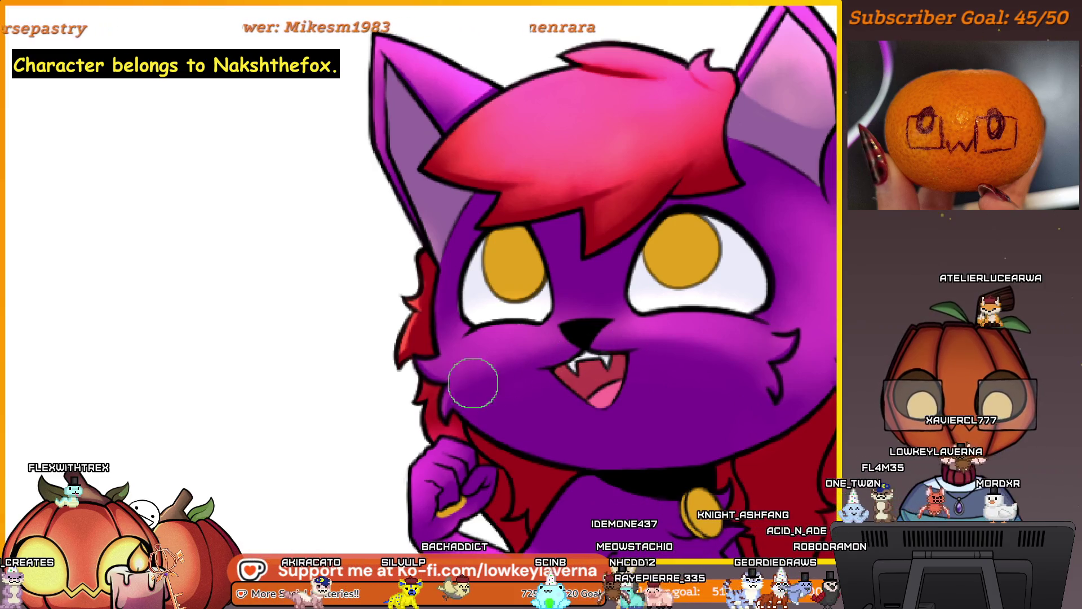
scroll(693, 355, "down", 2)
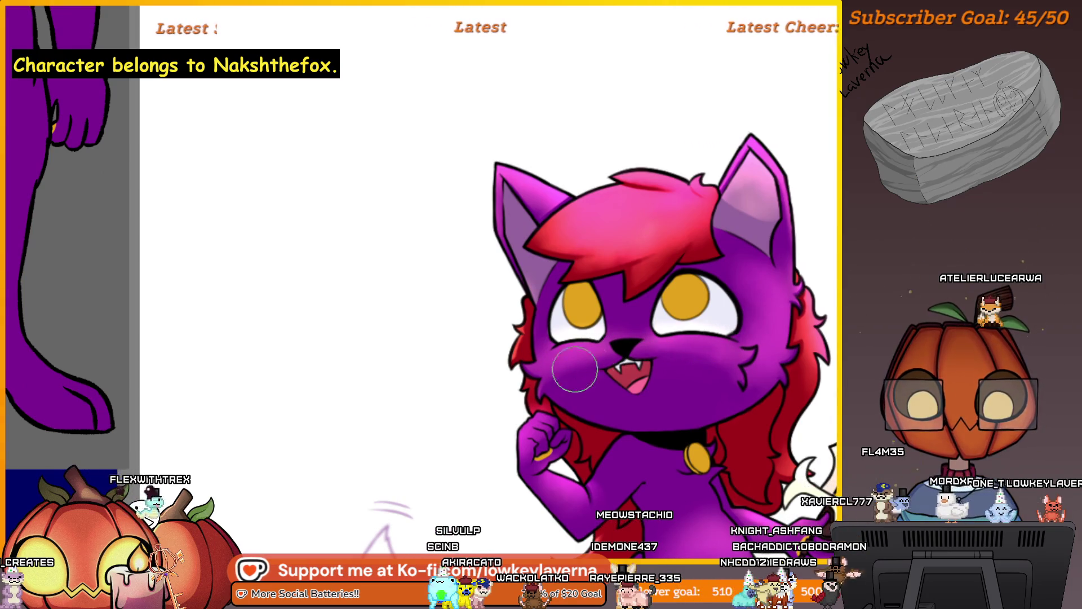
scroll(615, 376, "down", 2)
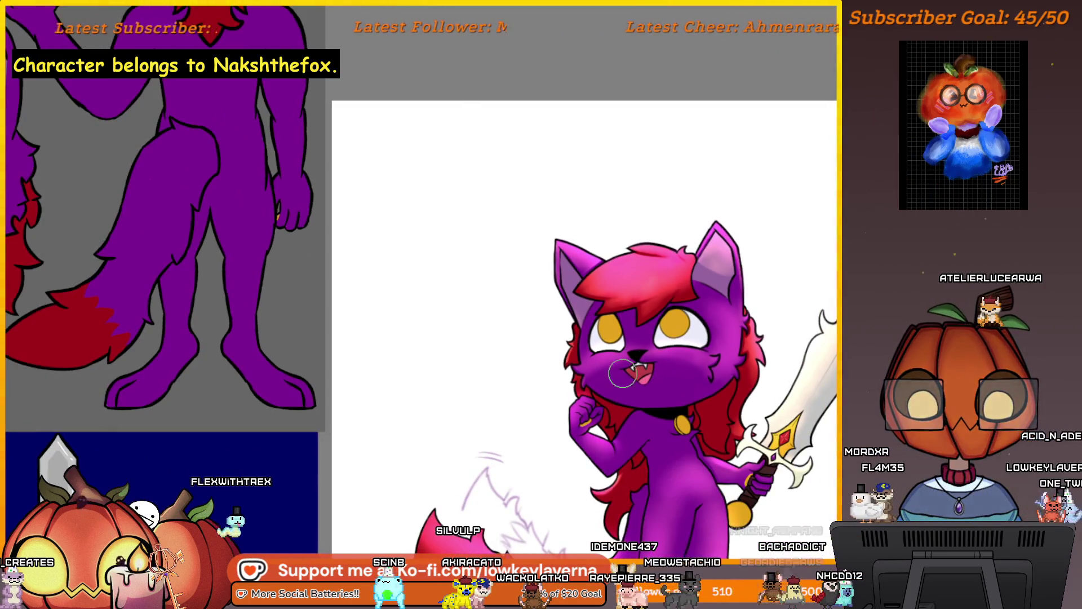
scroll(593, 384, "down", 2)
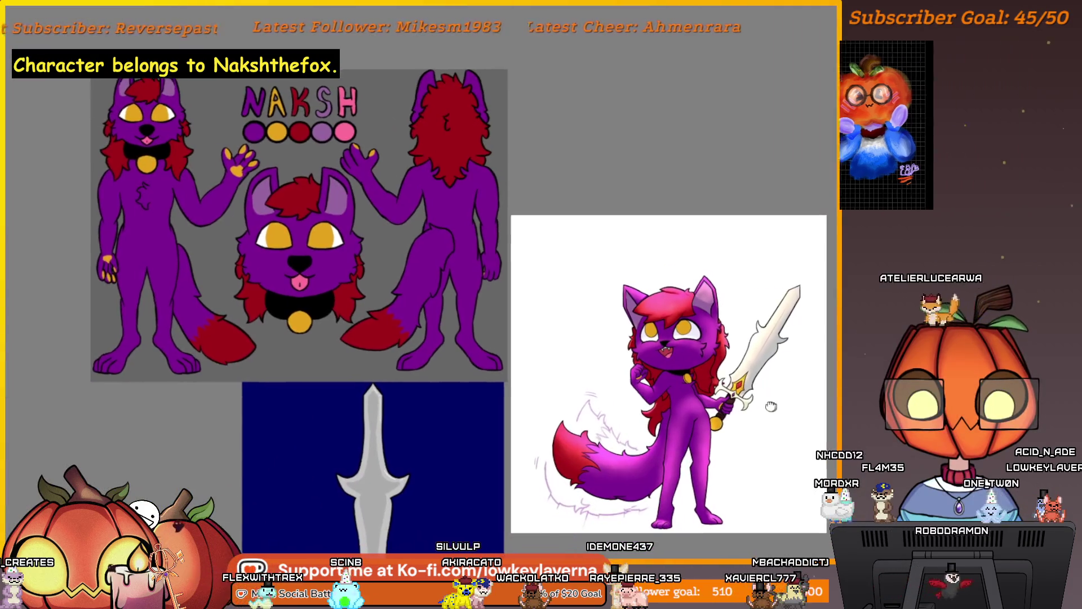
- Enlarge the brush and airbrush shading onto the cat's left ear
scroll(670, 347, "up", 4)
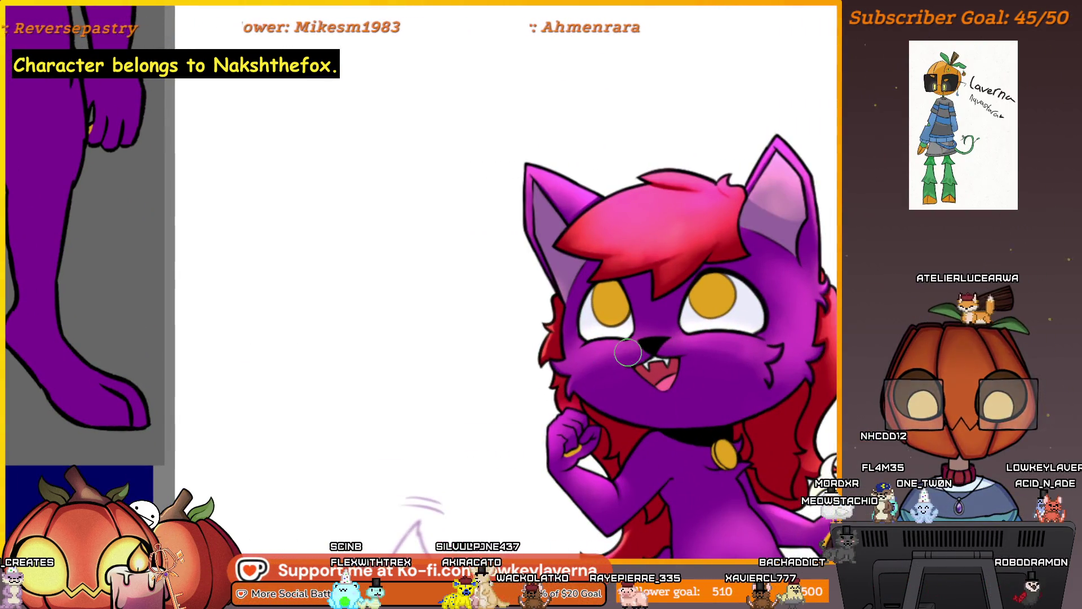
key("bracketright")
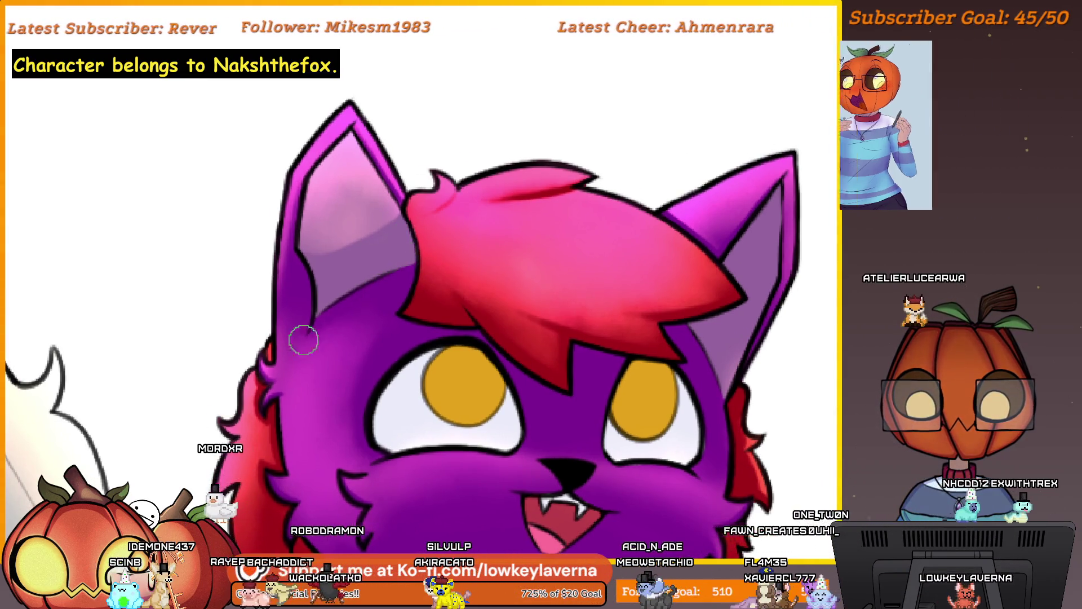
left_click_drag(318, 315, 379, 280)
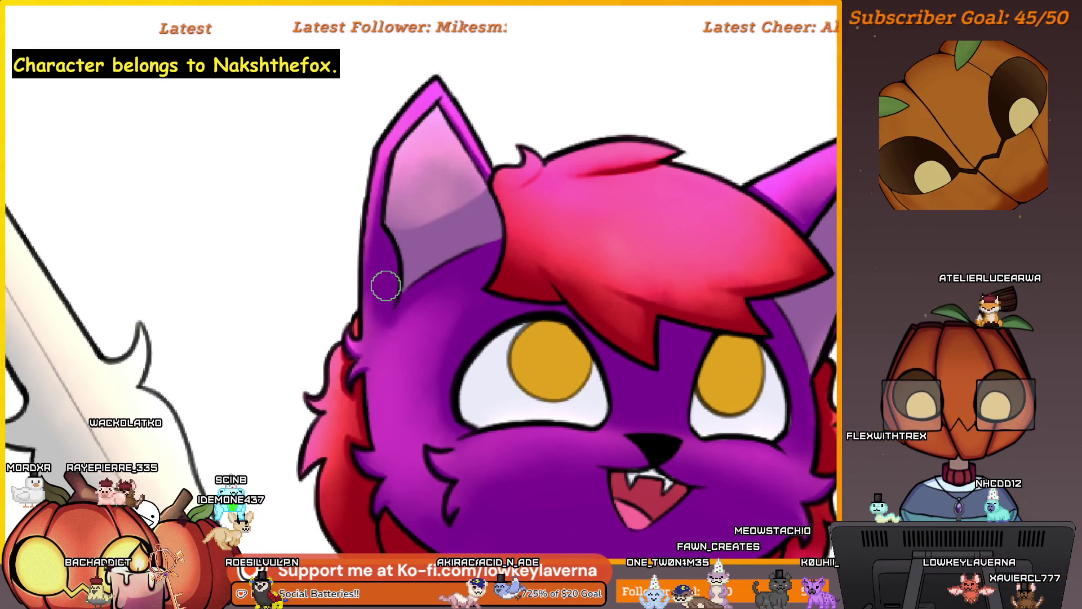
- Airbrush soft magenta shading over the cat's eye area and cheek fur
scroll(386, 286, "down", 3)
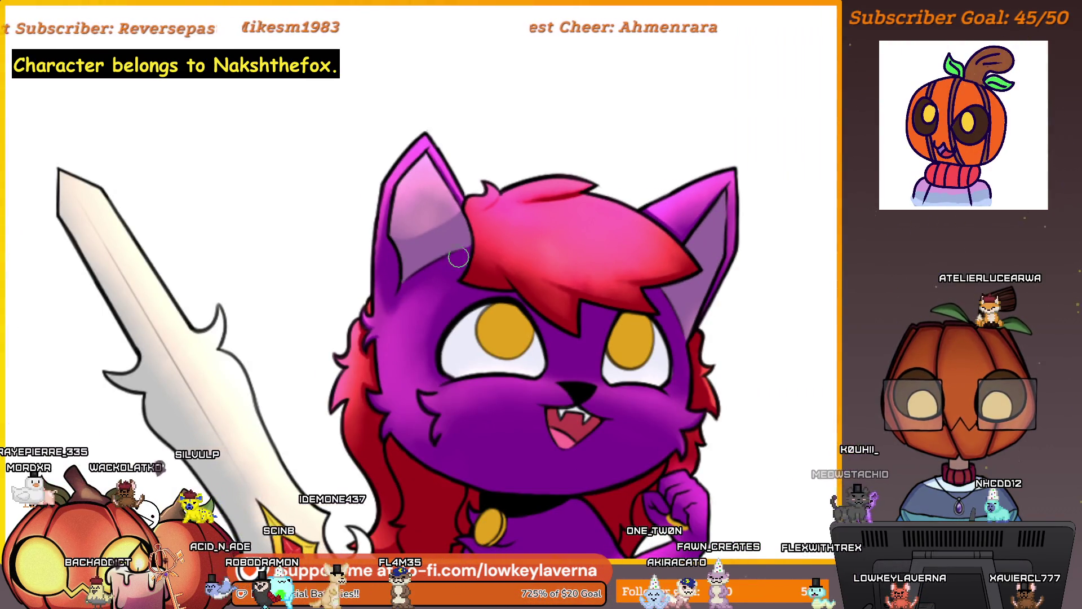
scroll(420, 262, "down", 3)
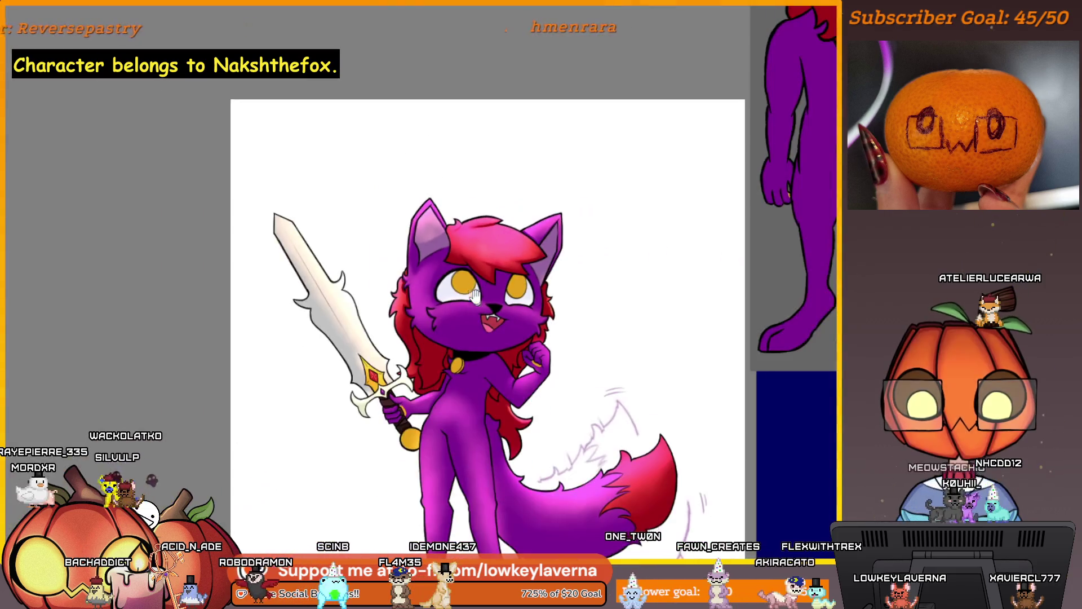
scroll(464, 294, "up", 3)
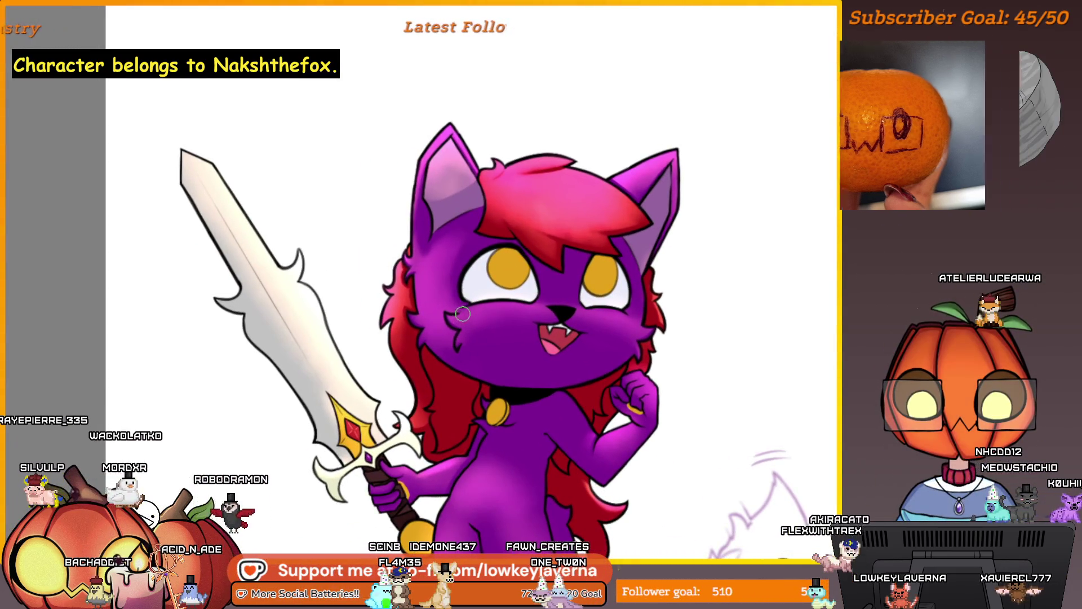
scroll(463, 294, "up", 5)
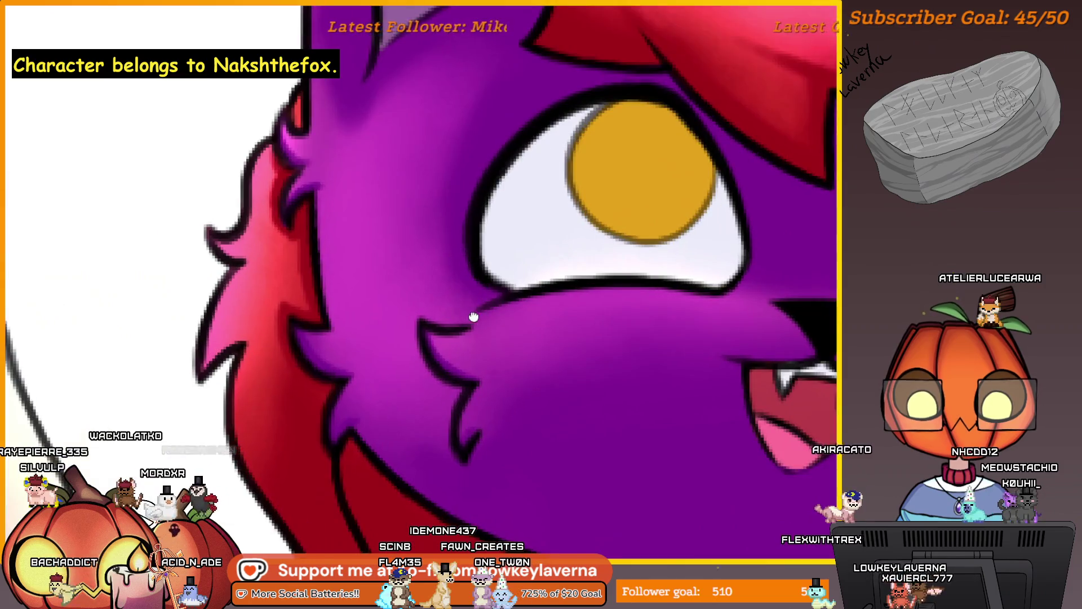
left_click_drag(473, 316, 490, 307)
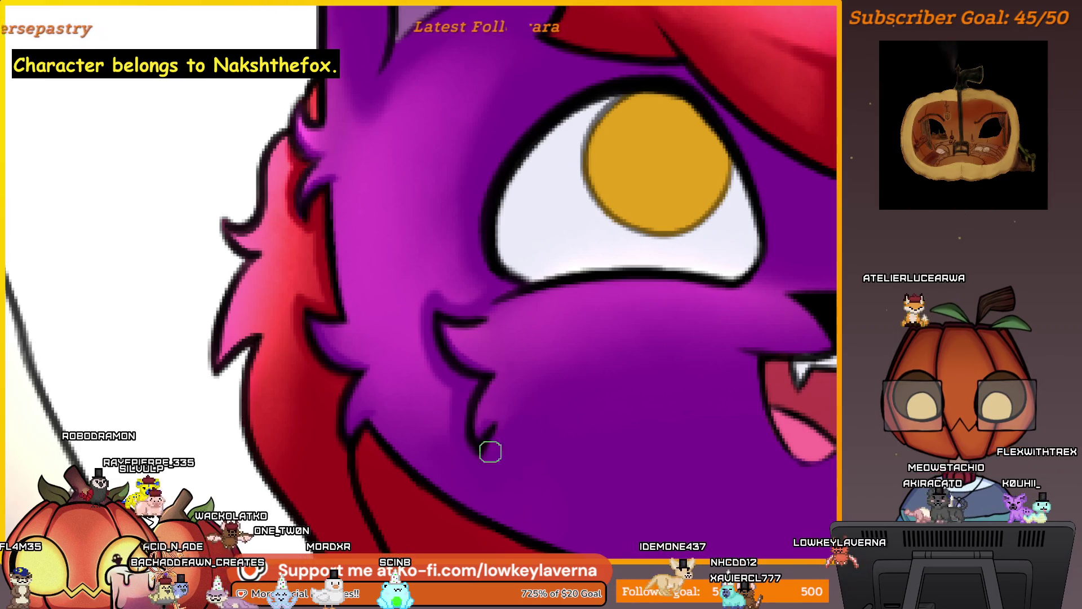
scroll(545, 362, "down", 5)
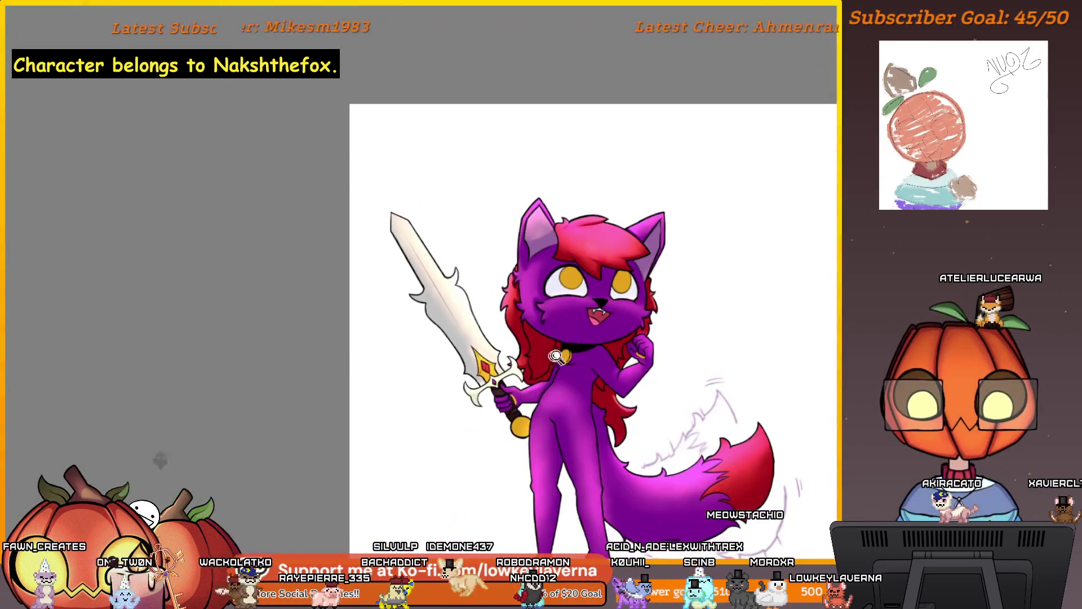
key("ctrl+0")
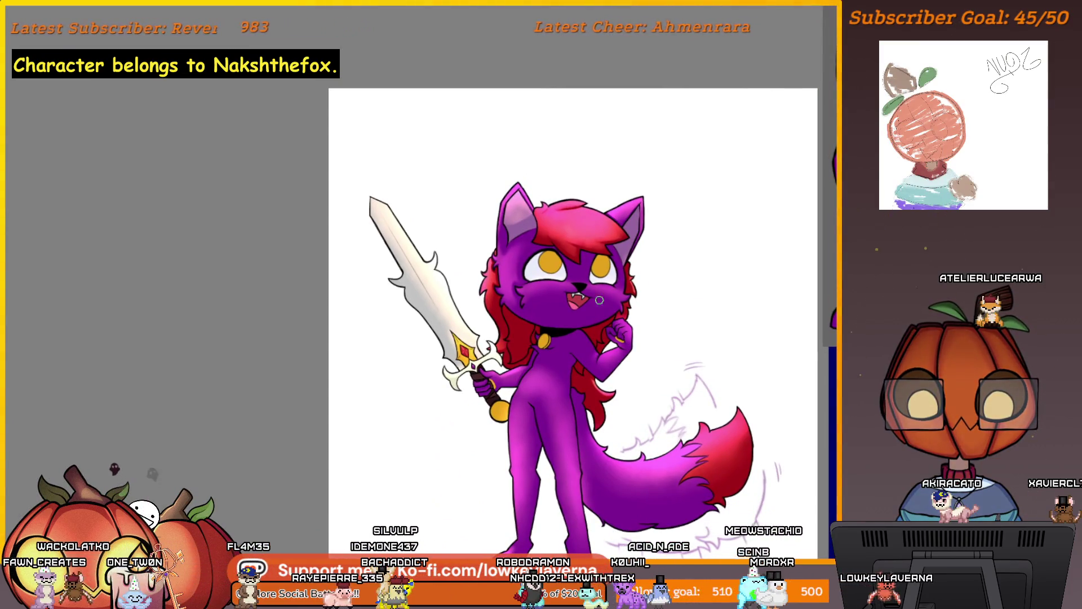
scroll(511, 311, "up", 1)
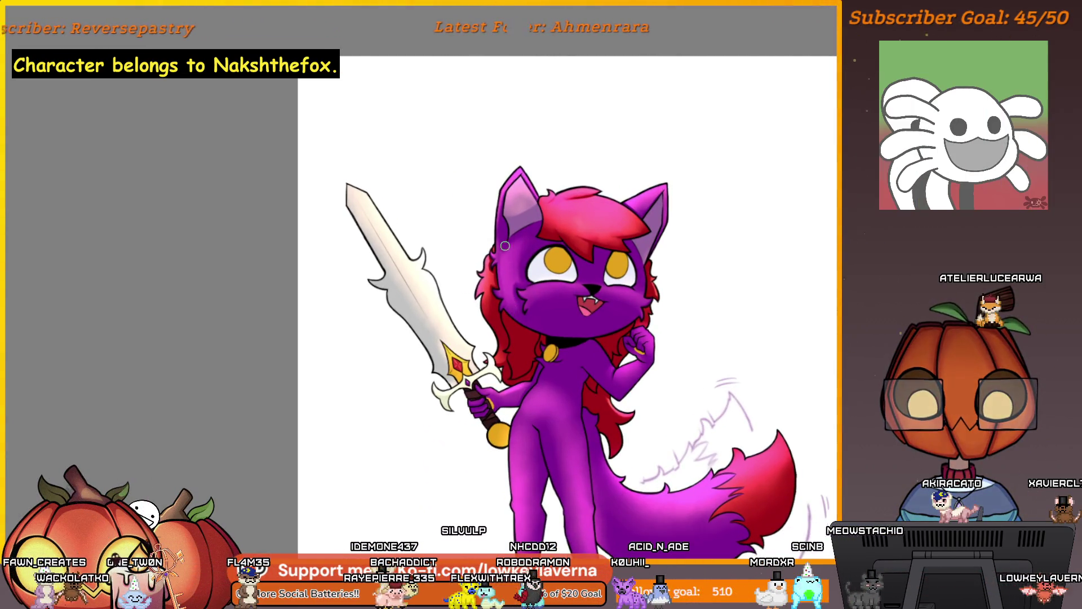
scroll(604, 248, "down", 2)
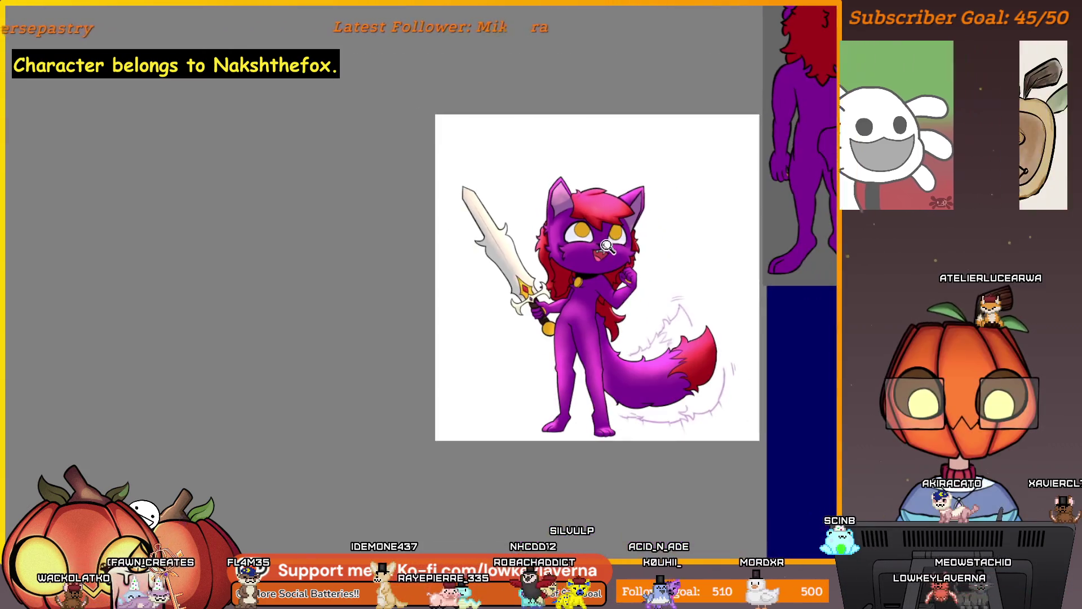
scroll(544, 250, "up", 2)
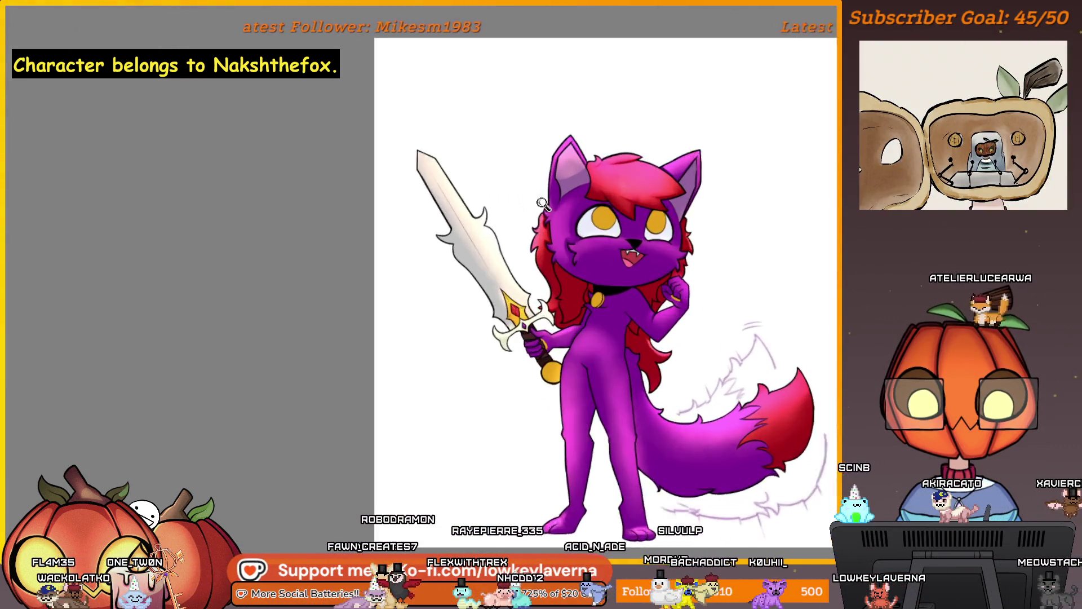
left_click_drag(753, 285, 755, 362)
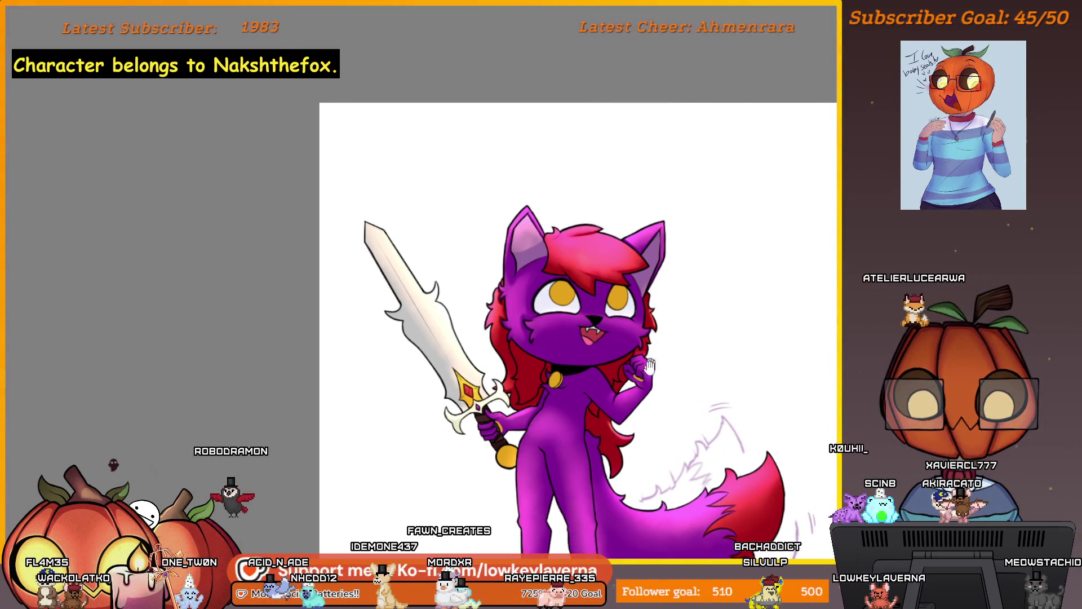
scroll(650, 365, "down", 1)
scroll(682, 363, "up", 1)
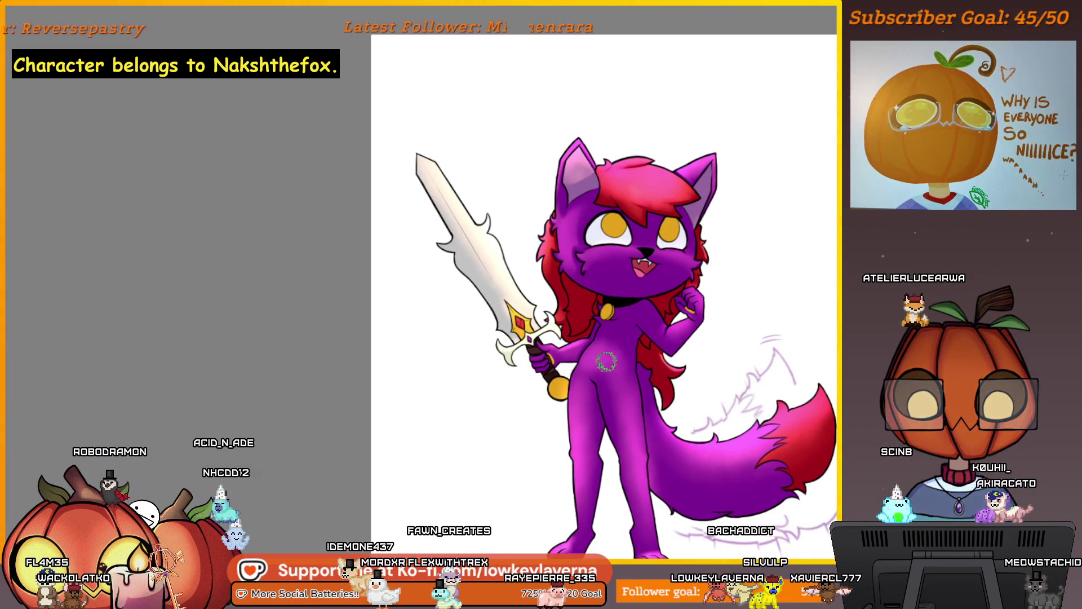
scroll(609, 362, "up", 2)
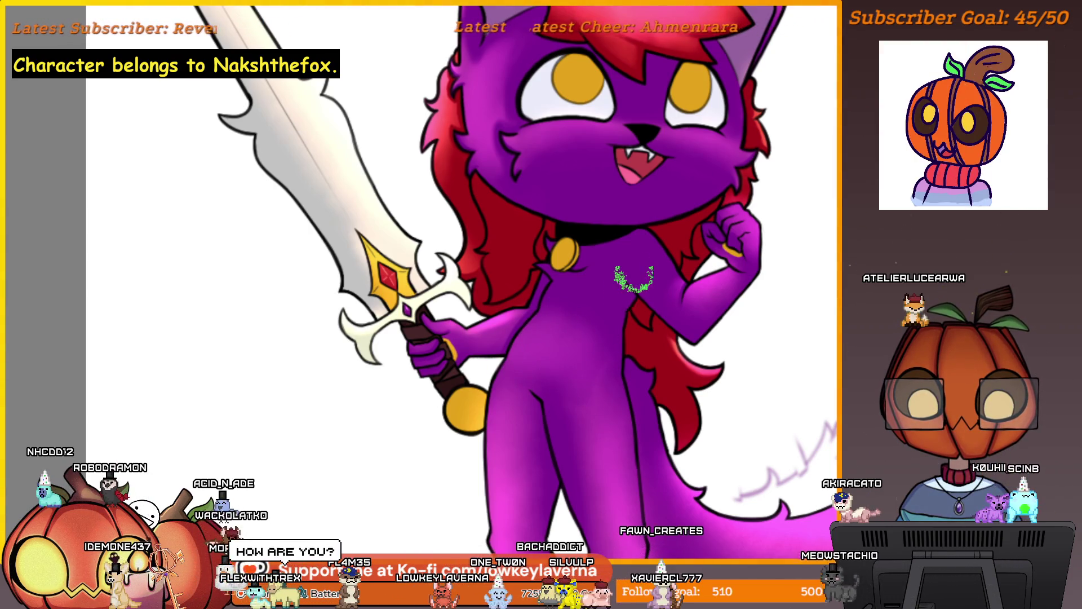
scroll(634, 278, "up", 2)
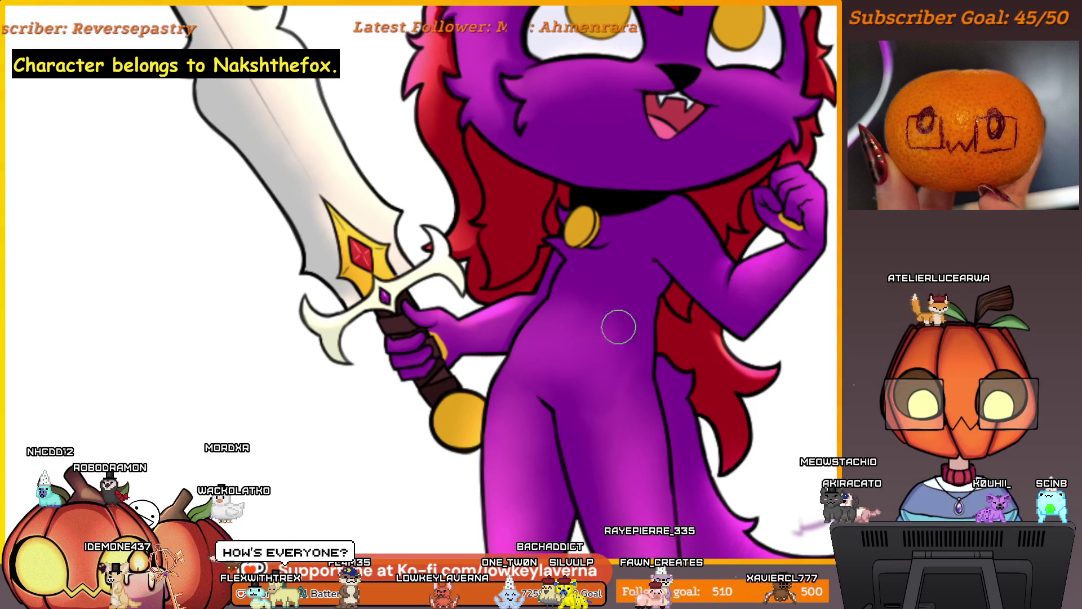
scroll(619, 327, "up", 2)
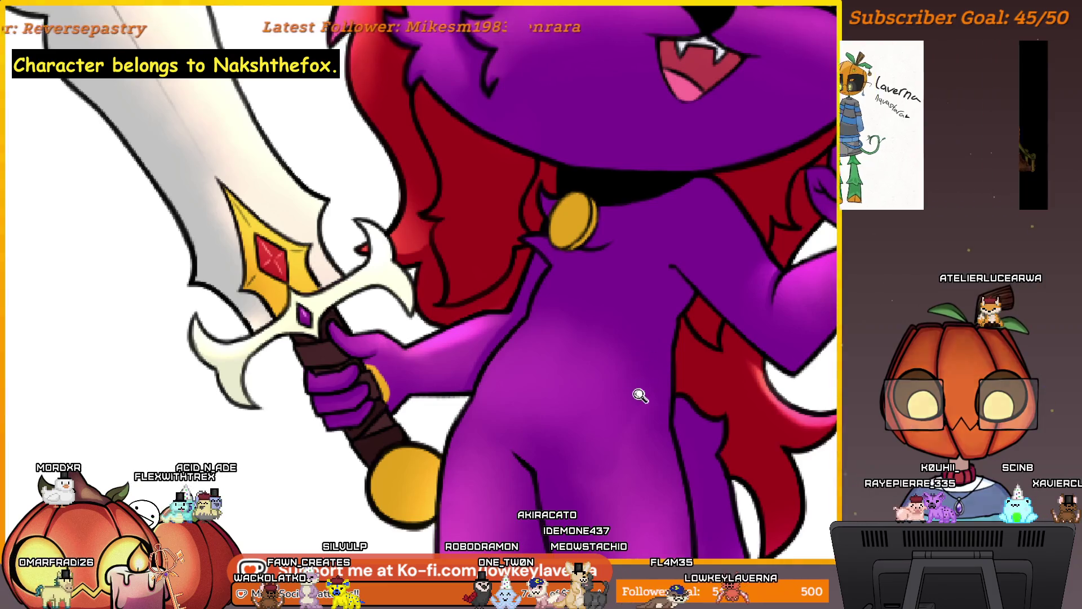
scroll(699, 365, "up", 3)
scroll(577, 290, "down", 2)
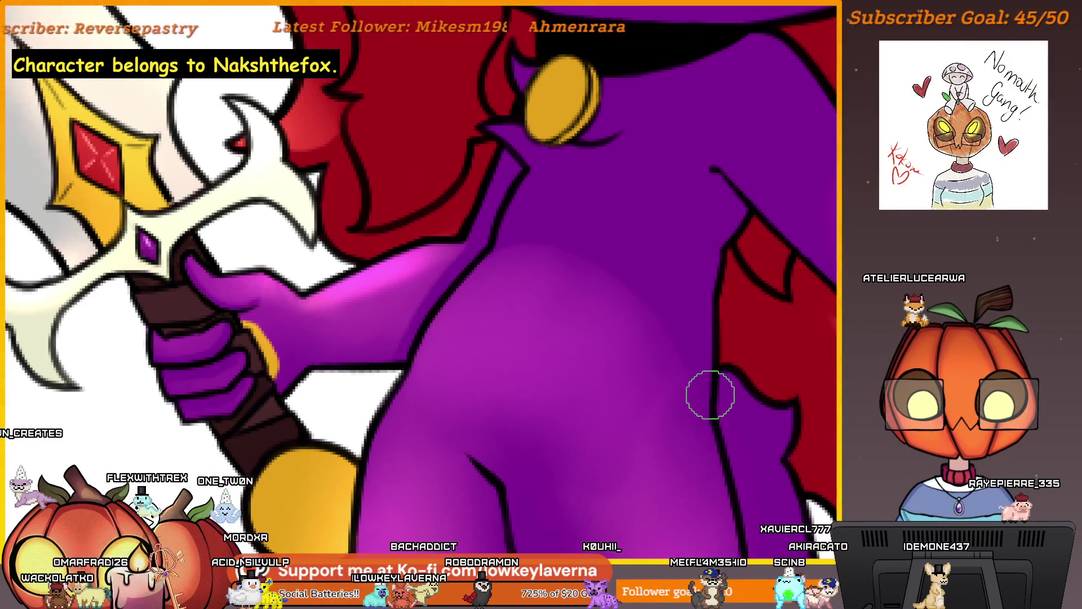
scroll(708, 391, "down", 2)
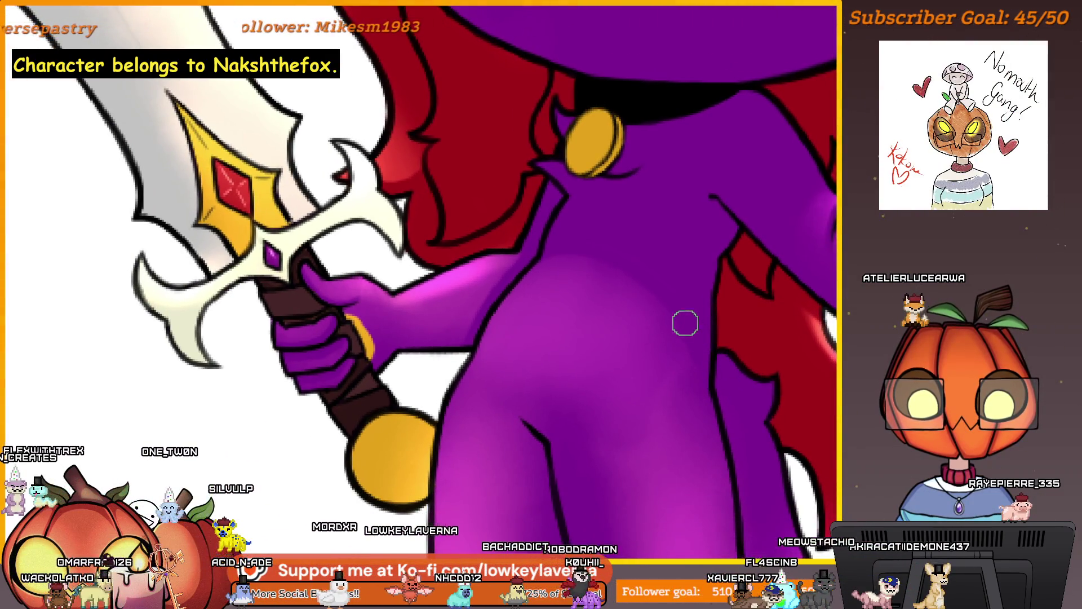
scroll(685, 324, "down", 3)
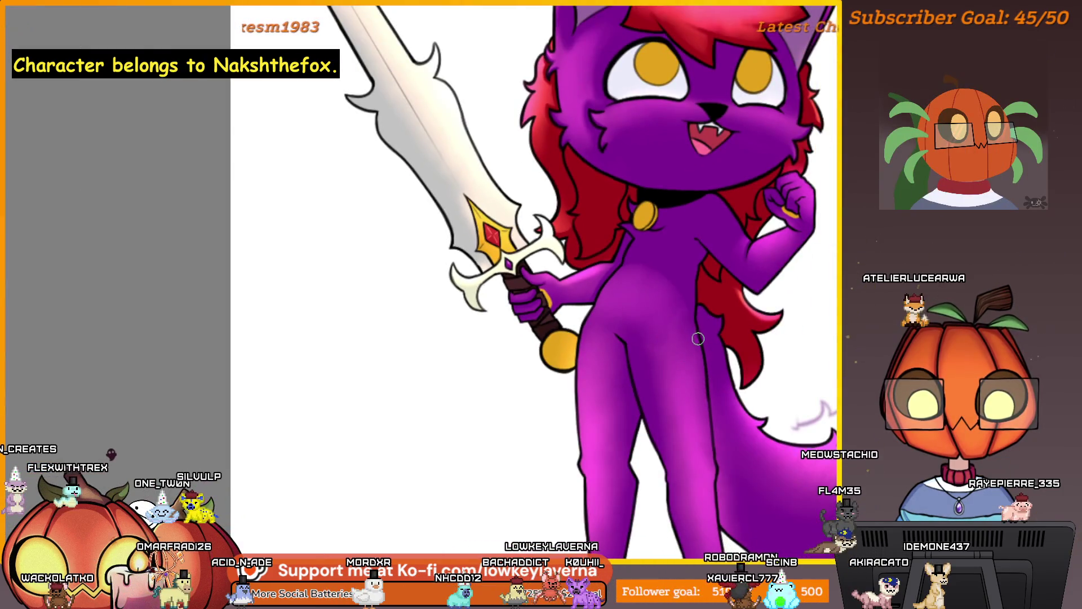
- Mirror the canvas to check the drawing and frame the cat's tail and legs
key("h")
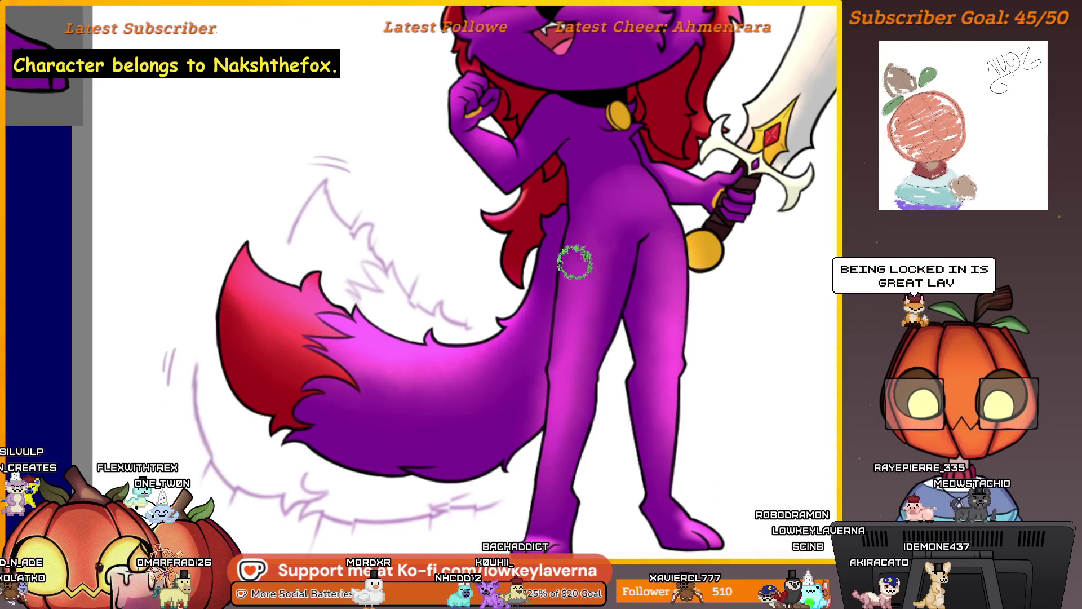
left_click_drag(696, 330, 691, 382)
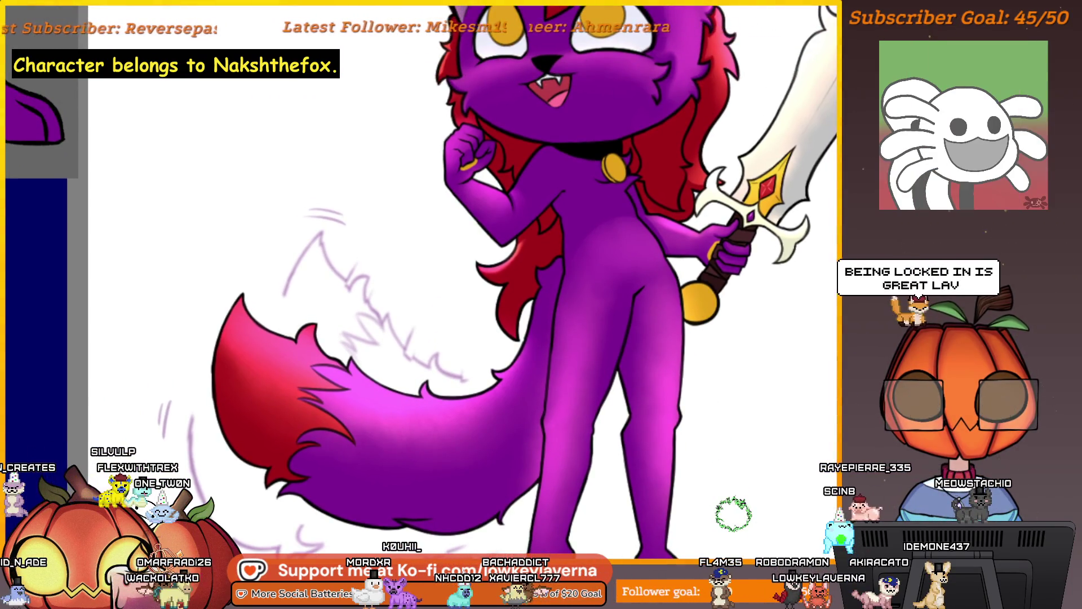
scroll(734, 447, "up", 2)
mouse_move(616, 252)
left_mouse_down()
mouse_move(624, 174)
mouse_move(579, 101)
mouse_move(592, 69)
left_mouse_up()
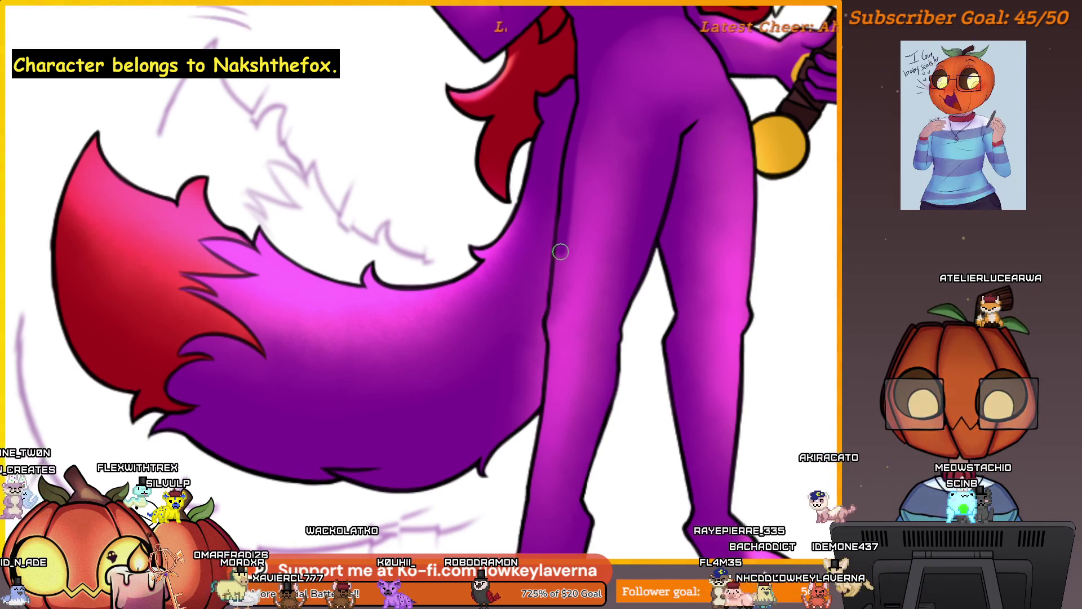
scroll(539, 342, "down", 3)
scroll(640, 324, "up", 1)
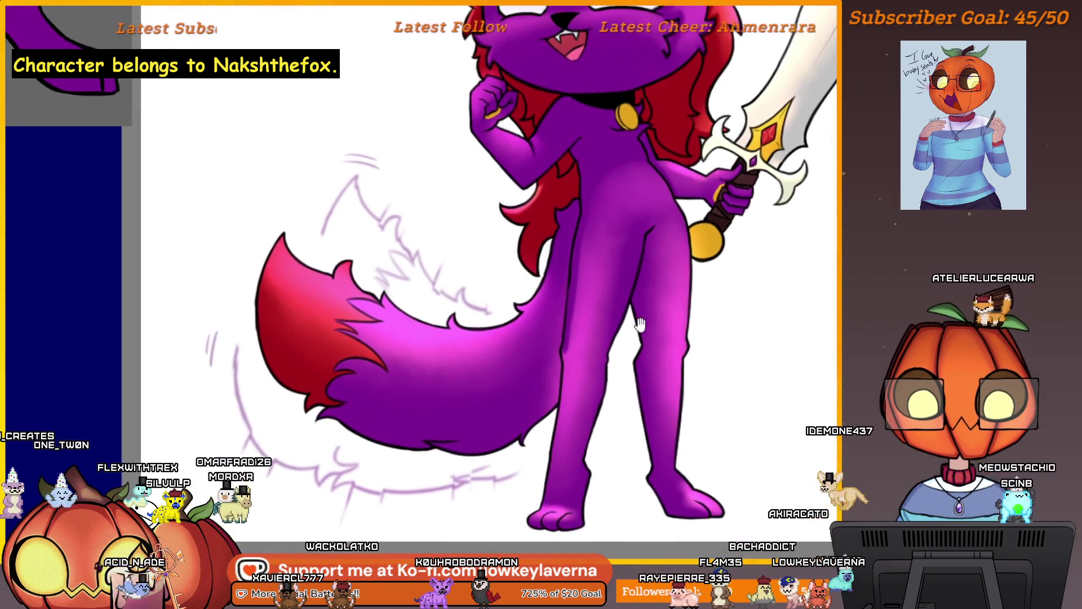
scroll(616, 312, "down", 3)
scroll(604, 339, "up", 3)
scroll(586, 254, "down", 1)
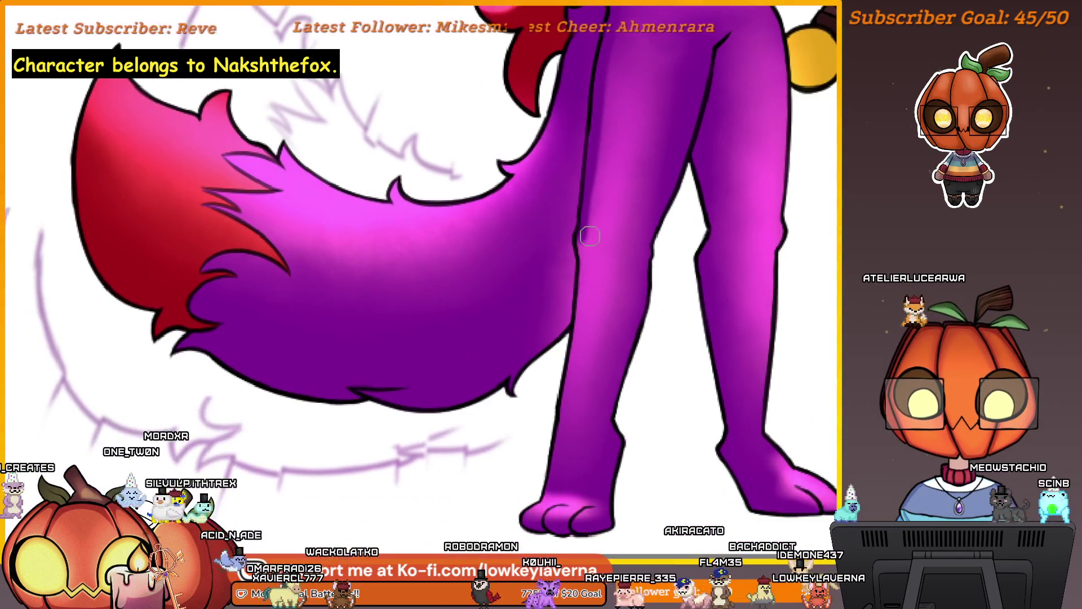
scroll(582, 237, "up", 1)
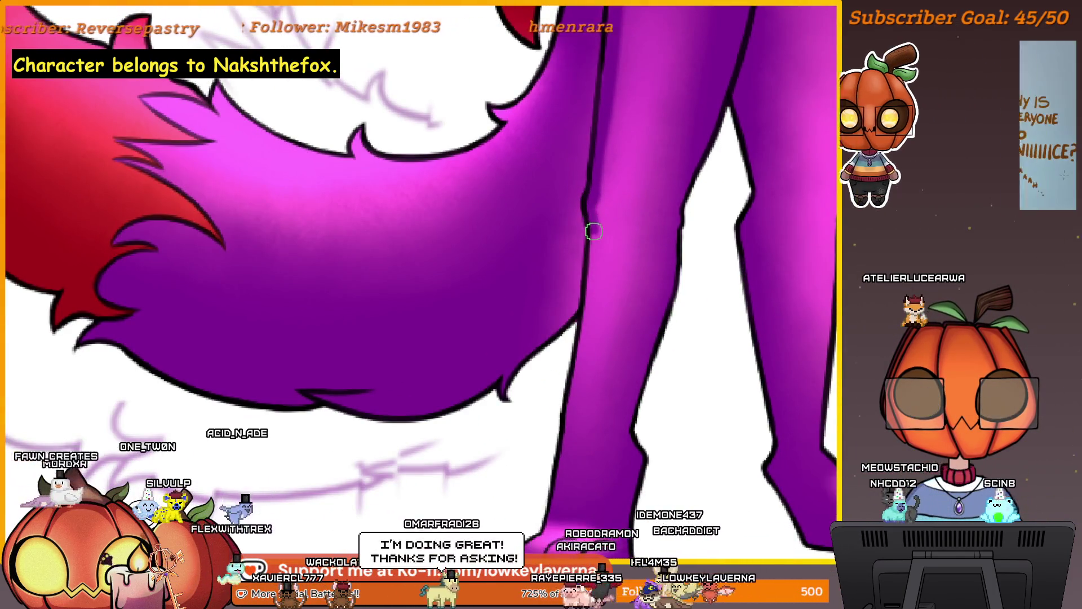
- Paint a dark outline along the purple lower leg's edge
left_click_drag(592, 230, 593, 263)
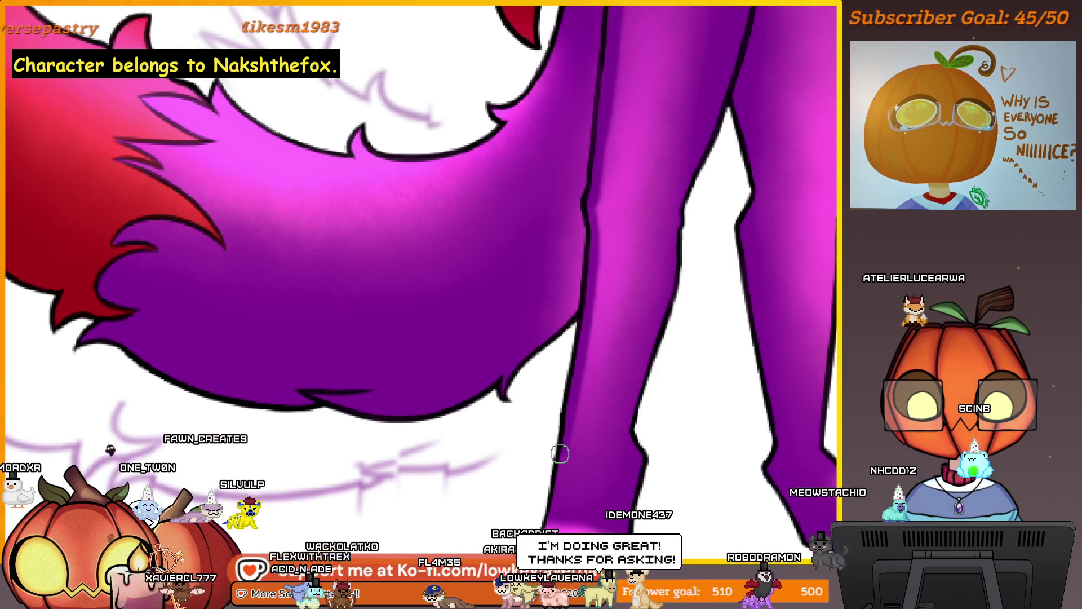
scroll(595, 410, "down", 5)
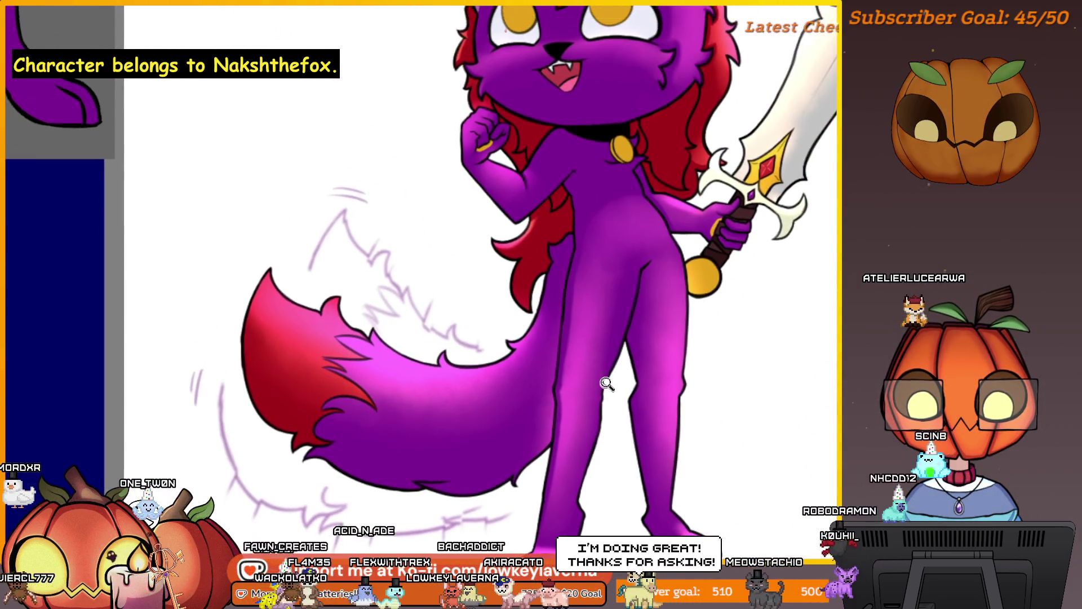
scroll(626, 413, "up", 5)
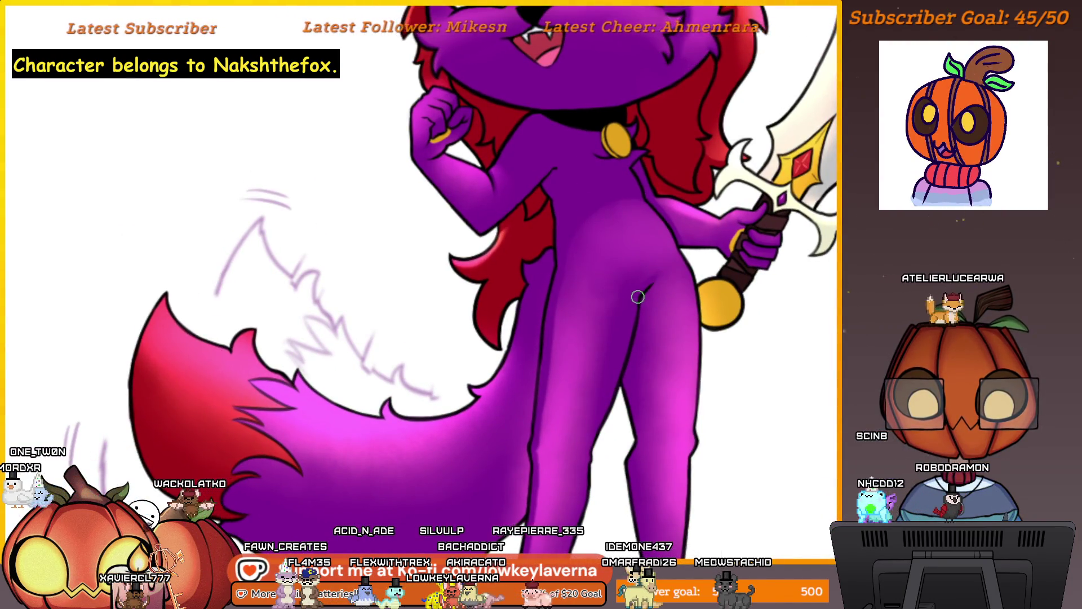
left_click_drag(638, 296, 658, 257)
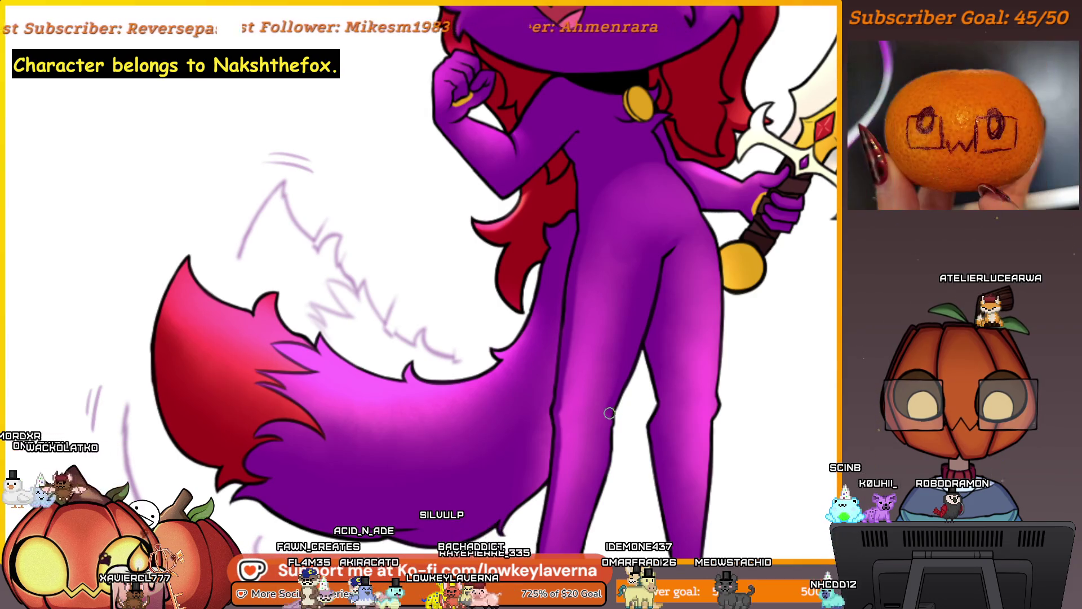
left_click_drag(602, 477, 641, 376)
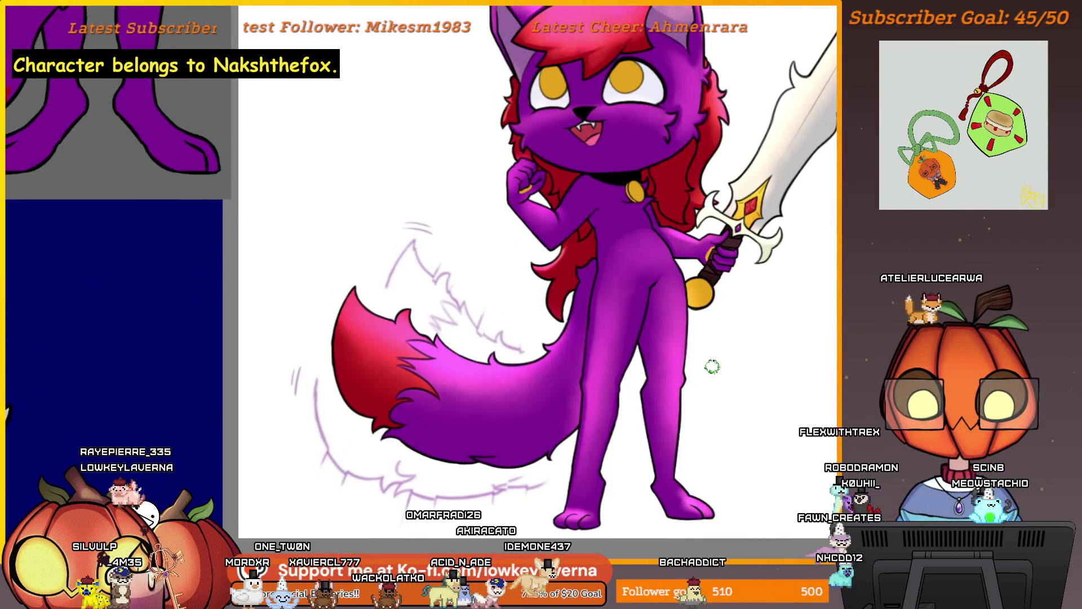
left_click_drag(686, 336, 684, 165)
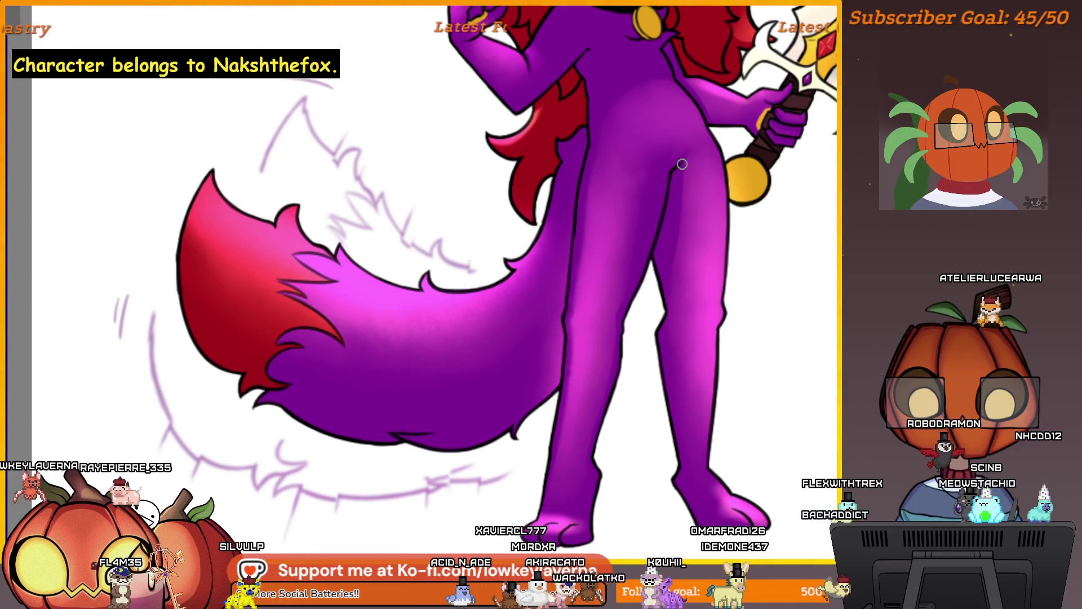
left_click_drag(671, 275, 672, 253)
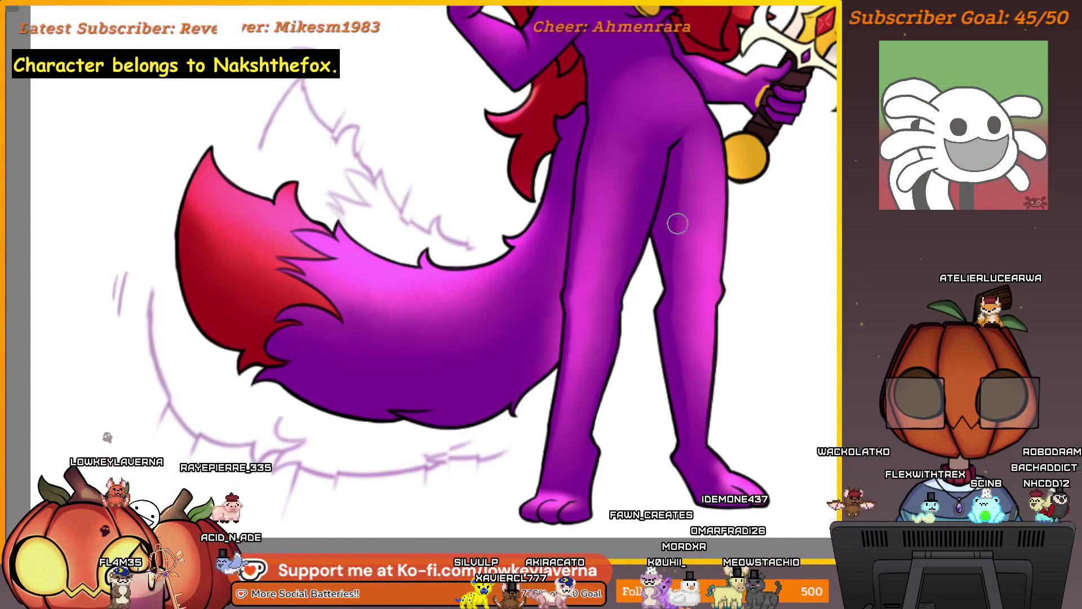
- Shade the paw with soft magenta, then zoom out to check tail and legs
scroll(671, 279, "down", 2)
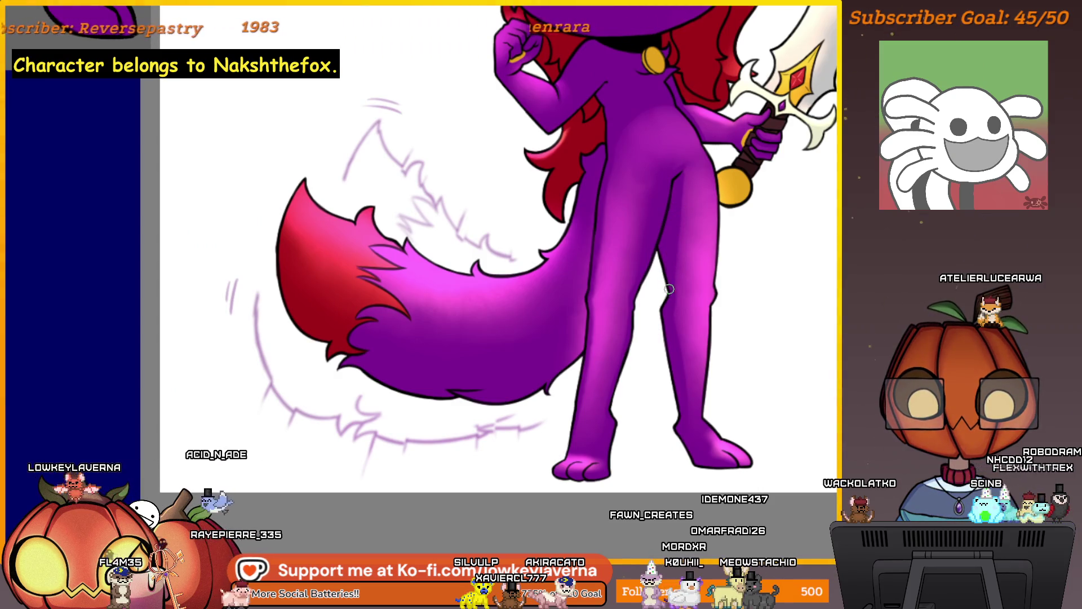
scroll(713, 223, "up", 3)
scroll(713, 224, "down", 3)
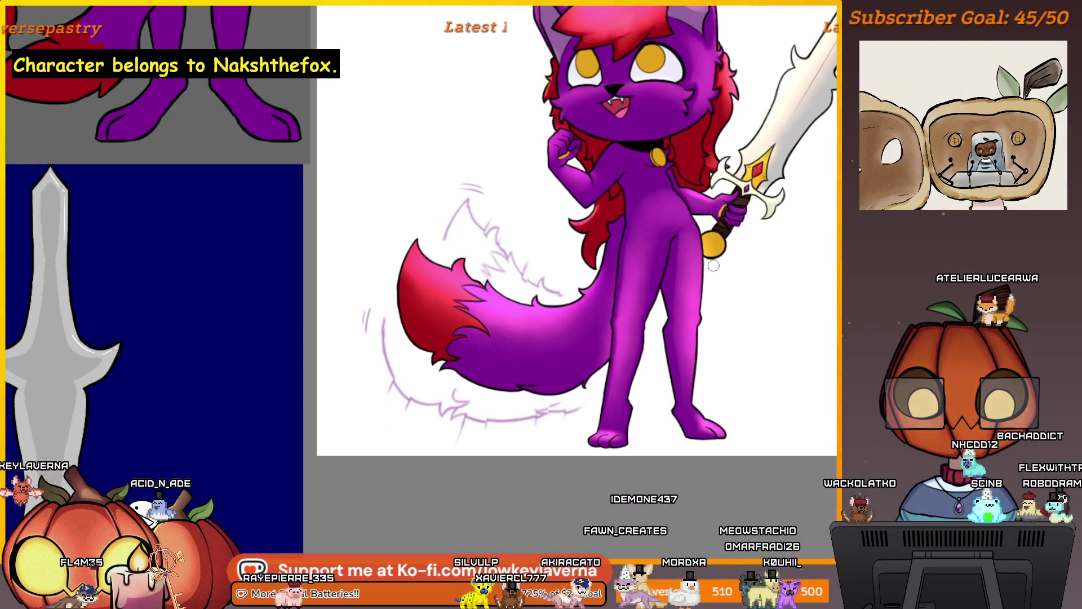
scroll(683, 362, "up", 4)
scroll(683, 362, "down", 2)
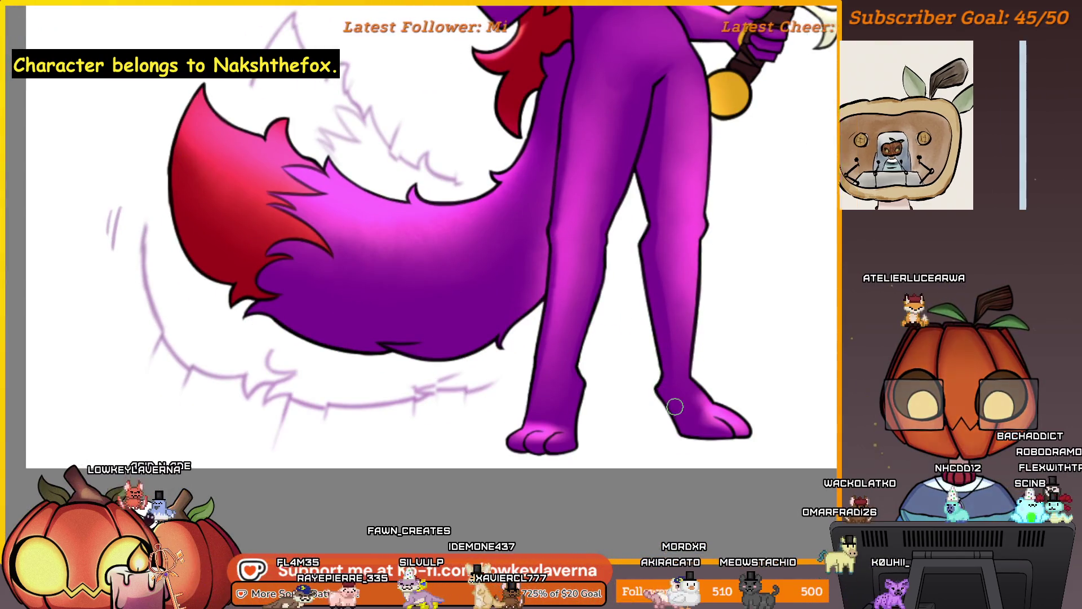
scroll(724, 445, "up", 1)
scroll(724, 446, "up", 3)
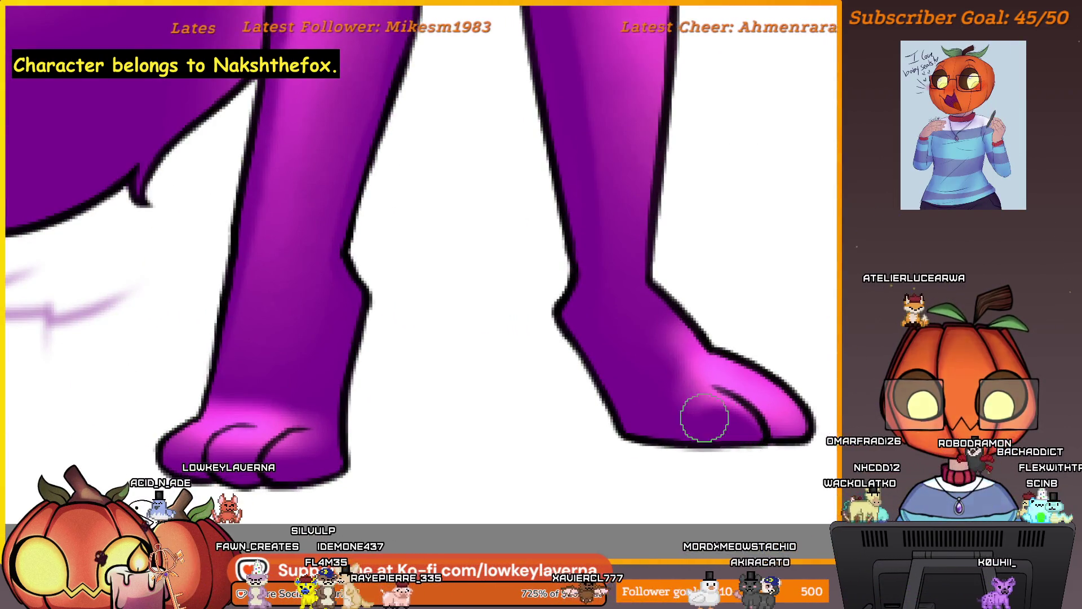
scroll(733, 449, "down", 2)
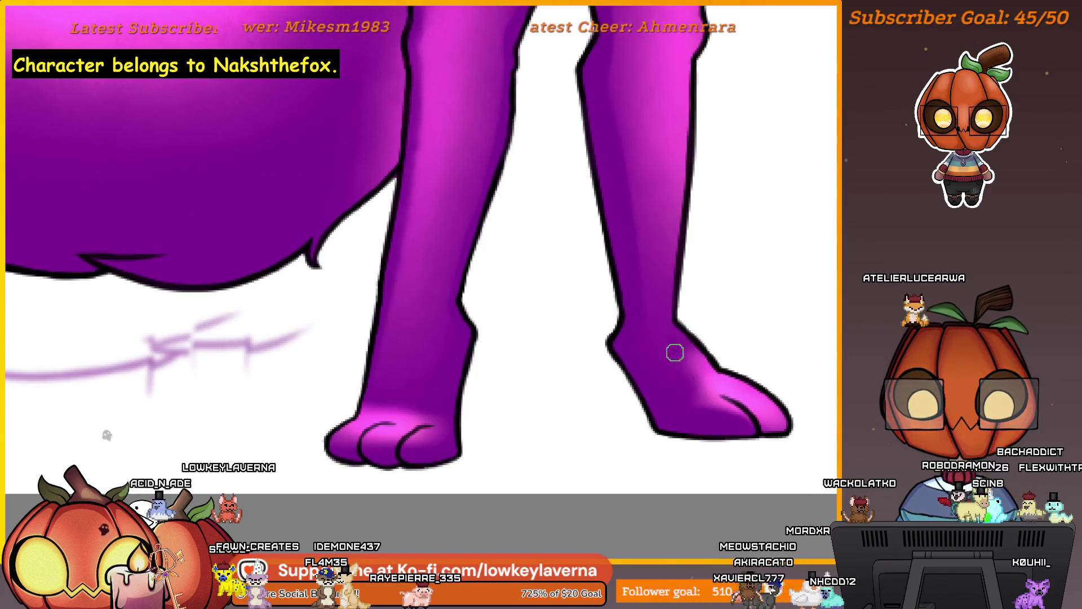
scroll(721, 321, "down", 2)
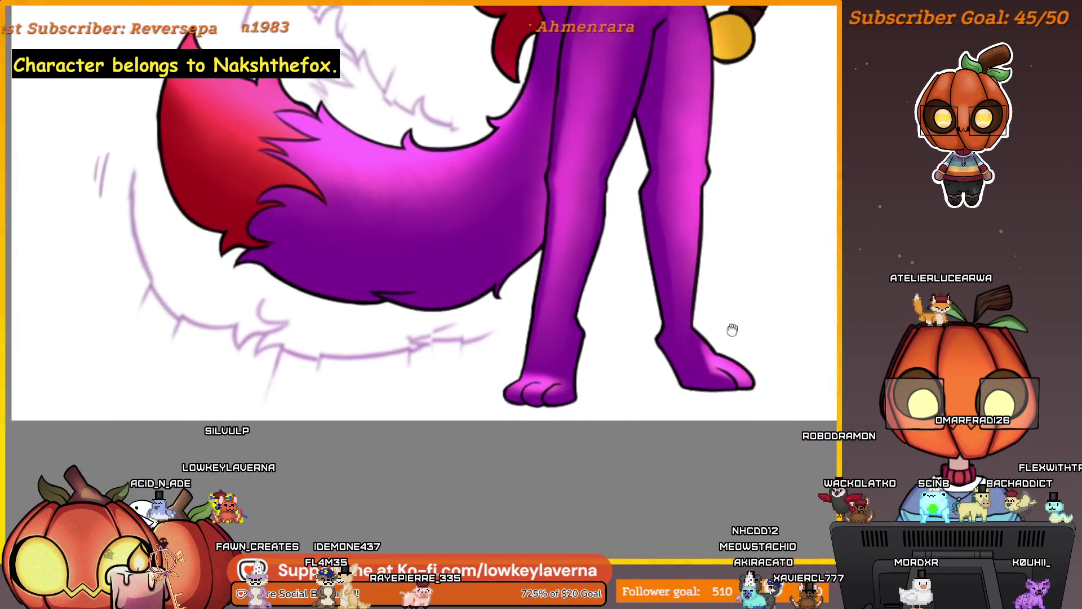
scroll(584, 374, "up", 4)
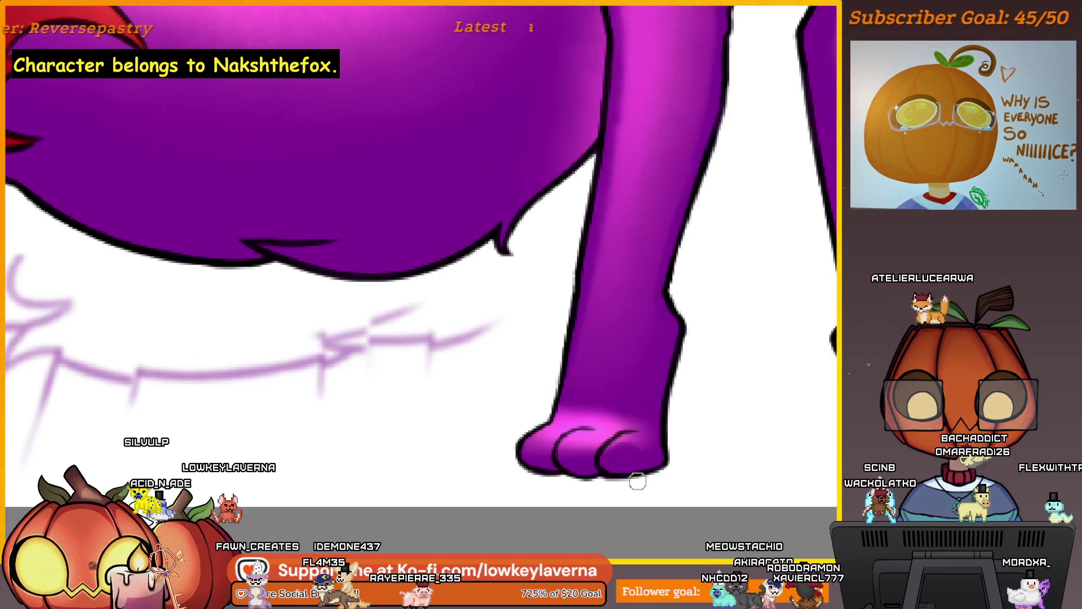
left_click_drag(637, 481, 646, 455)
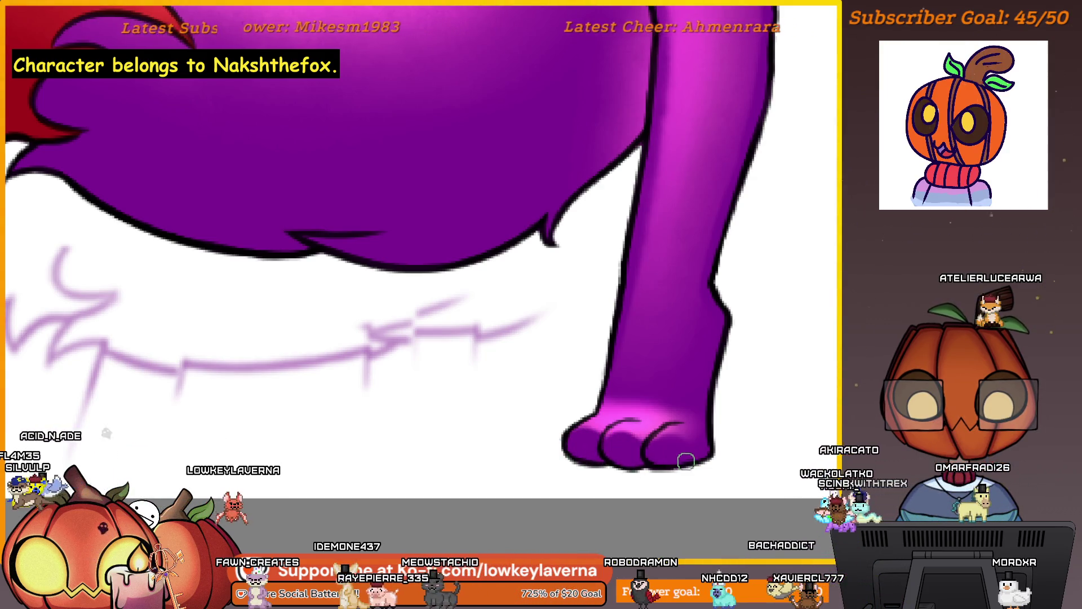
scroll(706, 409, "down", 1)
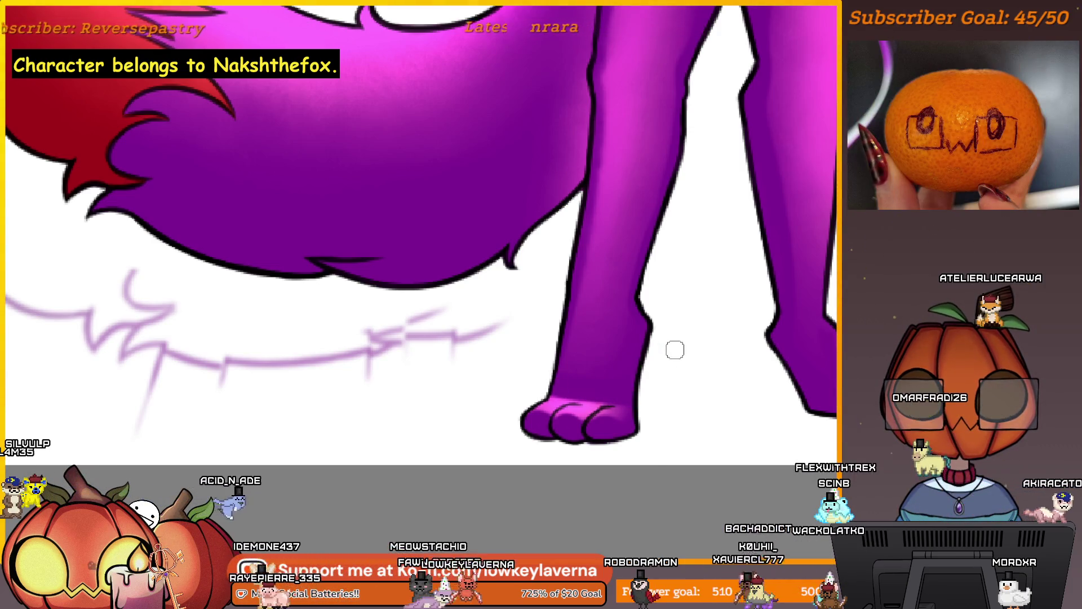
scroll(675, 349, "down", 3)
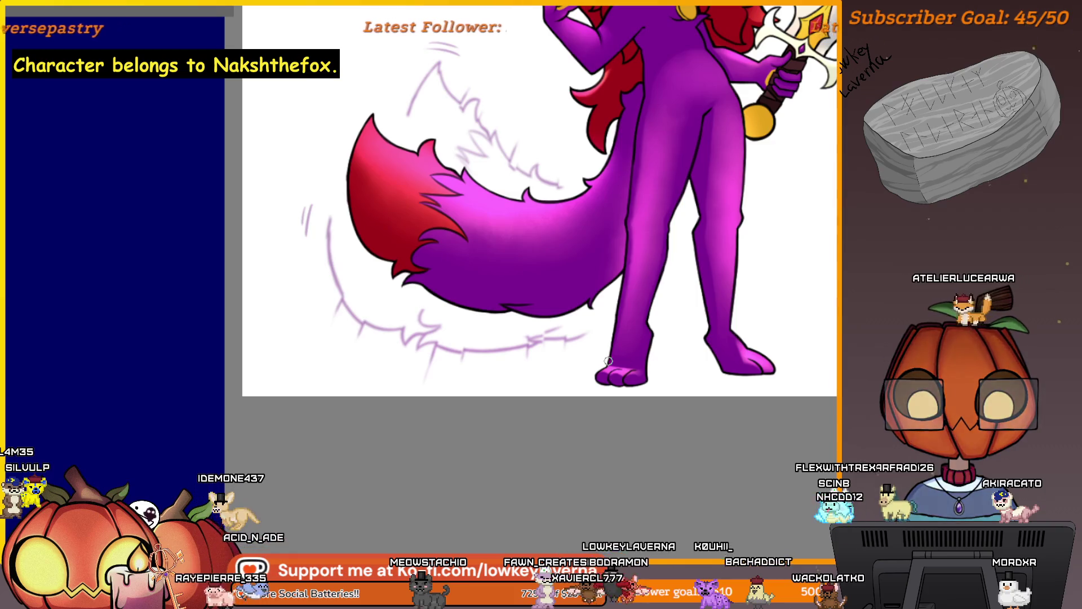
- Mirror the canvas and center the cat's legs and feet in view
key("m")
scroll(586, 335, "up", 3)
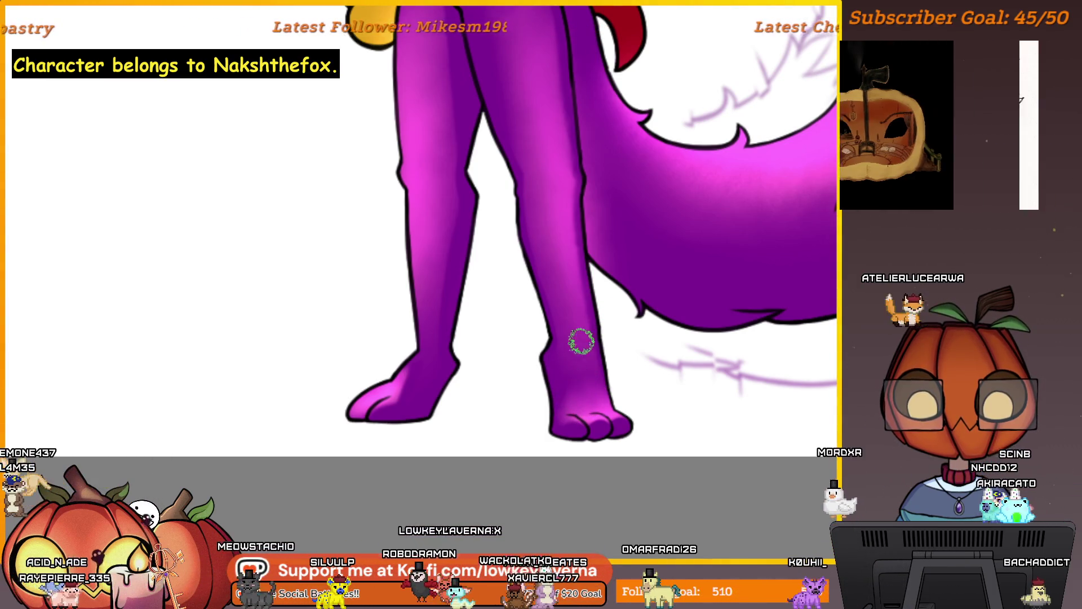
scroll(586, 373, "down", 2)
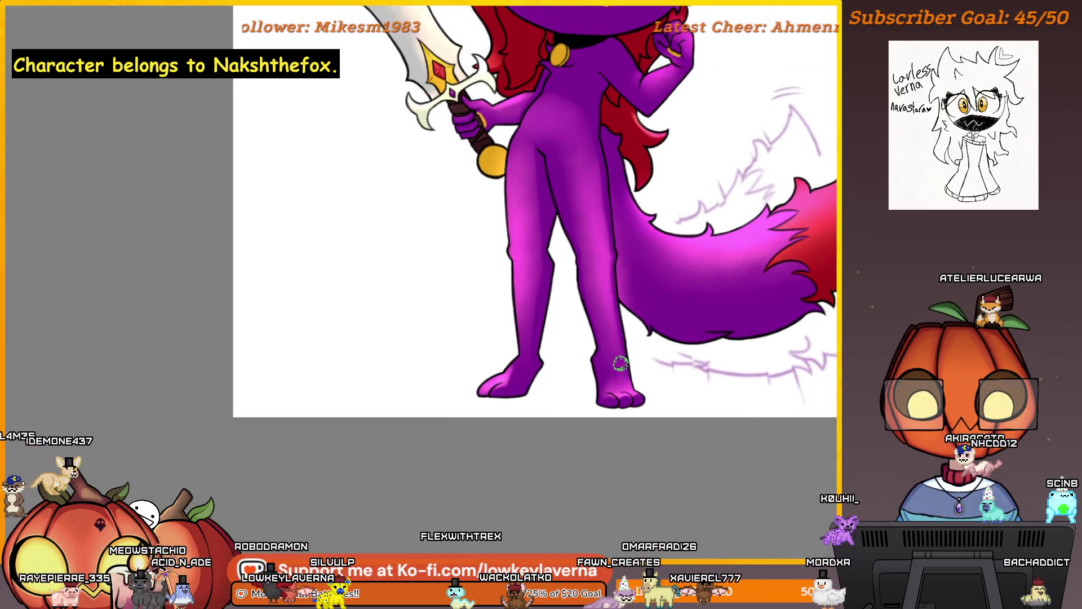
scroll(652, 314, "down", 2)
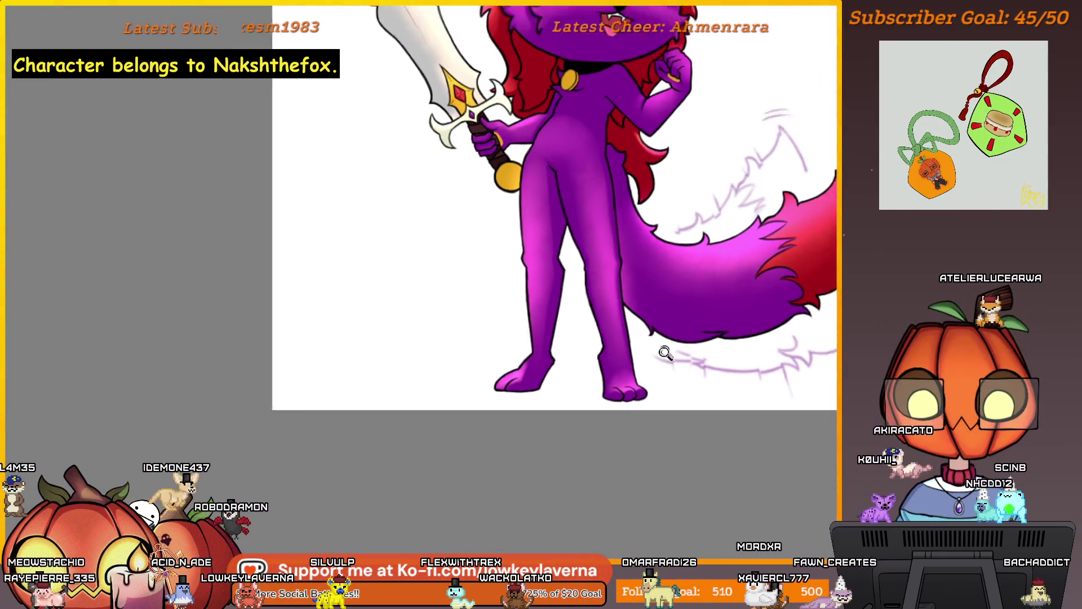
left_click_drag(623, 387, 696, 394)
scroll(624, 319, "up", 3)
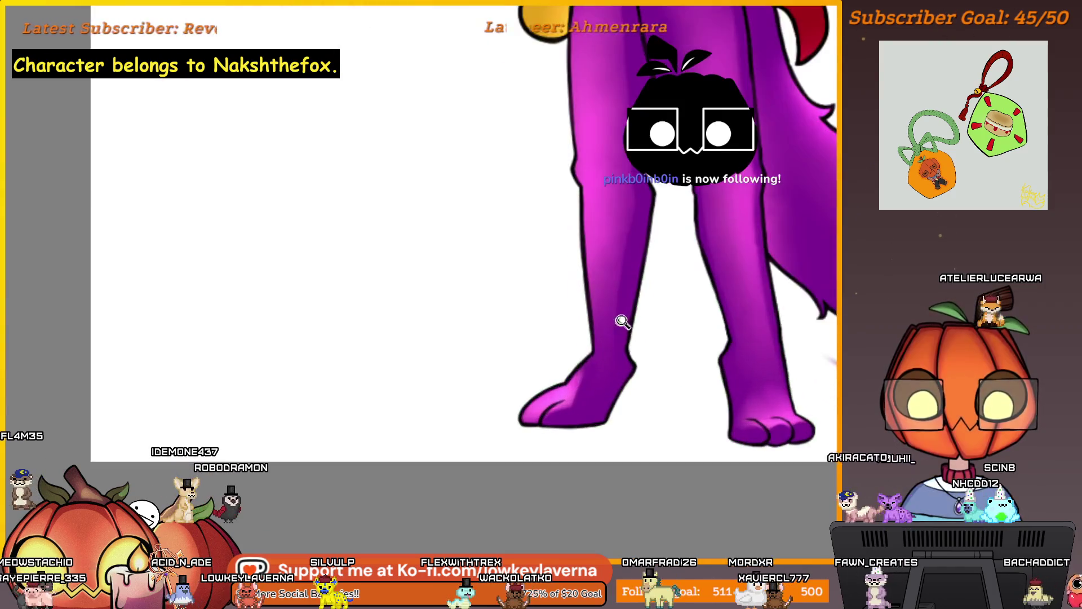
left_click_drag(660, 444, 641, 469)
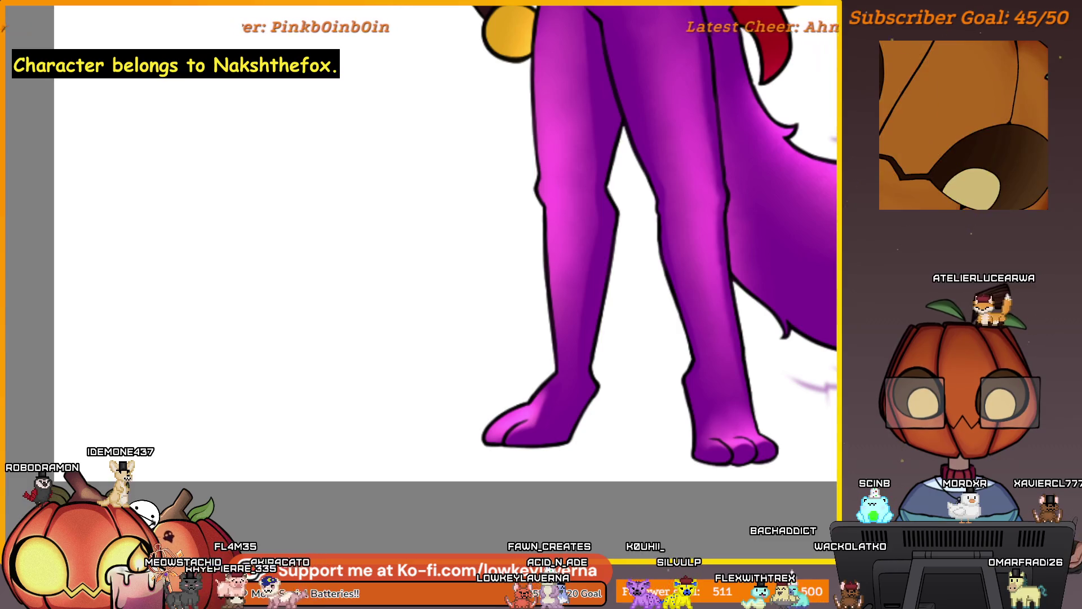
mouse_move(803, 403)
left_mouse_down()
mouse_move(747, 443)
mouse_move(563, 474)
mouse_move(698, 466)
mouse_move(756, 401)
mouse_move(685, 441)
mouse_move(739, 430)
left_mouse_up()
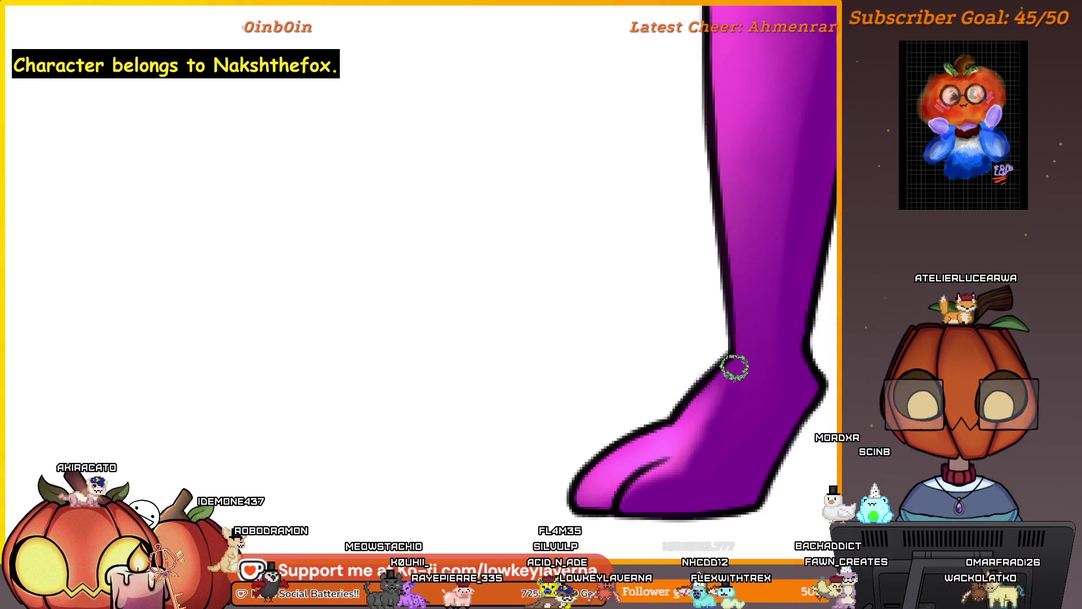
- Draw a dark line separating the toes on the purple foot
left_click_drag(676, 458, 691, 444)
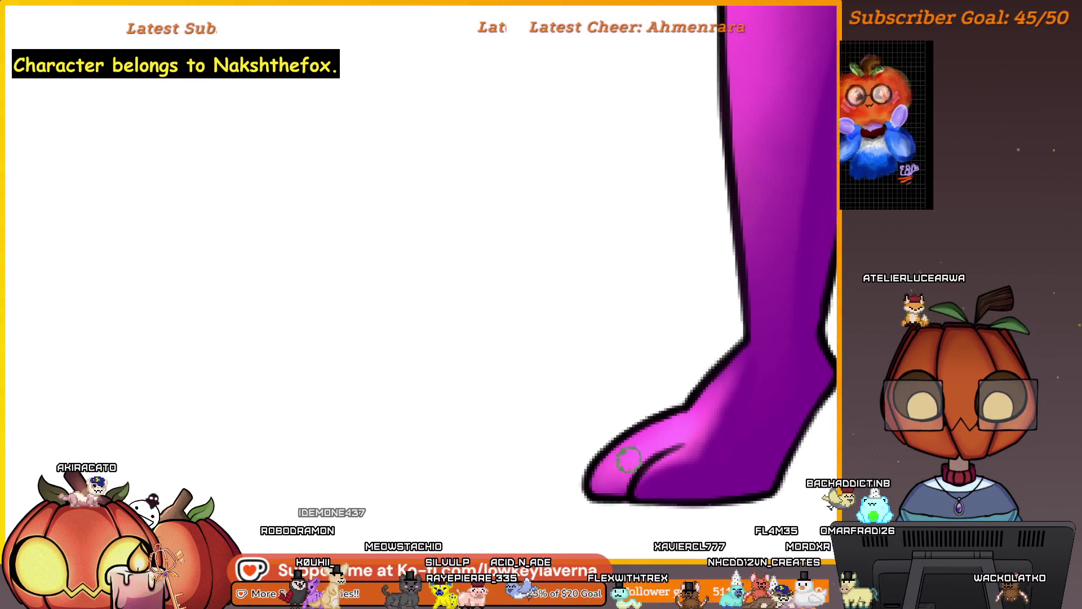
scroll(729, 376, "up", 1)
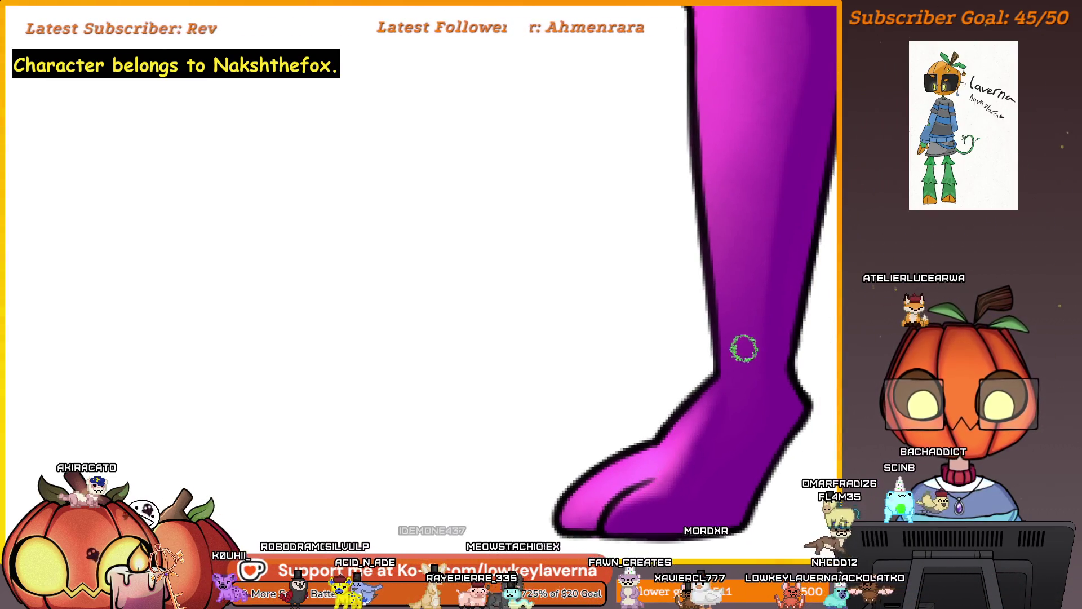
scroll(699, 417, "down", 1)
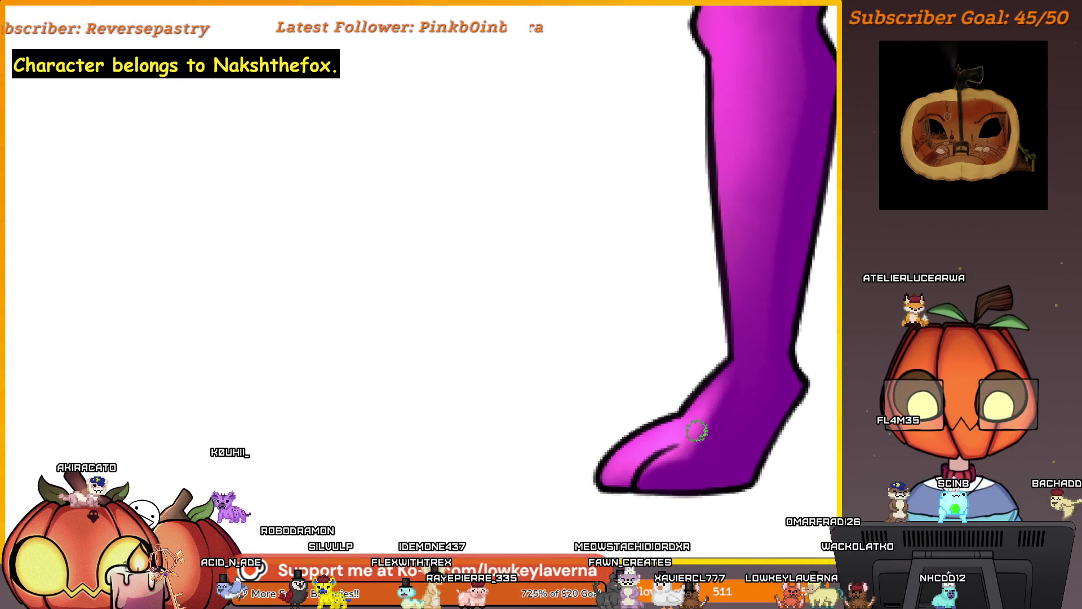
left_click_drag(633, 479, 680, 446)
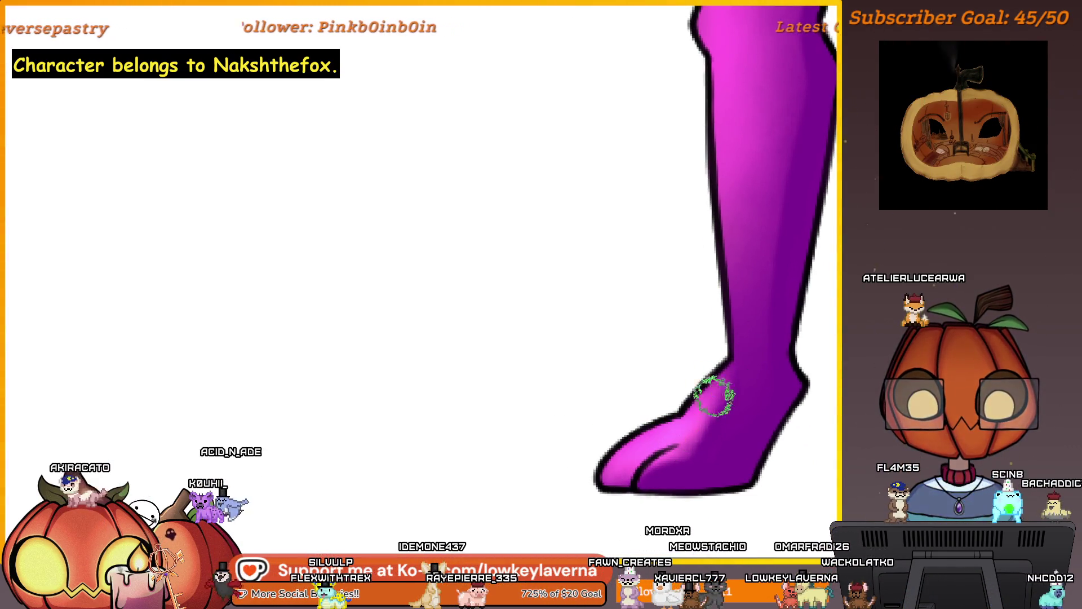
scroll(740, 369, "down", 1)
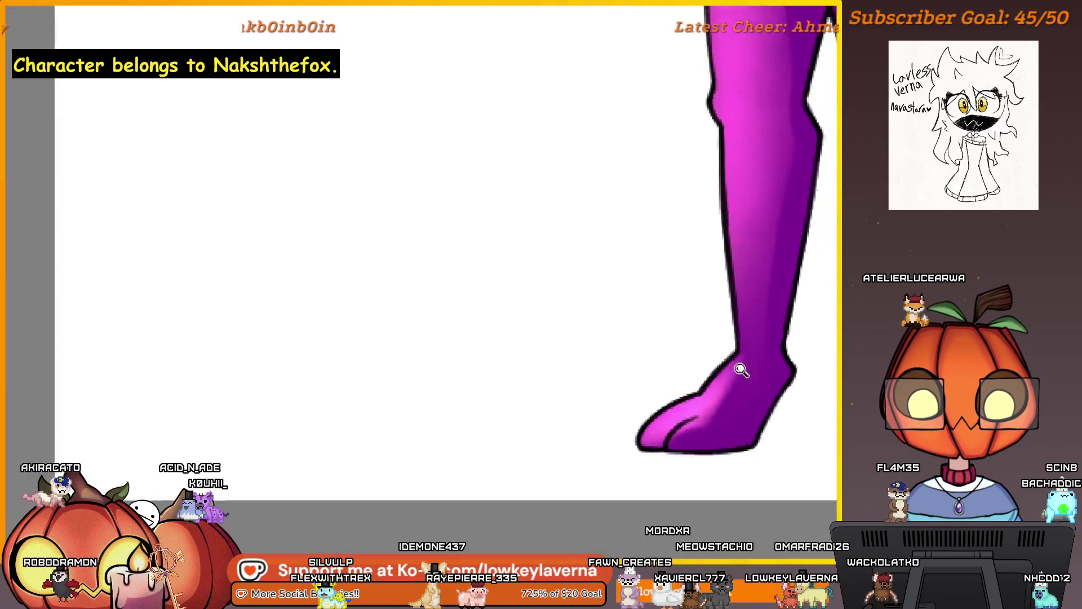
scroll(741, 370, "down", 2)
scroll(773, 375, "up", 1)
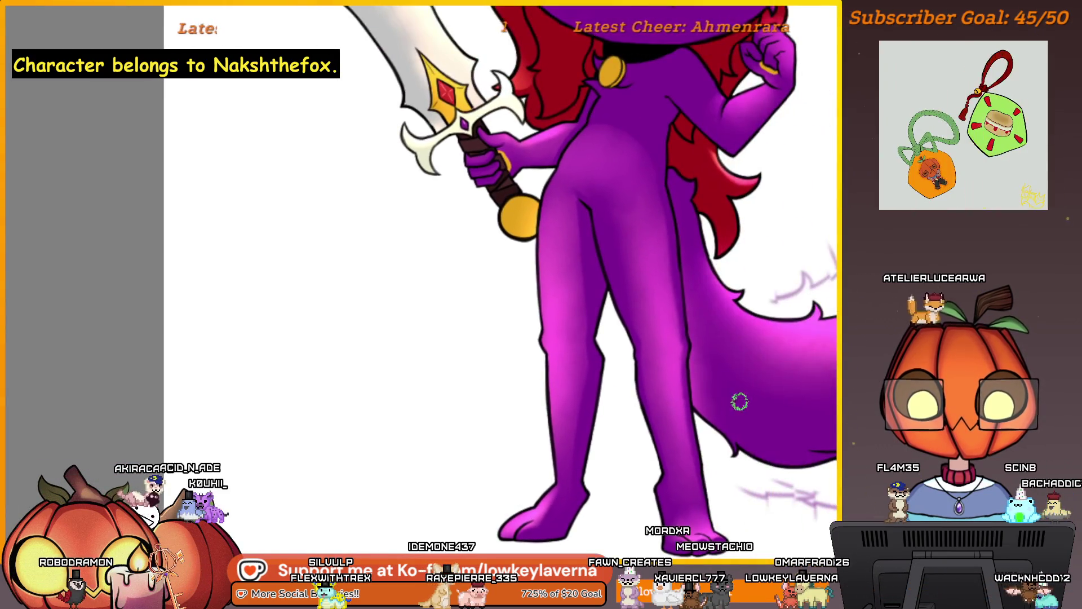
scroll(740, 402, "down", 1)
scroll(699, 361, "up", 3)
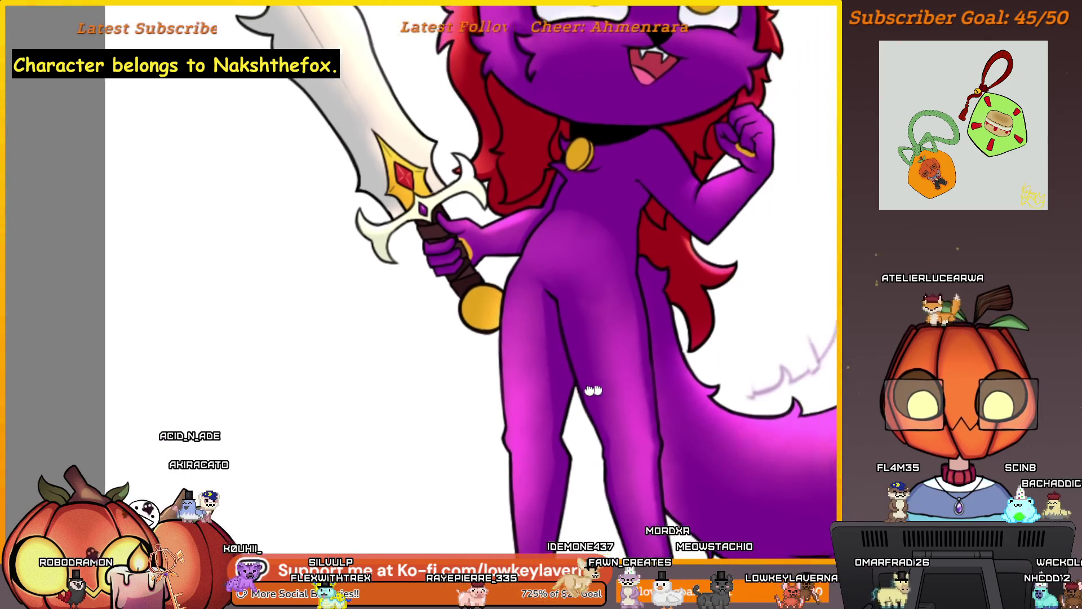
scroll(593, 390, "down", 3)
- Add brighter pink-magenta highlights down the front of the thighs and legs
left_click_drag(799, 447, 613, 452)
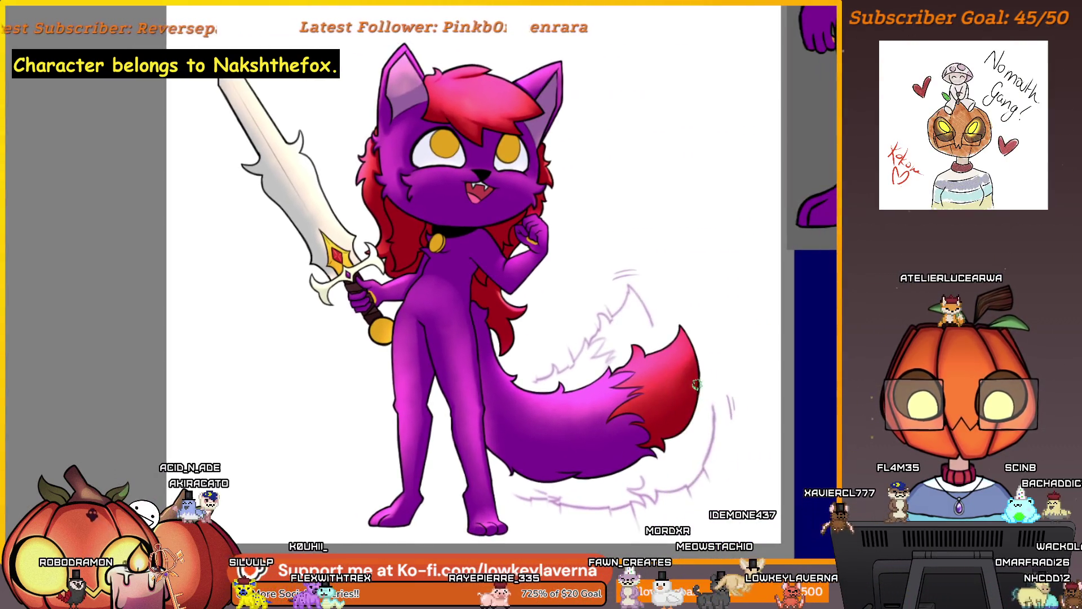
scroll(640, 327, "up", 5)
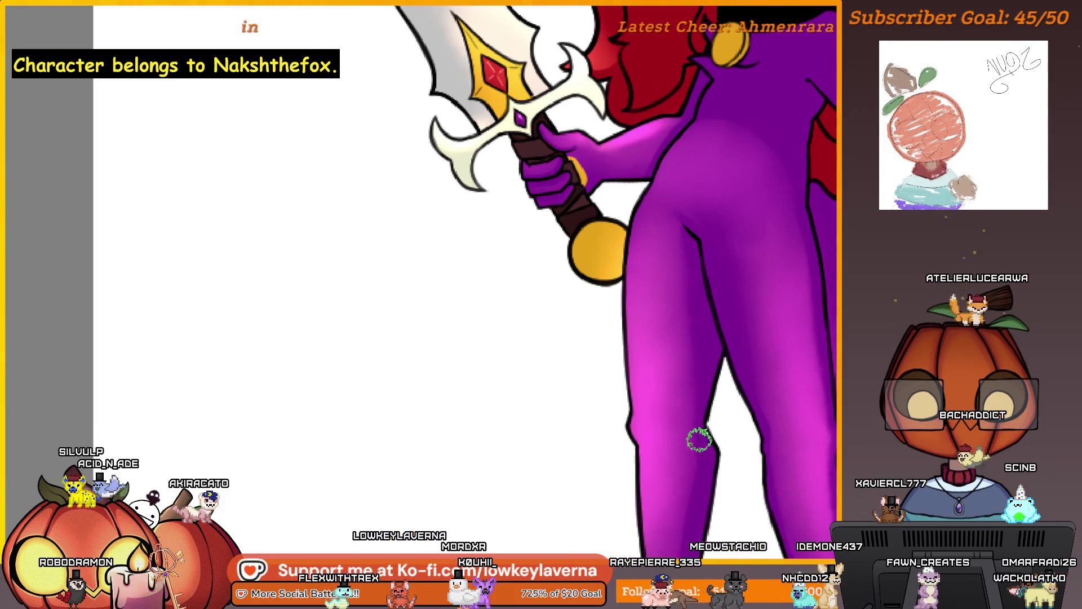
left_click_drag(709, 481, 716, 348)
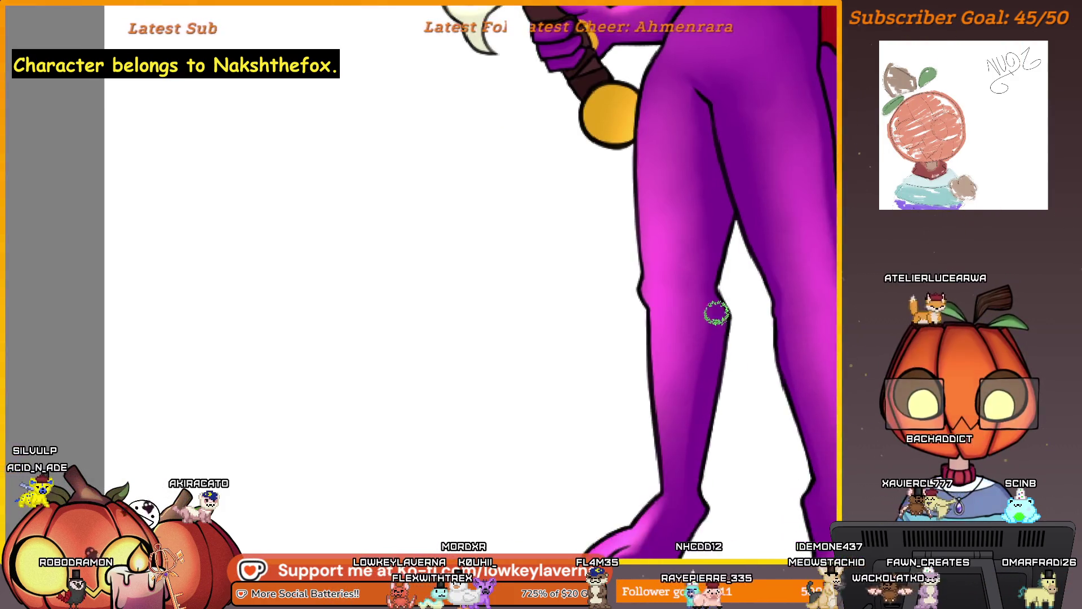
scroll(691, 510, "down", 3)
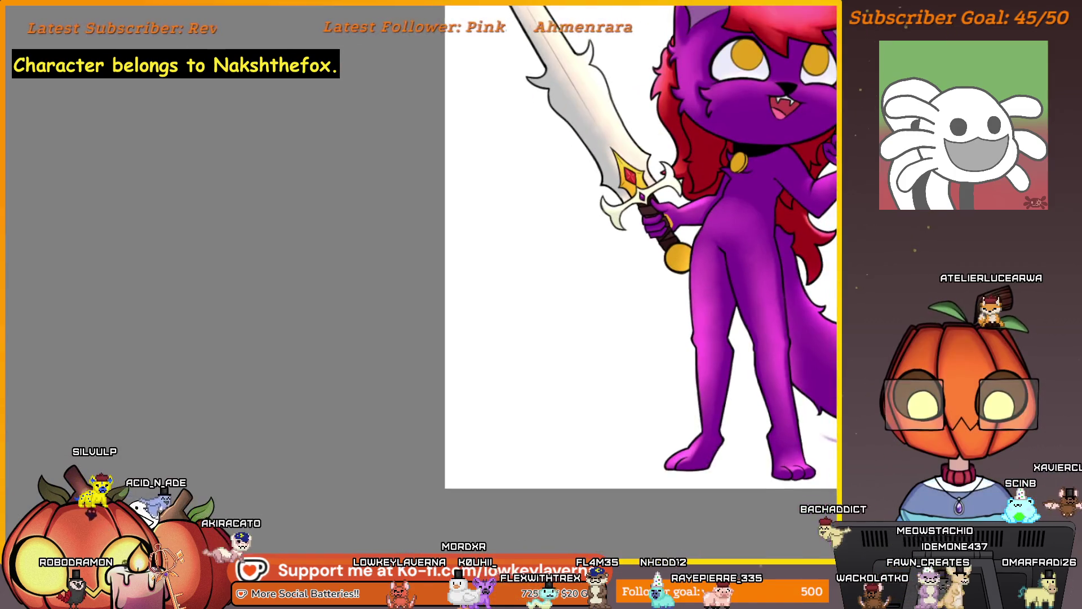
scroll(730, 414, "down", 3)
scroll(768, 298, "up", 2)
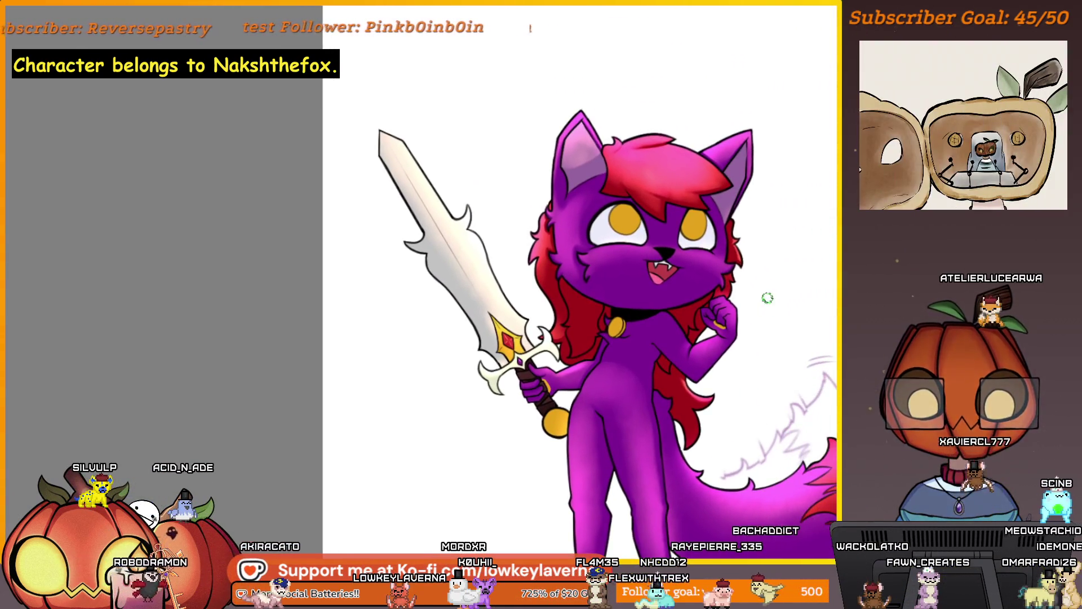
key("m")
mouse_move(535, 444)
left_mouse_down()
mouse_move(616, 379)
mouse_move(669, 439)
left_mouse_up()
scroll(704, 409, "up", 4)
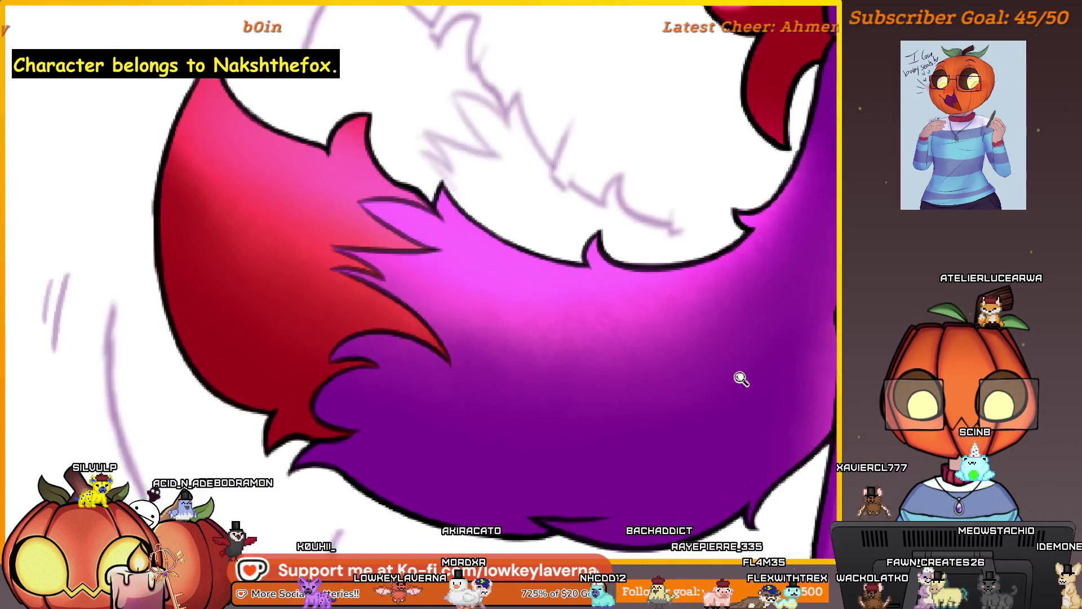
scroll(719, 379, "down", 5)
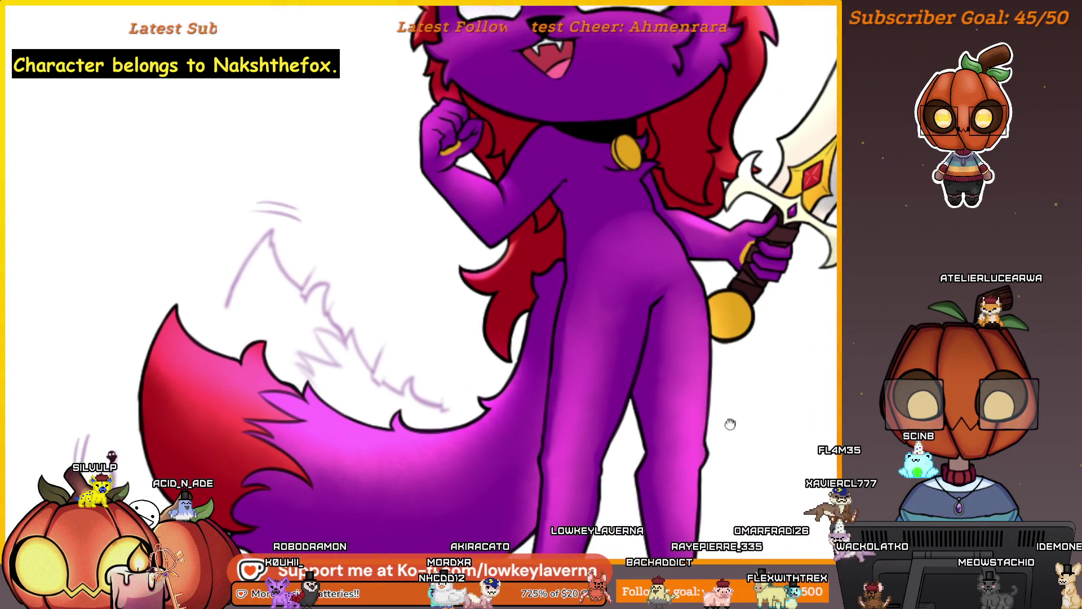
mouse_move(730, 424)
left_mouse_down()
mouse_move(721, 432)
mouse_move(739, 446)
mouse_move(735, 468)
left_mouse_up()
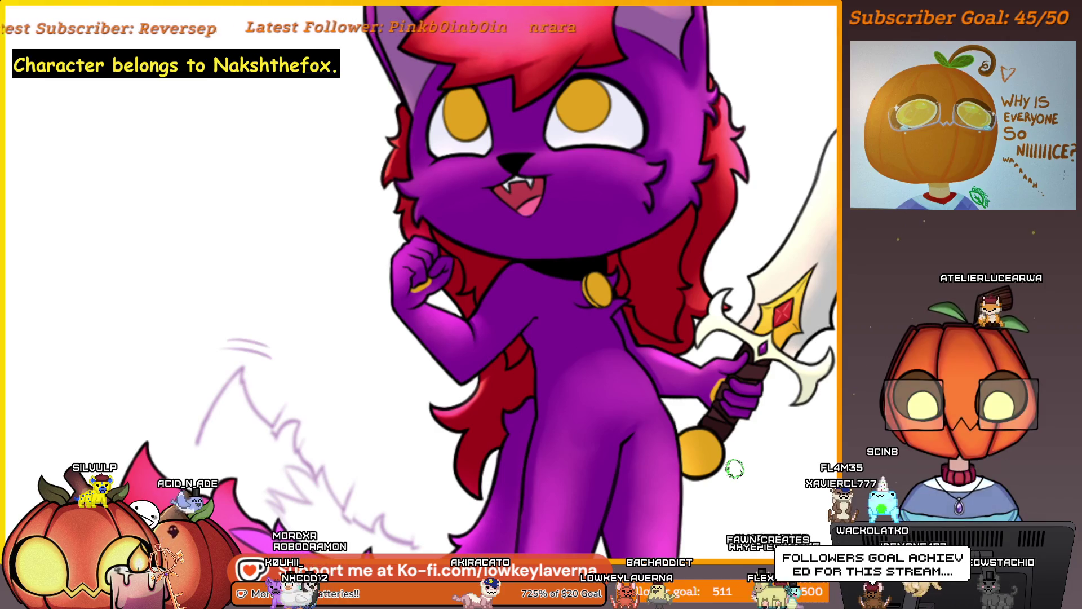
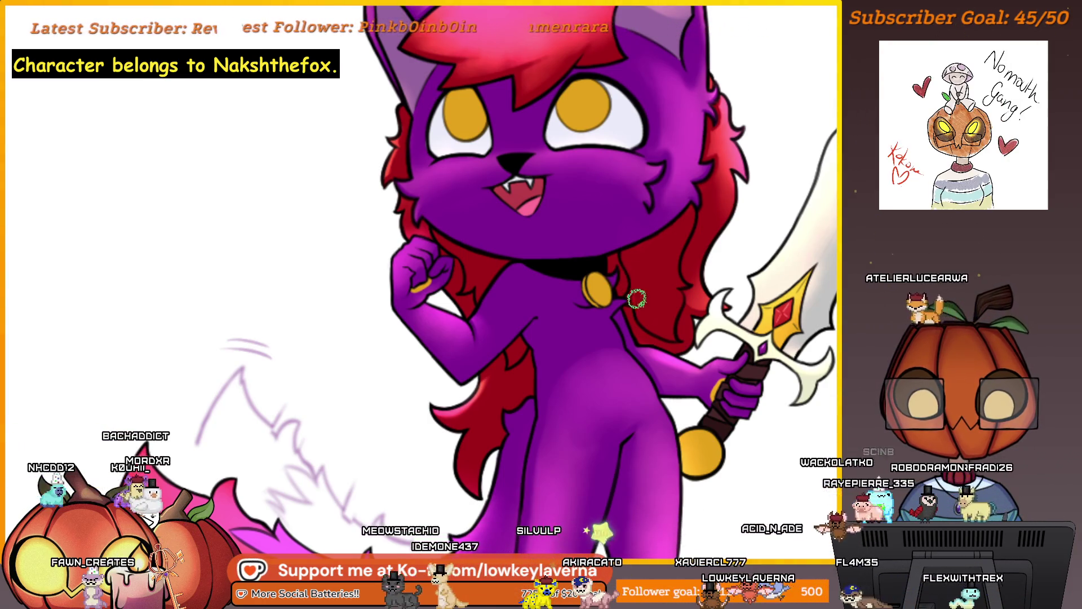
- Shrink the brush and pan along the tail close-up until the red tail tip is in view
scroll(566, 389, "up", 3)
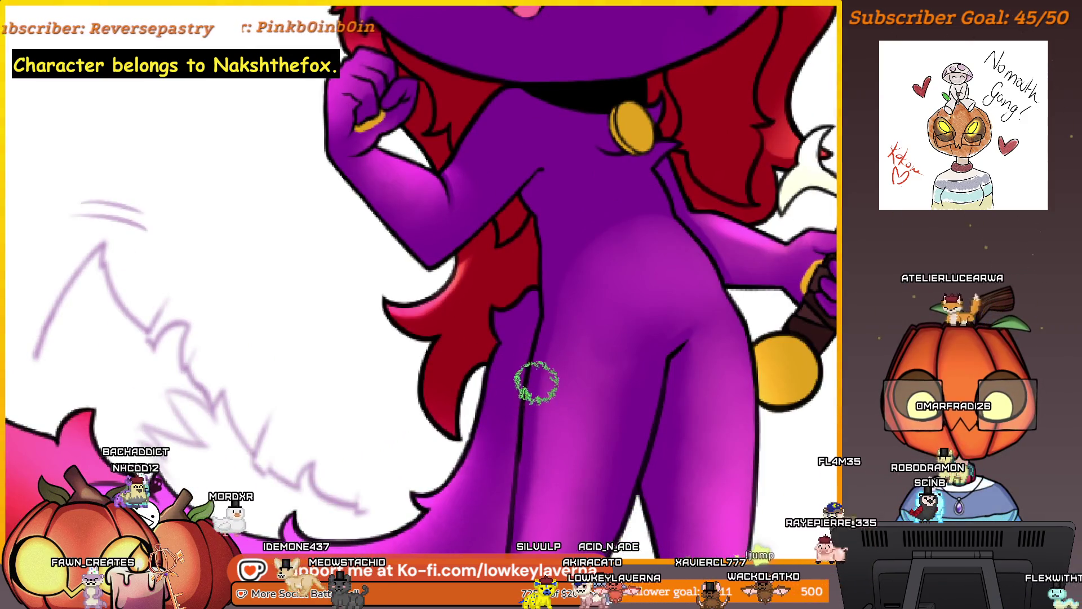
key("[")
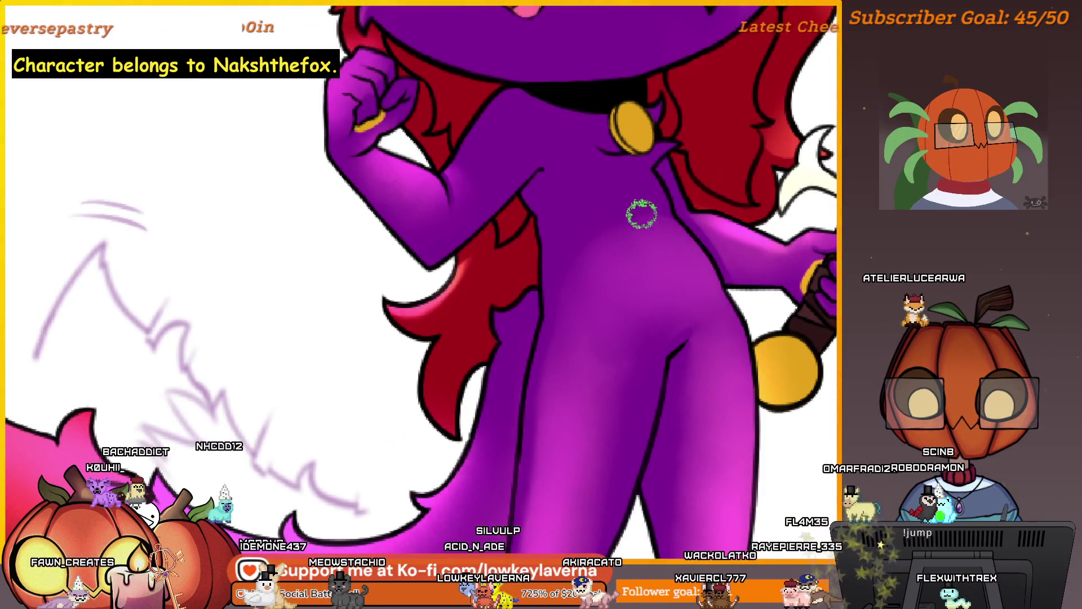
scroll(653, 293, "down", 3)
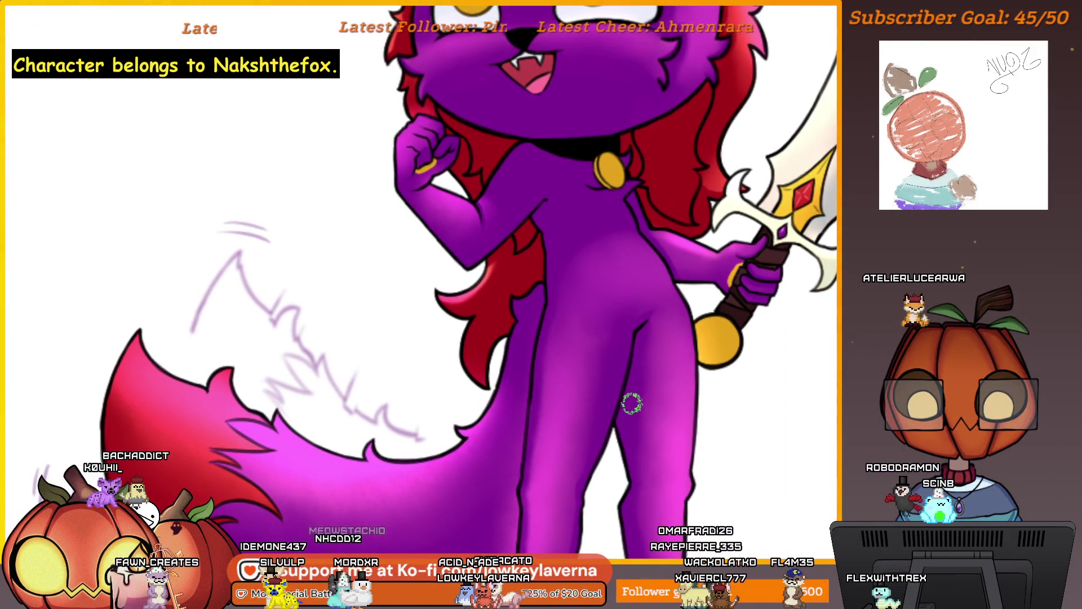
left_click_drag(682, 337, 698, 280)
scroll(567, 269, "down", 3)
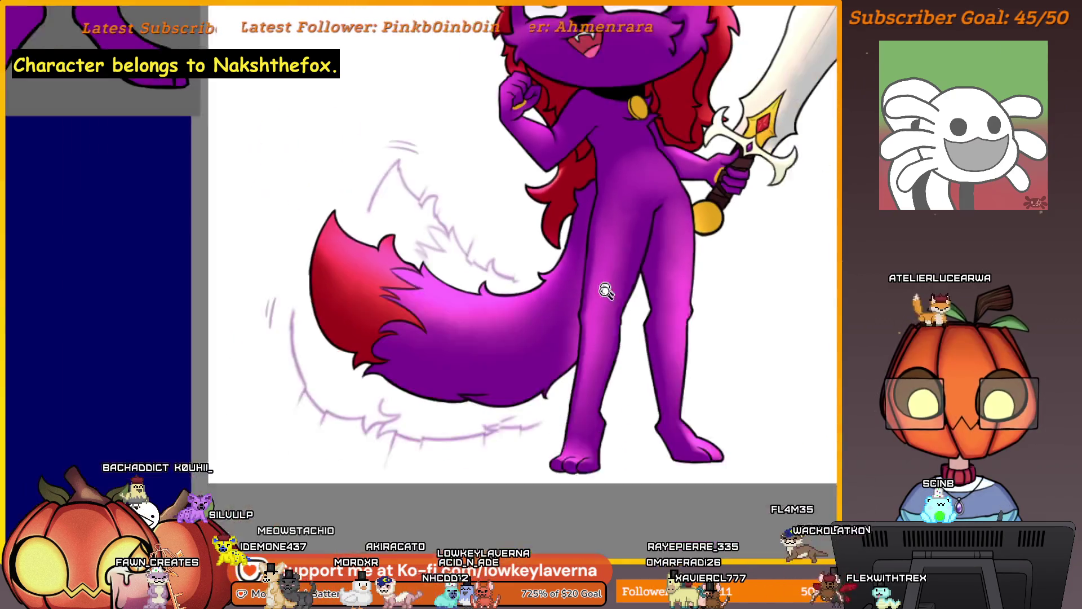
scroll(604, 290, "up", 2)
scroll(599, 310, "up", 5)
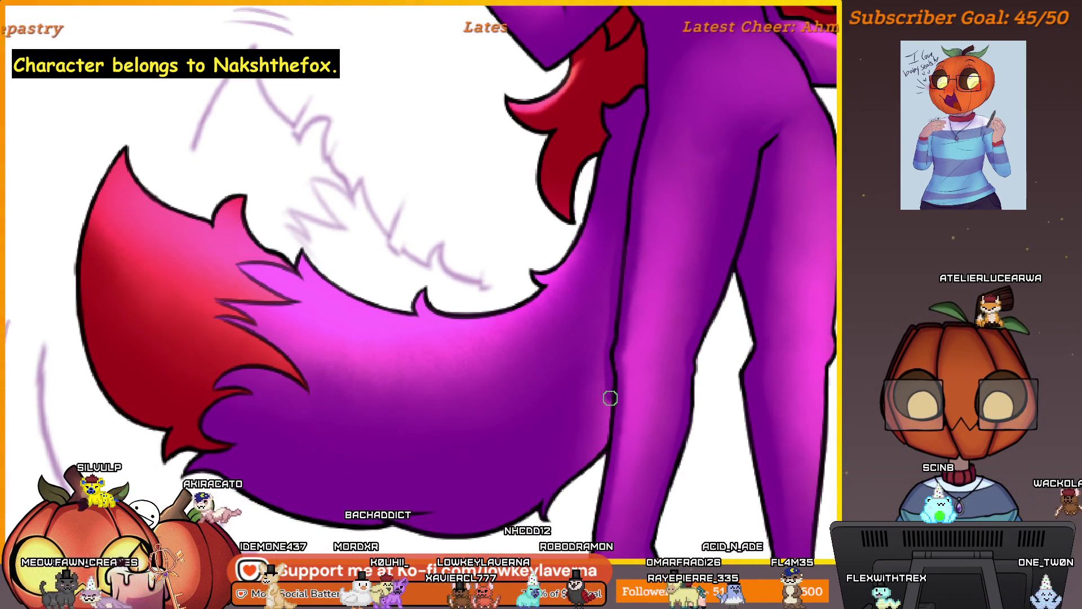
scroll(571, 496, "left", 2)
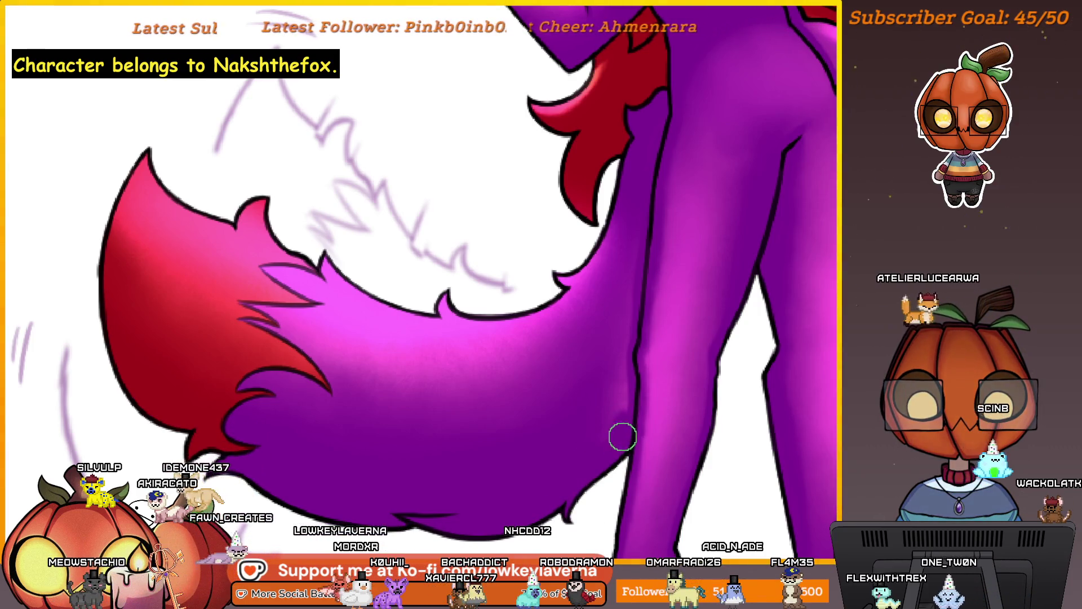
scroll(619, 447, "up", 2)
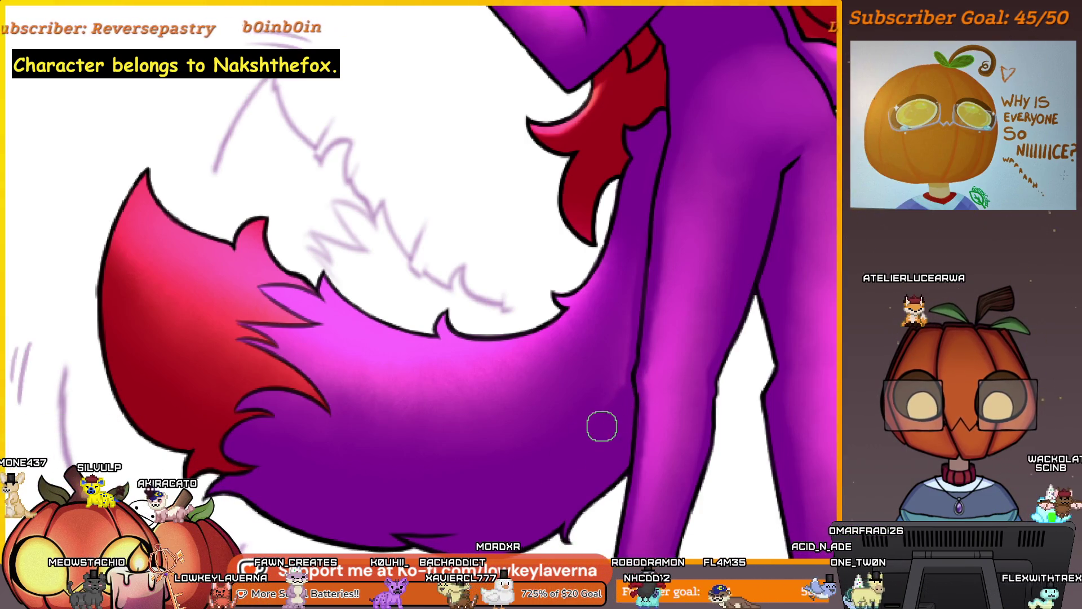
mouse_move(601, 425)
left_mouse_down()
mouse_move(638, 392)
mouse_move(604, 433)
left_mouse_up()
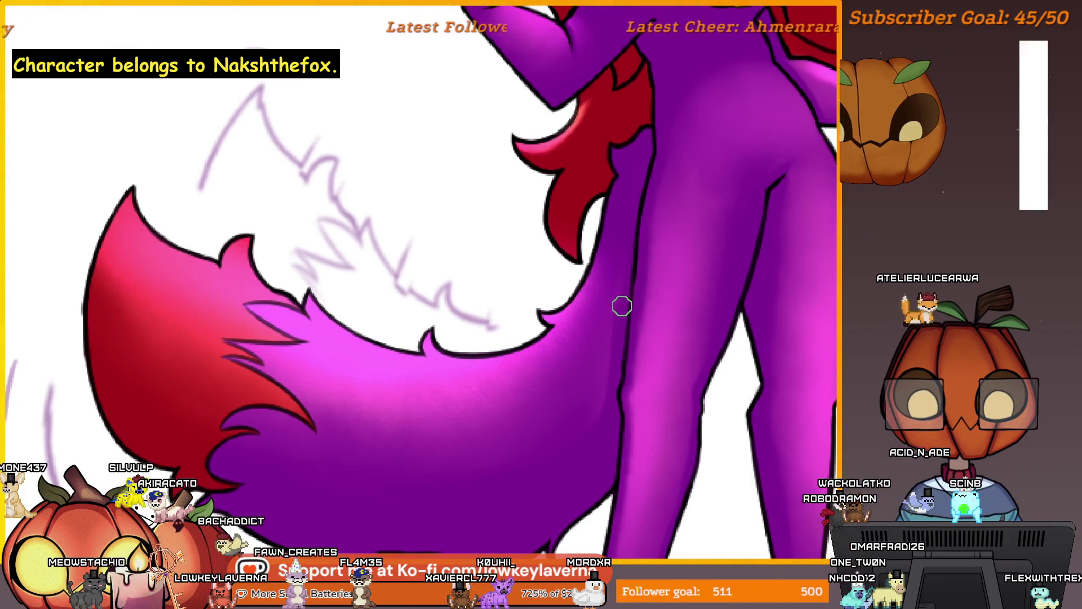
mouse_move(647, 121)
left_mouse_down()
mouse_move(629, 242)
mouse_move(647, 266)
left_mouse_up()
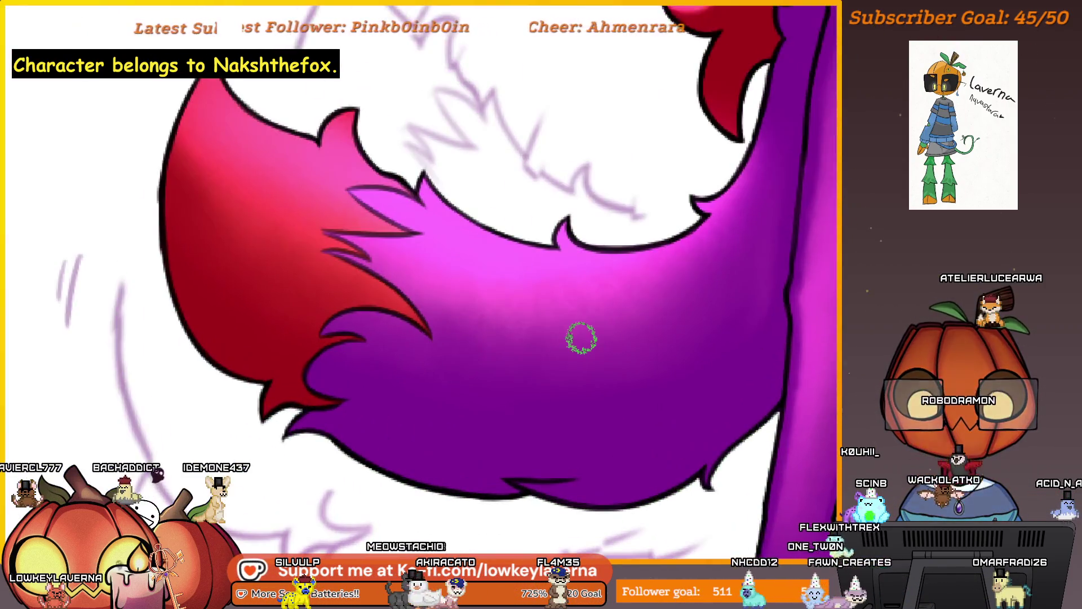
left_click_drag(467, 406, 500, 466)
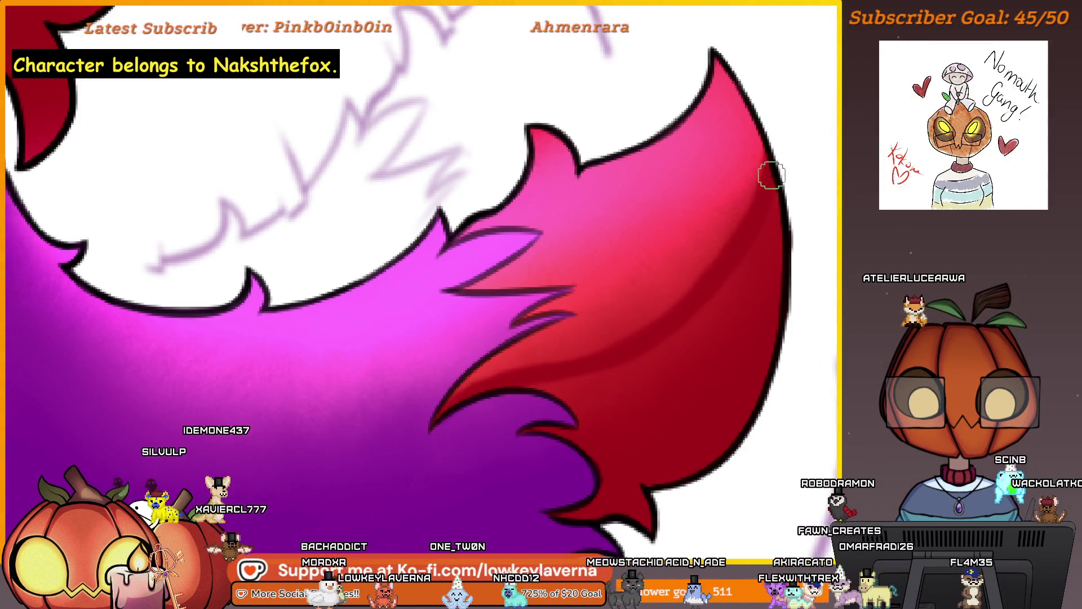
- Shade a darker purple band along the tail's fur edge, adjusting brush size as needed
scroll(721, 291, "down", 1)
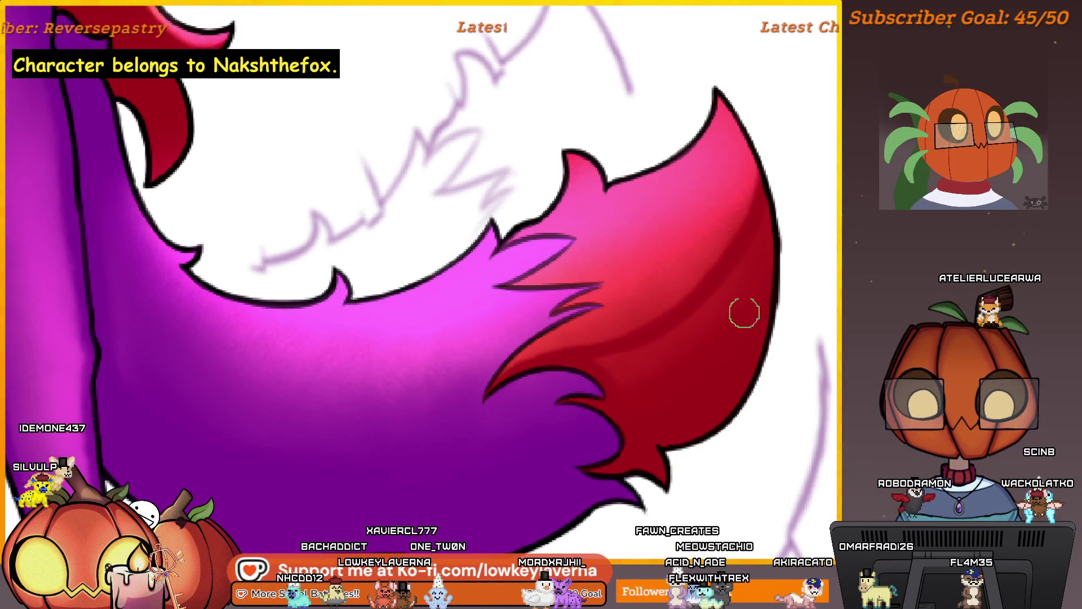
scroll(603, 410, "down", 1)
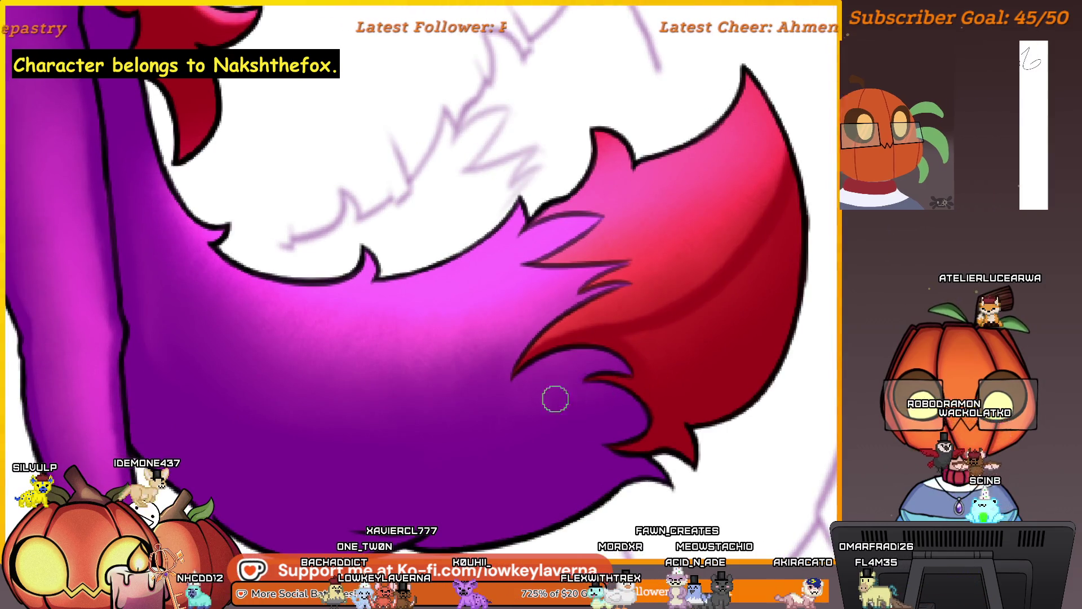
scroll(553, 394, "down", 2)
scroll(656, 398, "up", 2)
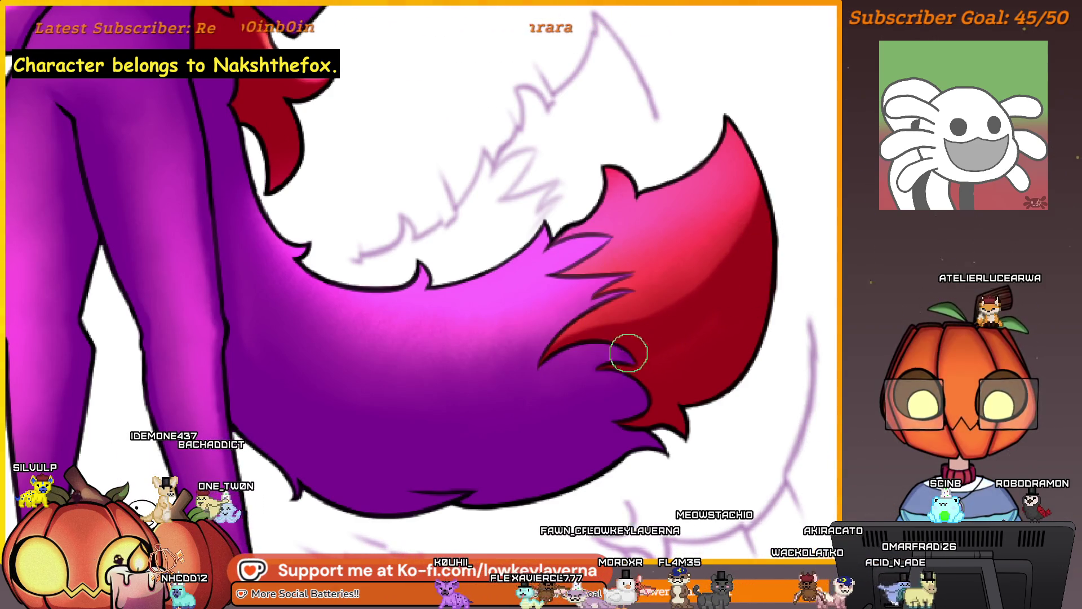
scroll(687, 316, "down", 2)
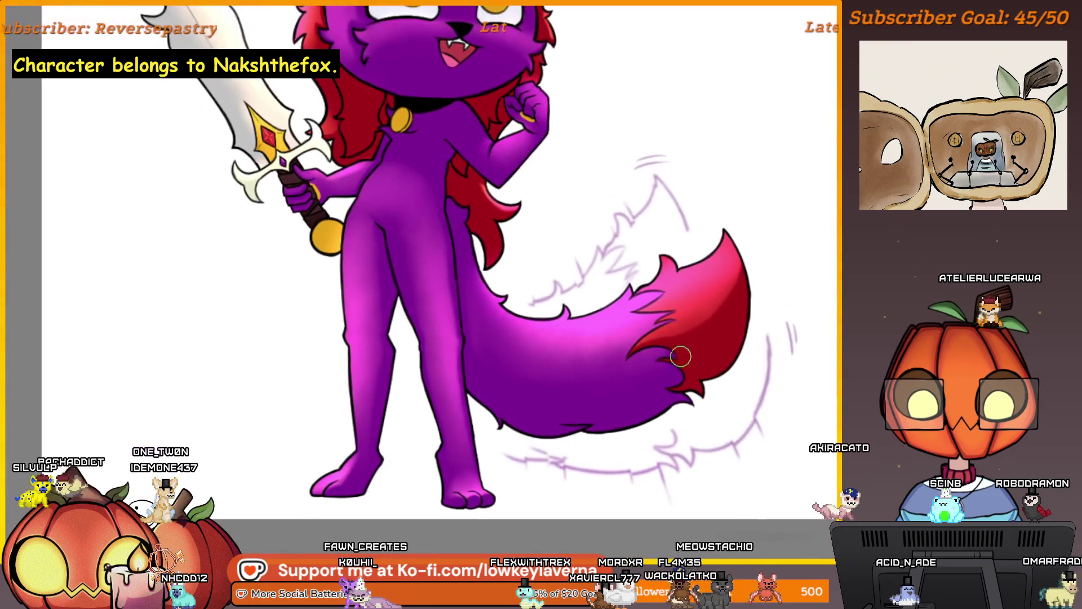
scroll(680, 356, "up", 2)
scroll(685, 362, "down", 1)
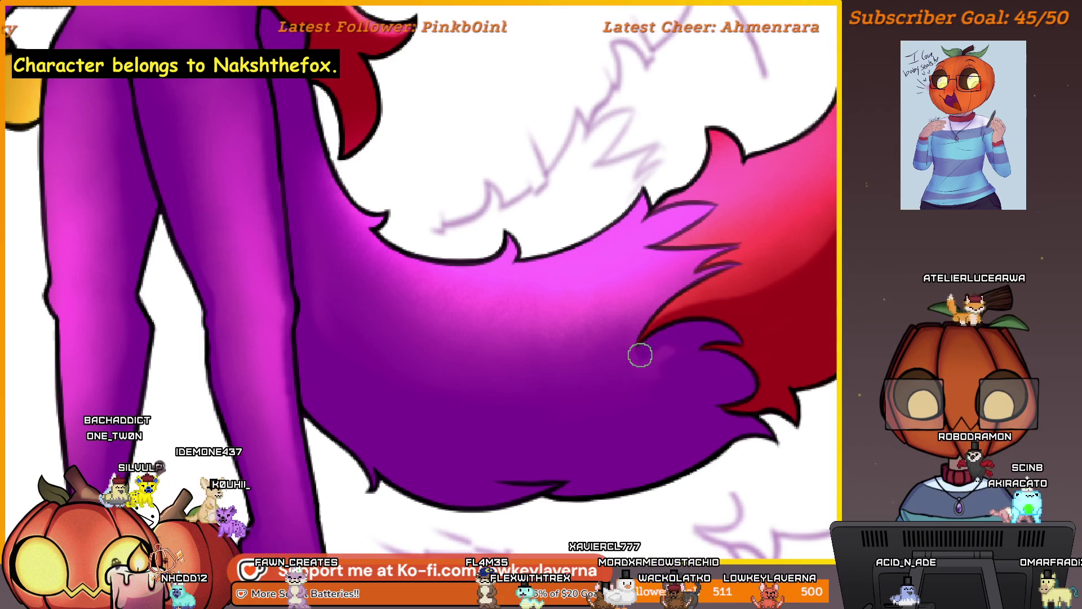
scroll(640, 355, "down", 1)
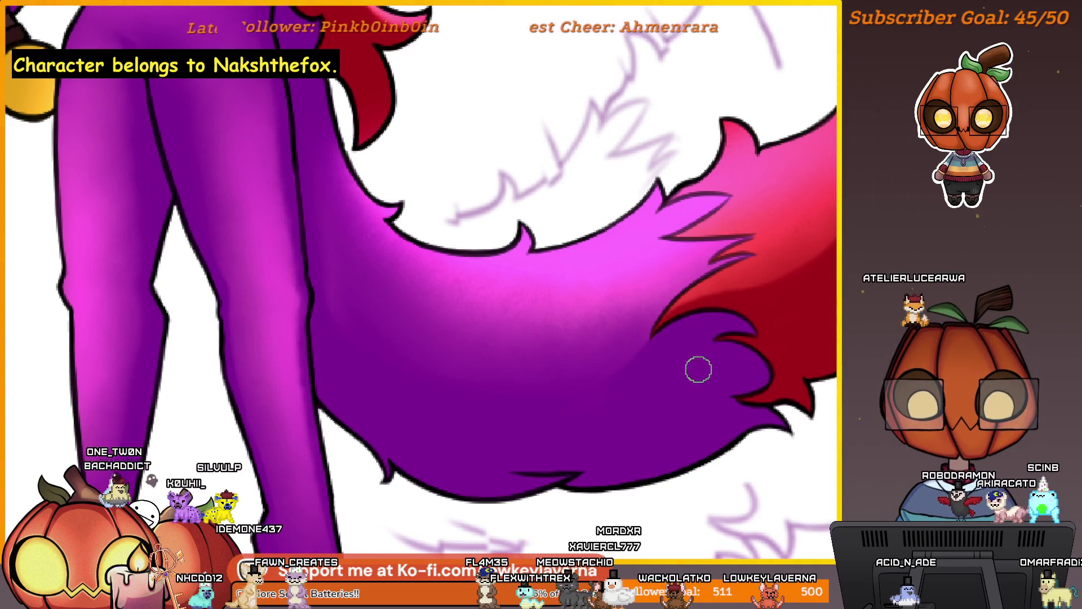
scroll(691, 375, "up", 1)
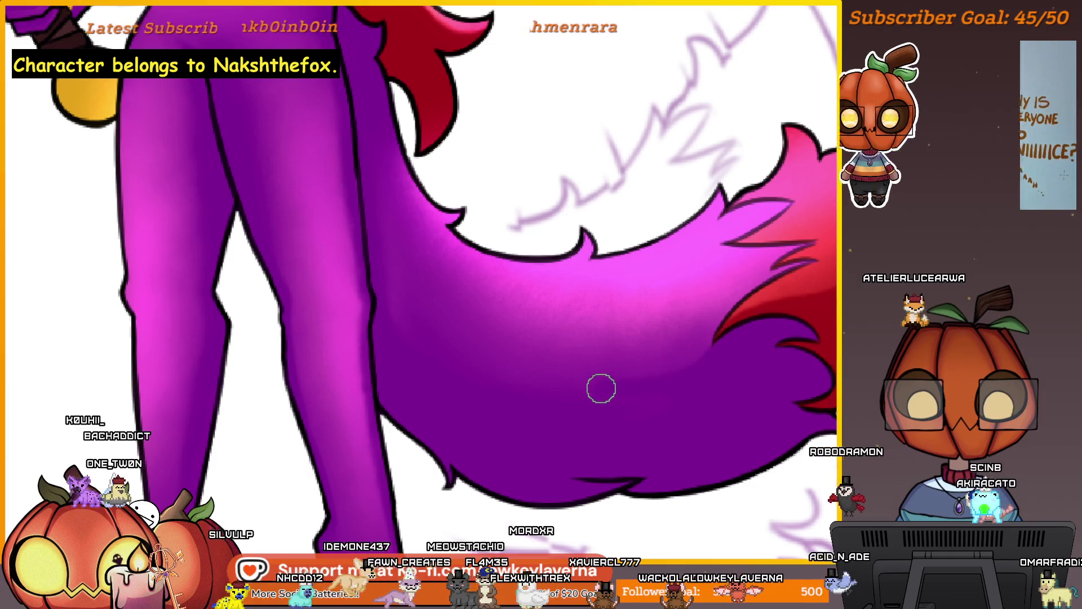
scroll(595, 392, "left", 2)
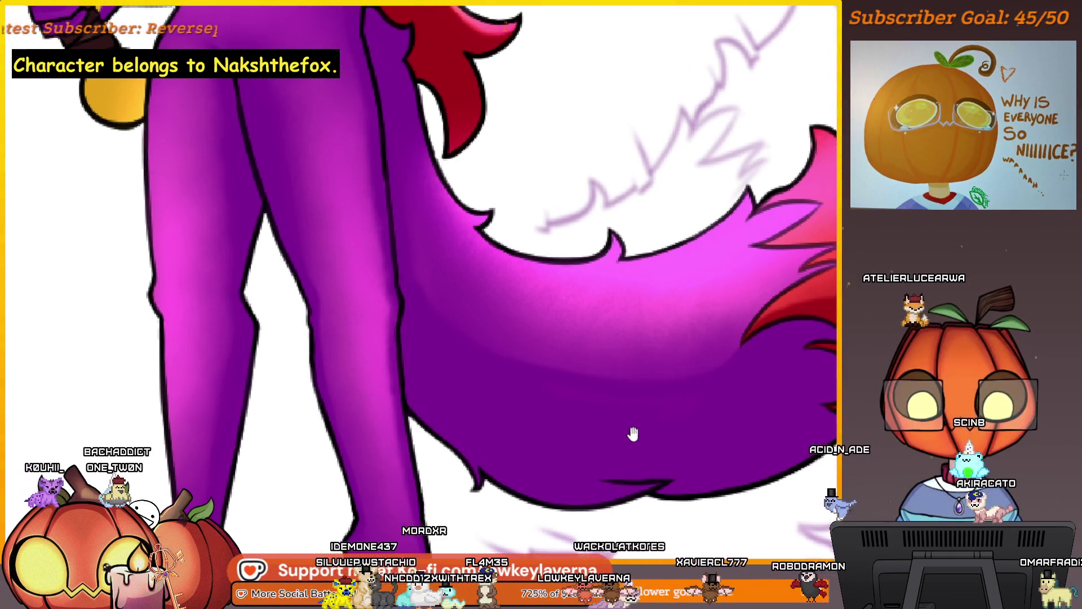
key("bracketright")
key("bracketright")
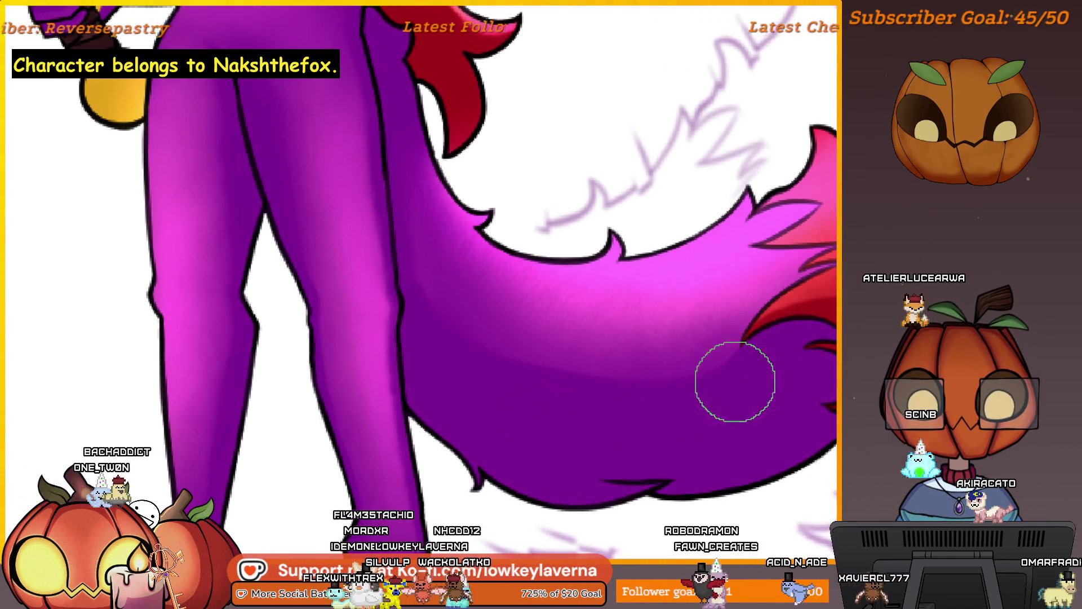
key("bracketleft")
key("bracketleft")
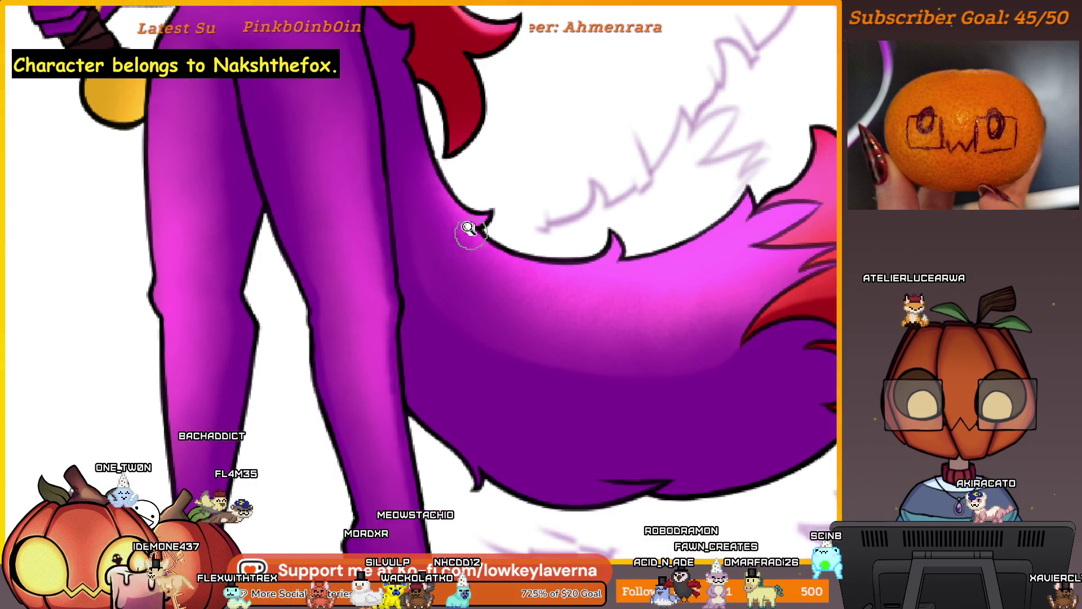
scroll(471, 239, "down", 3)
scroll(551, 261, "up", 3)
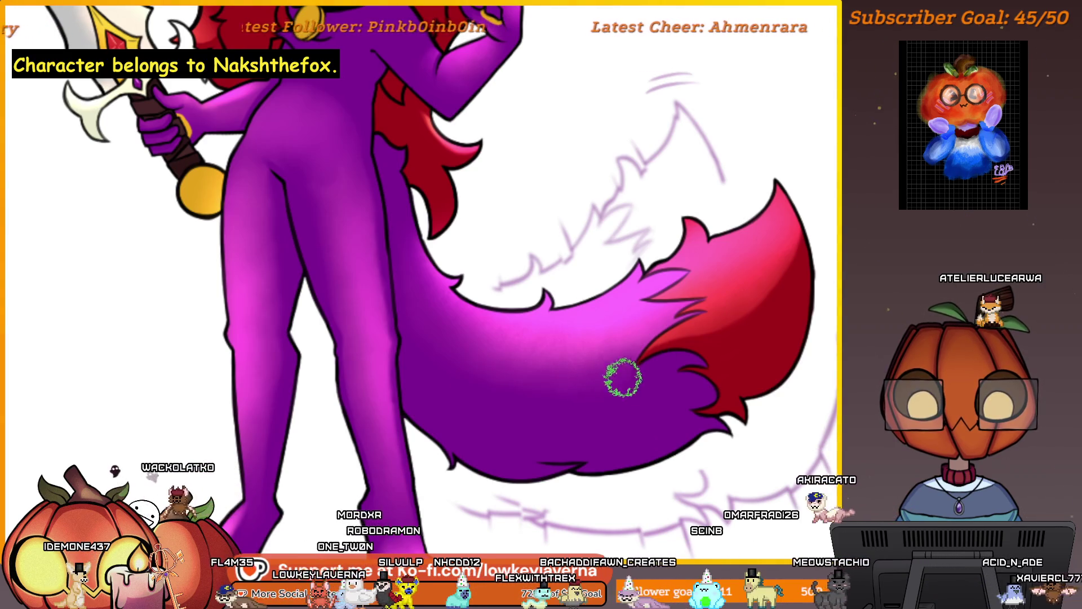
scroll(709, 352, "down", 3)
scroll(709, 352, "up", 4)
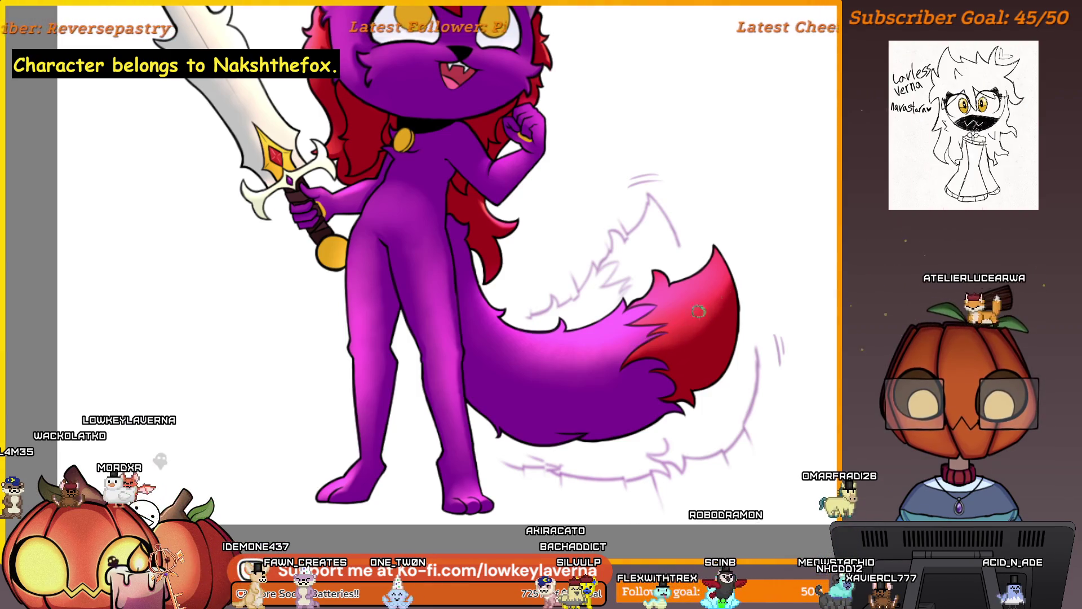
scroll(676, 334, "down", 4)
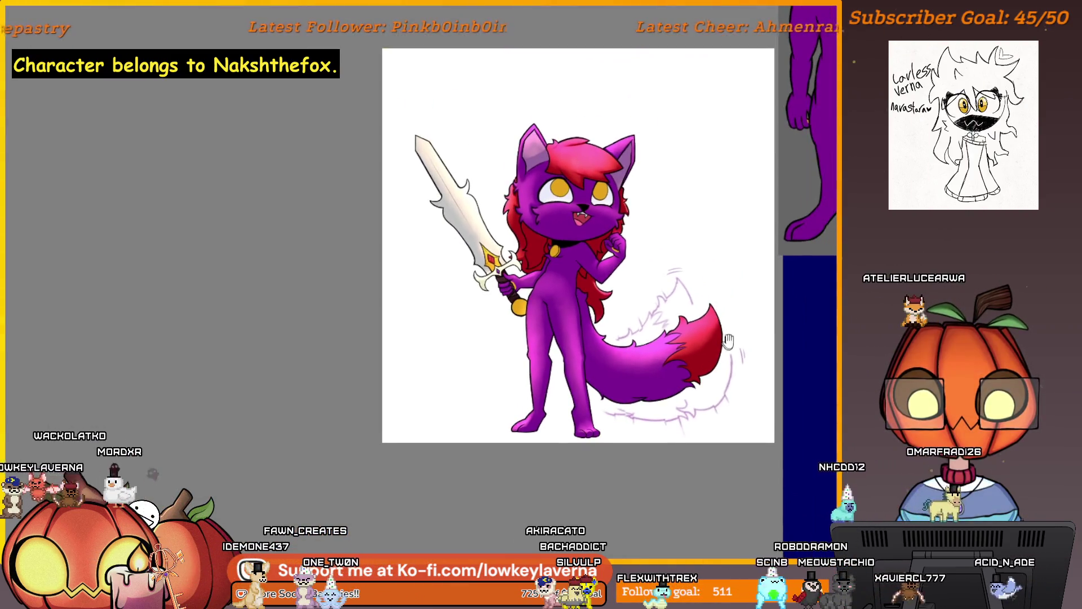
scroll(772, 258, "up", 4)
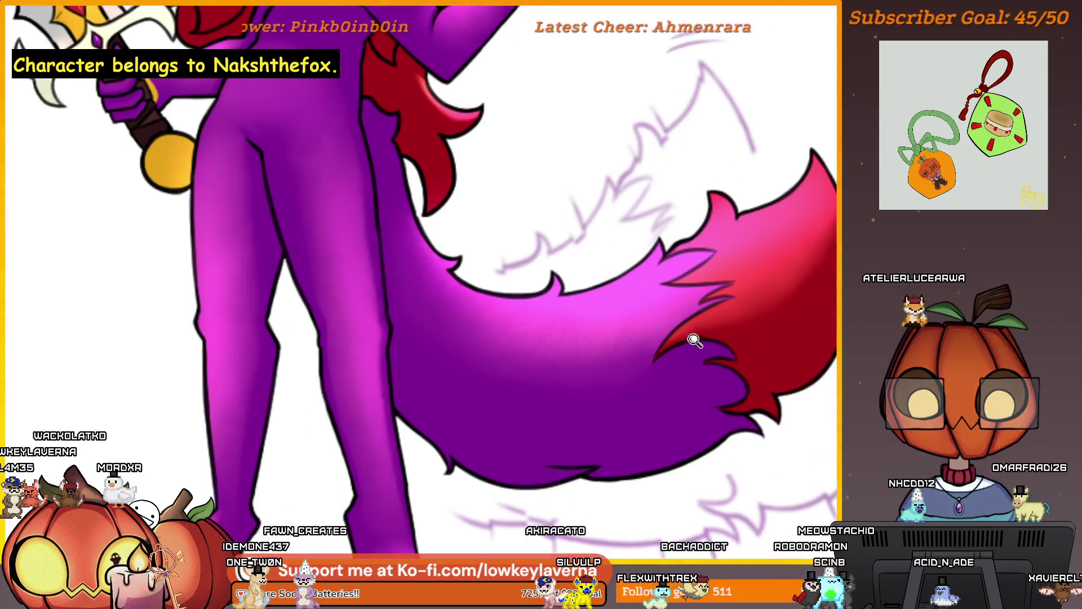
scroll(695, 340, "up", 3)
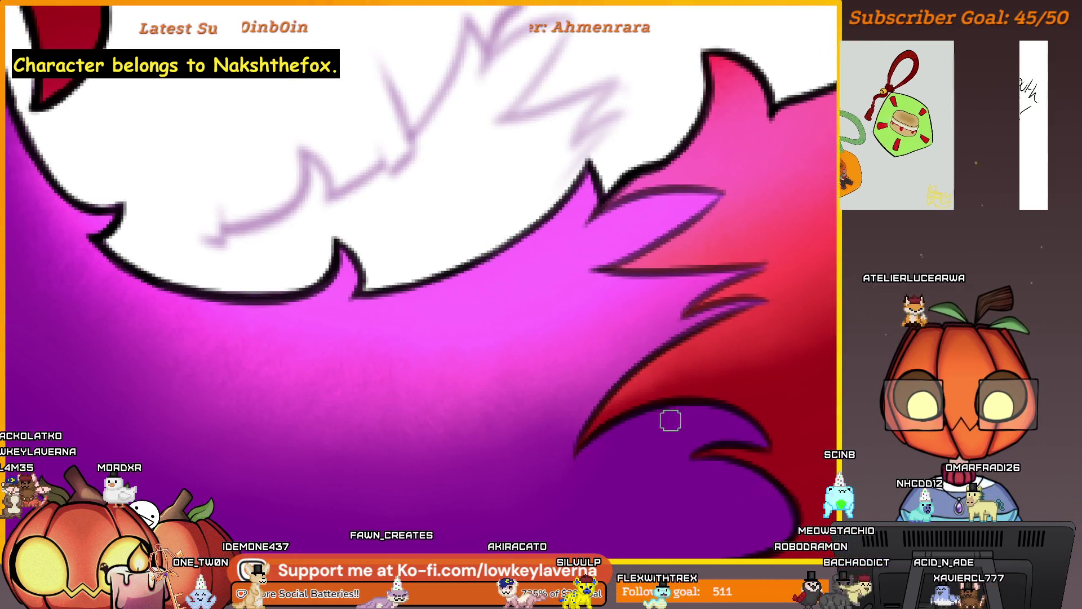
scroll(604, 457, "up", 1)
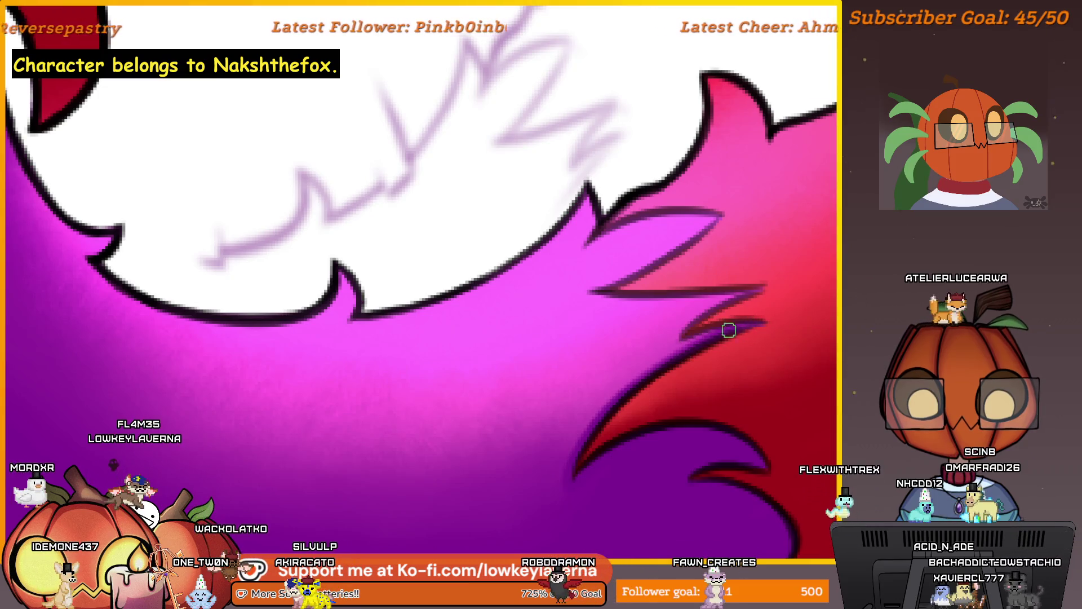
scroll(751, 352, "up", 1)
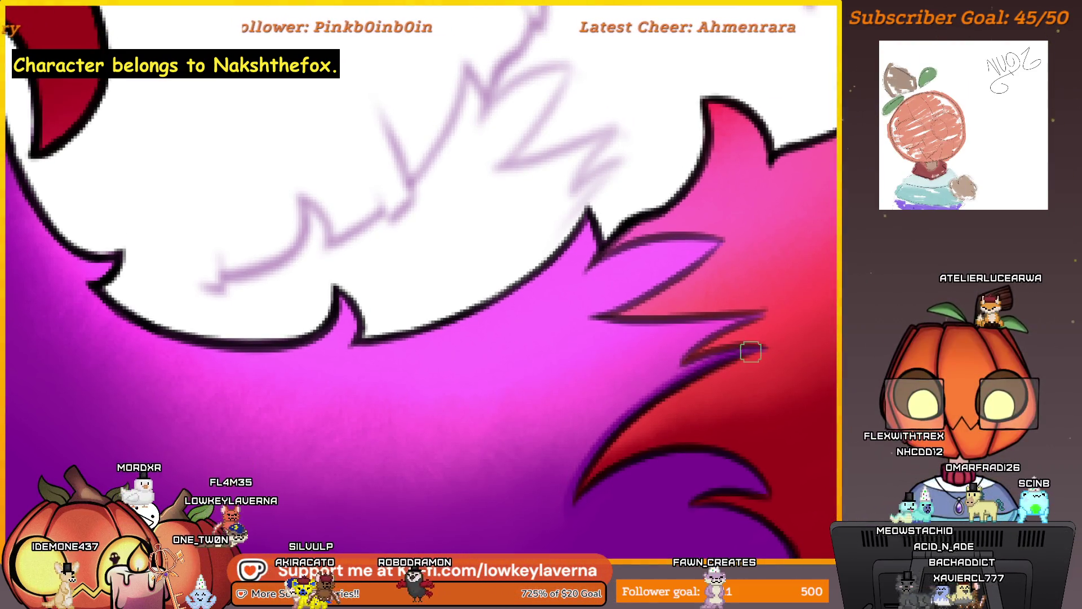
left_click_drag(751, 352, 639, 392)
scroll(747, 334, "up", 1)
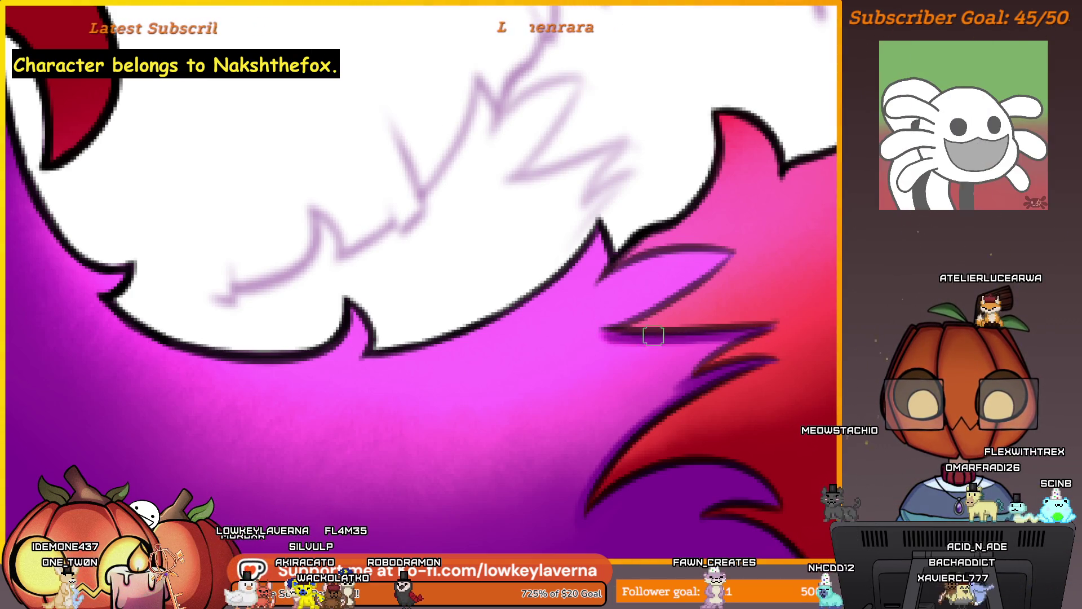
scroll(736, 296, "up", 1)
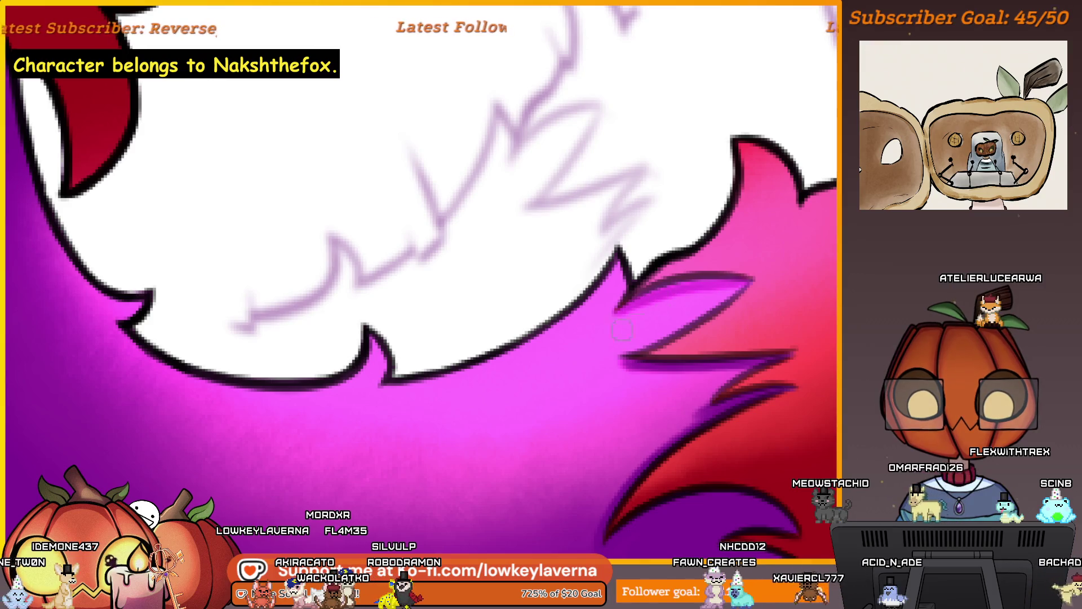
left_click_drag(720, 281, 717, 283)
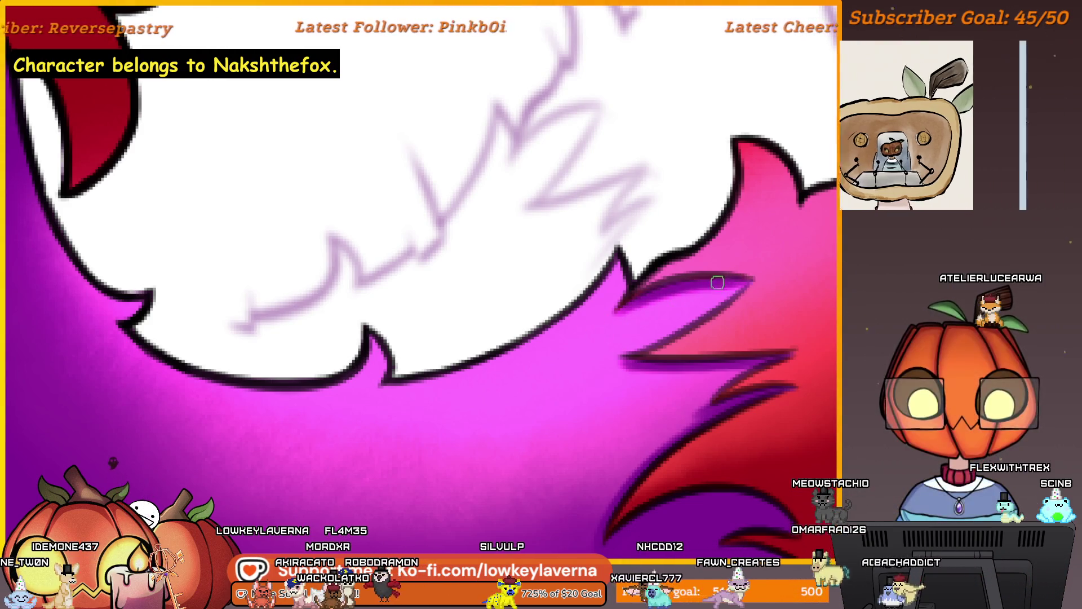
- Fit the whole character to the window, then zoom back in centred on the sword guard
scroll(705, 299, "down", 1)
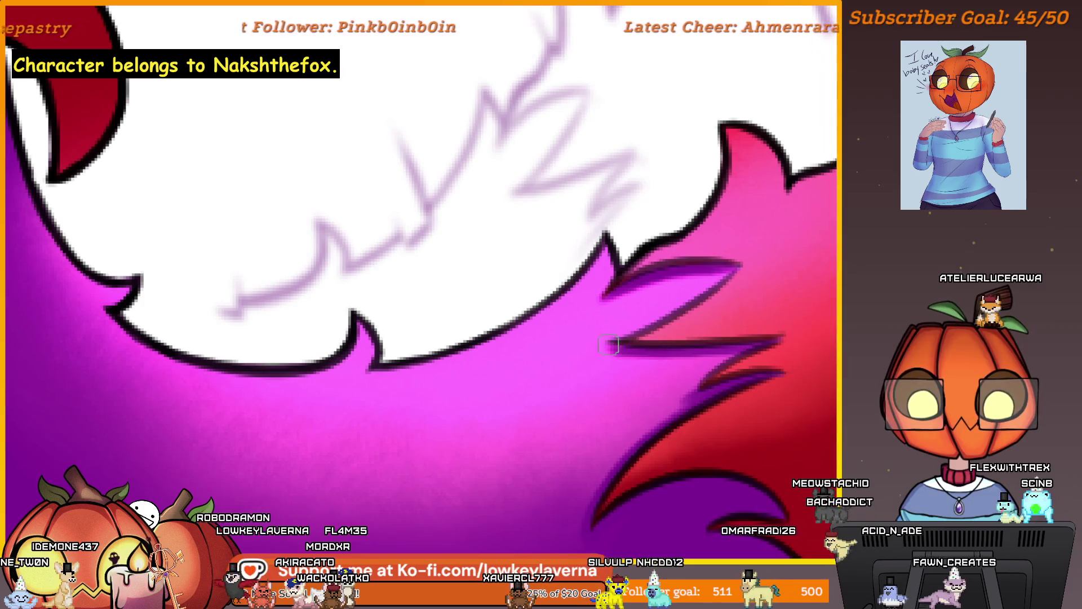
scroll(733, 350, "down", 1)
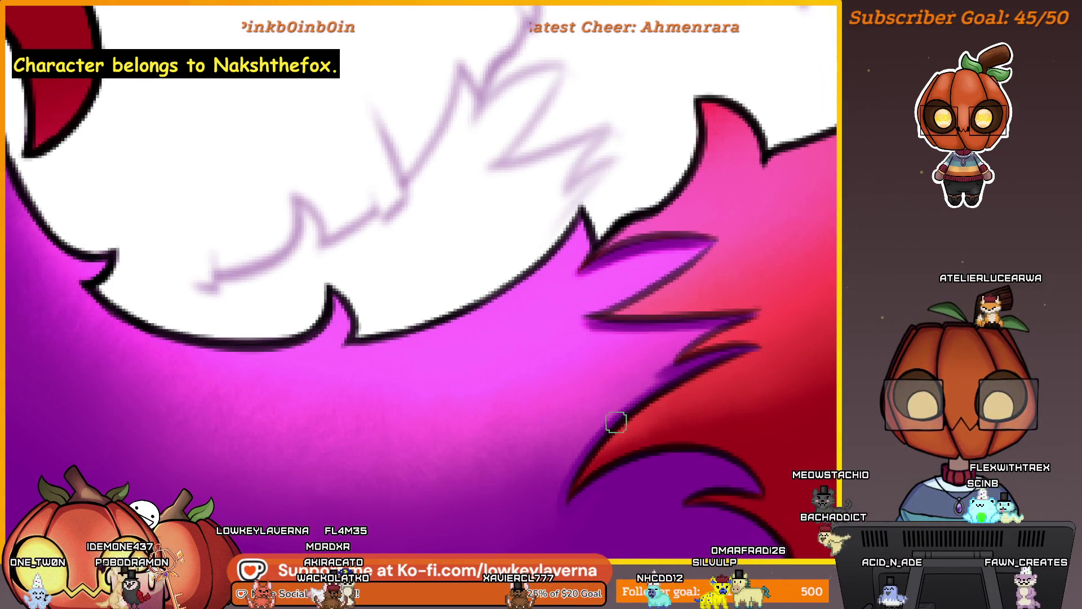
scroll(616, 421, "down", 1)
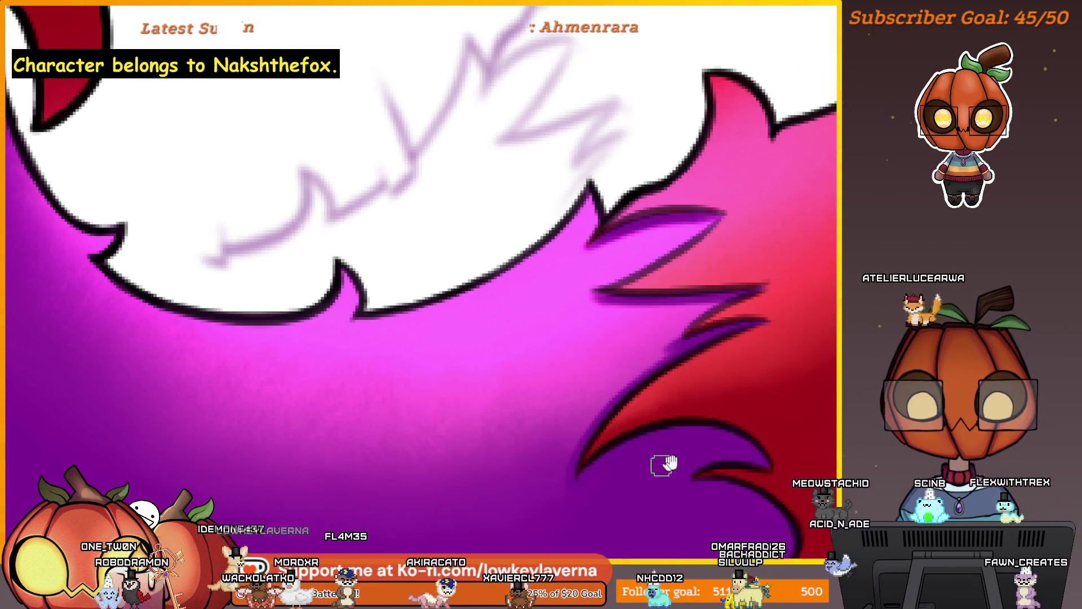
scroll(659, 460, "down", 5)
key("ctrl+0")
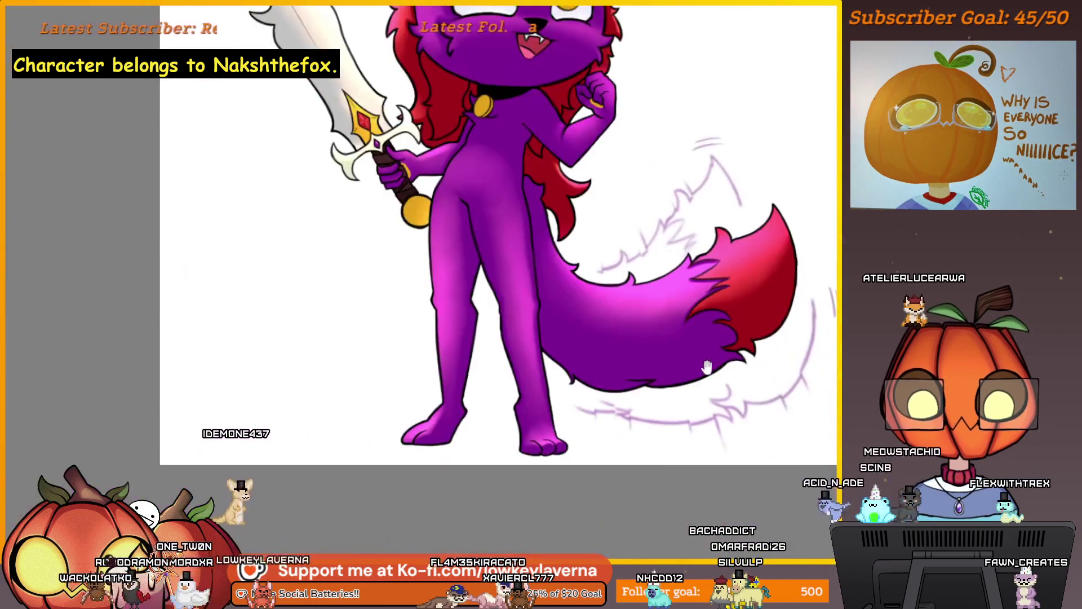
scroll(641, 320, "down", 1)
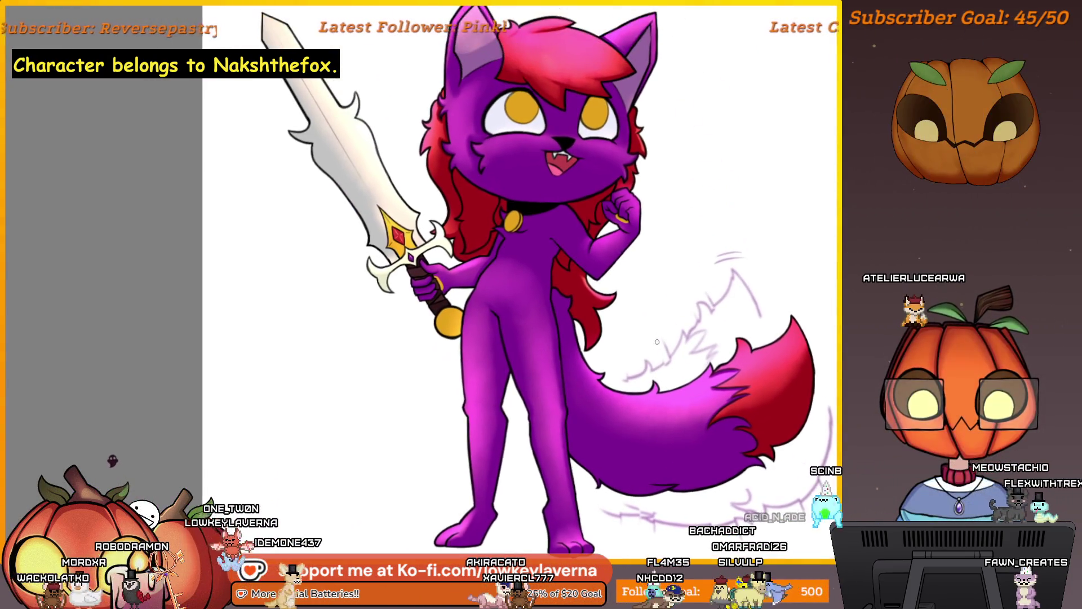
scroll(570, 348, "up", 6)
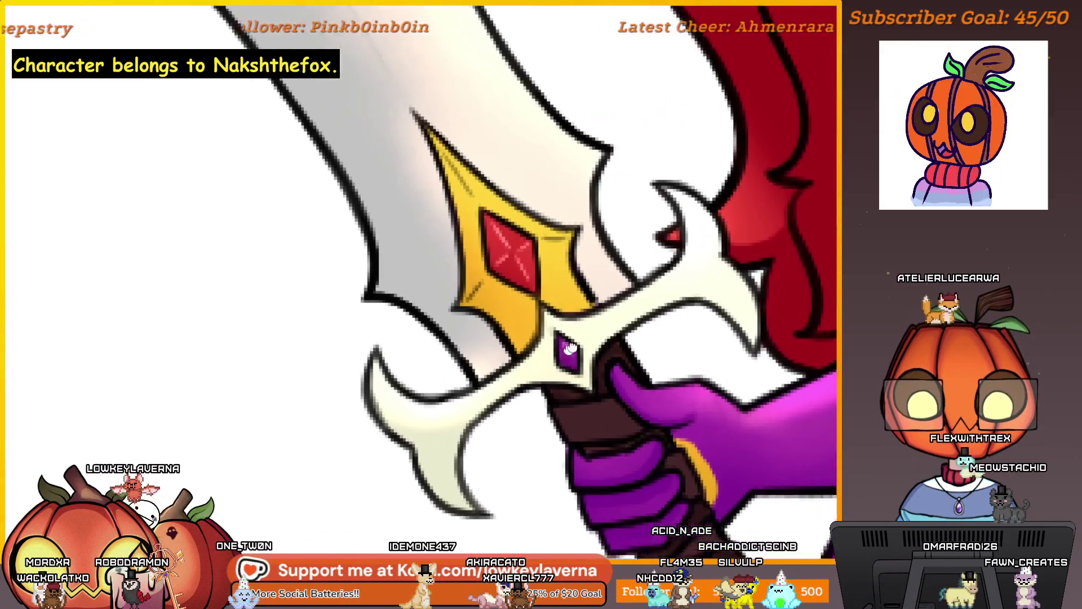
mouse_move(570, 348)
left_mouse_down()
mouse_move(617, 308)
mouse_move(637, 318)
left_mouse_up()
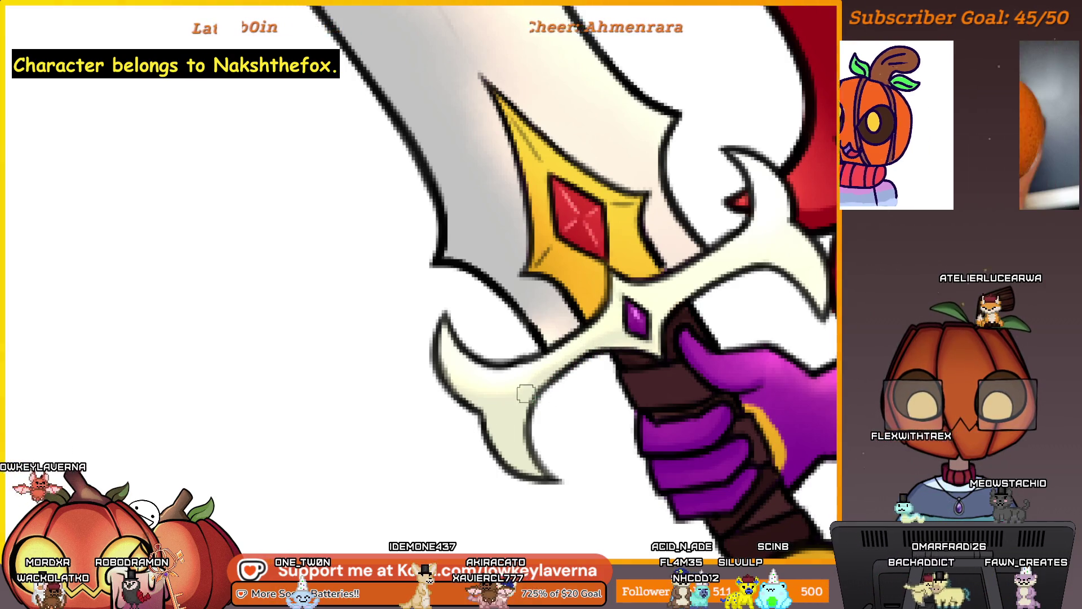
left_click_drag(678, 313, 578, 378)
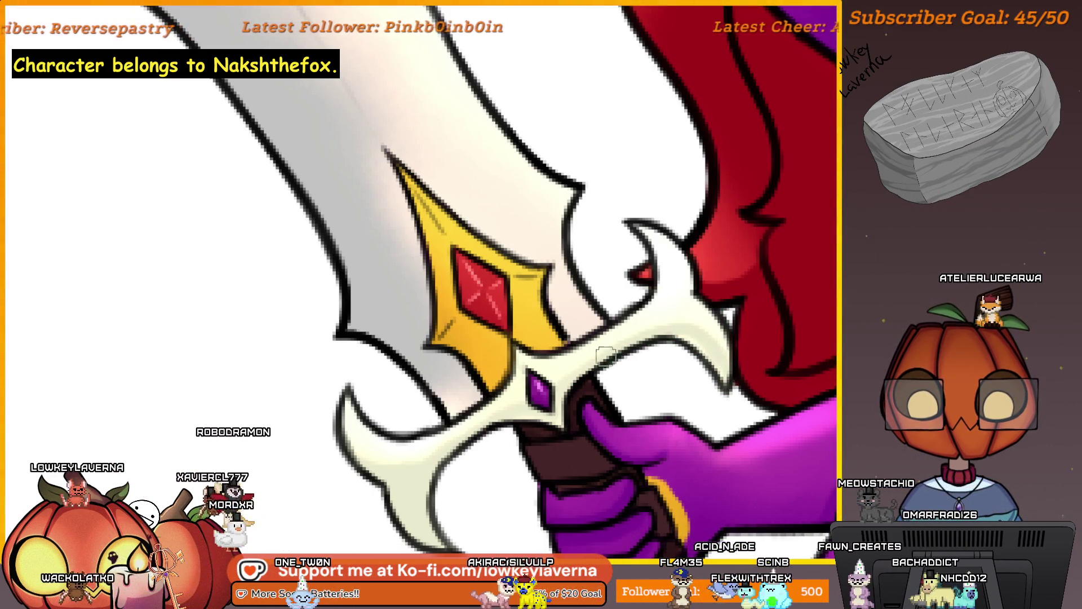
scroll(571, 316, "down", 2)
scroll(571, 315, "up", 4)
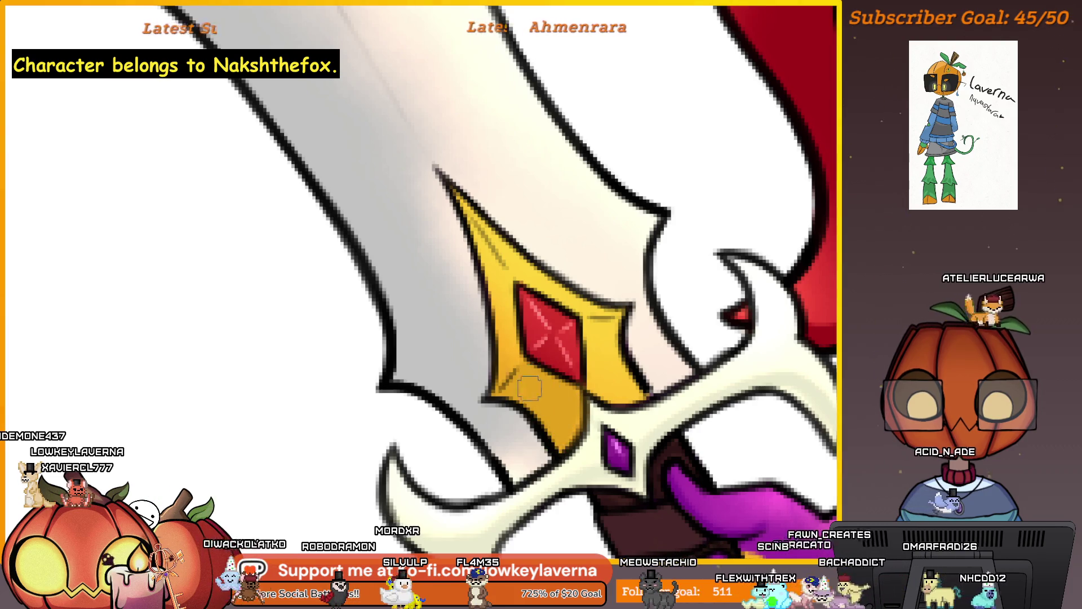
mouse_move(555, 380)
left_mouse_down()
mouse_move(575, 302)
mouse_move(601, 349)
mouse_move(602, 325)
left_mouse_up()
mouse_move(645, 389)
left_mouse_down()
mouse_move(646, 365)
mouse_move(600, 362)
left_mouse_up()
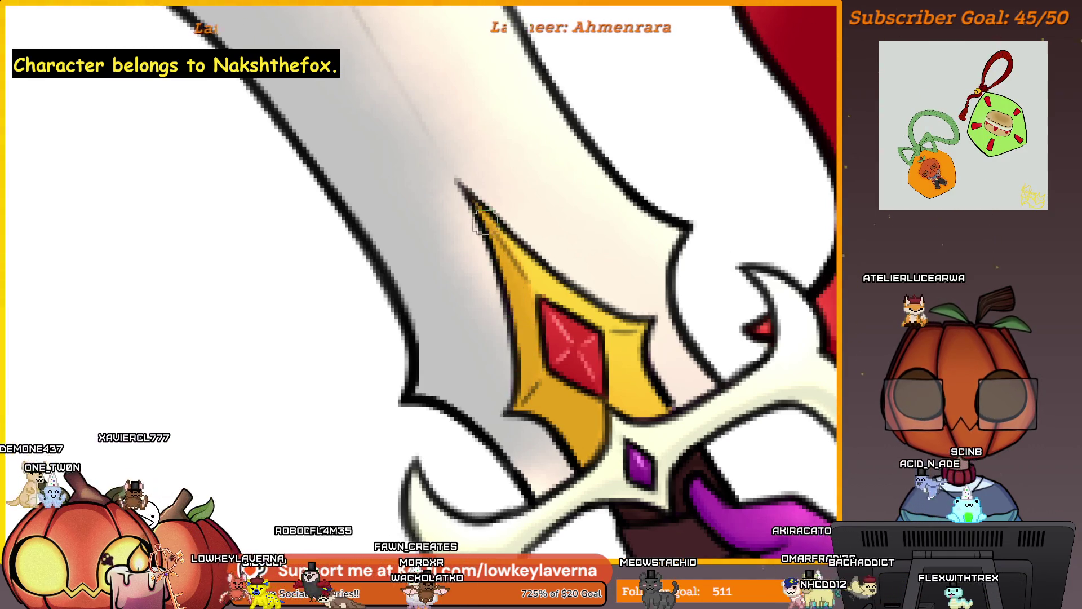
scroll(478, 223, "down", 5)
scroll(571, 323, "up", 3)
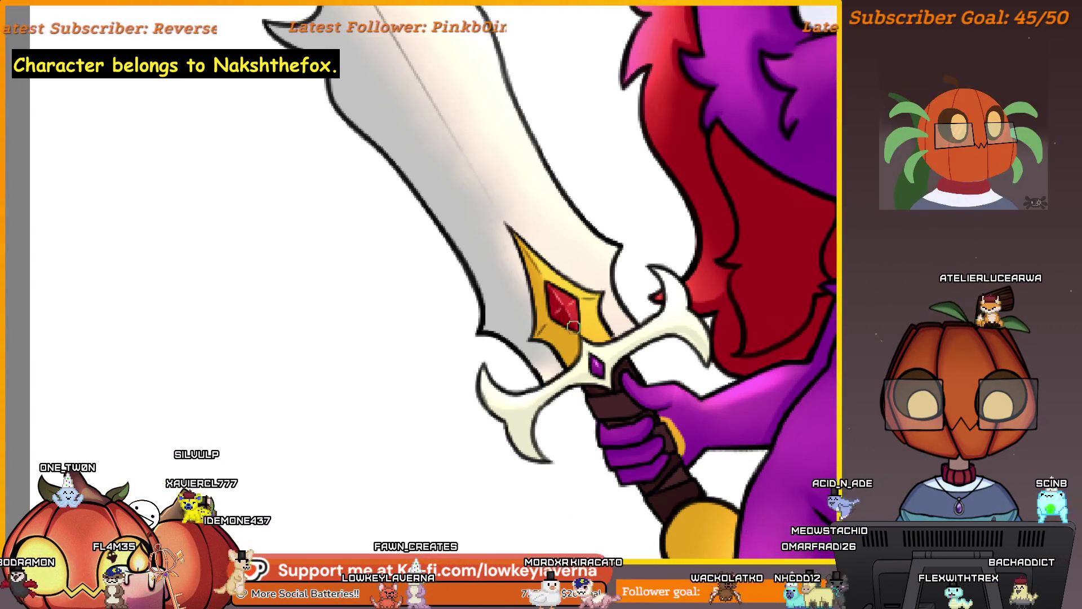
scroll(531, 253, "down", 5)
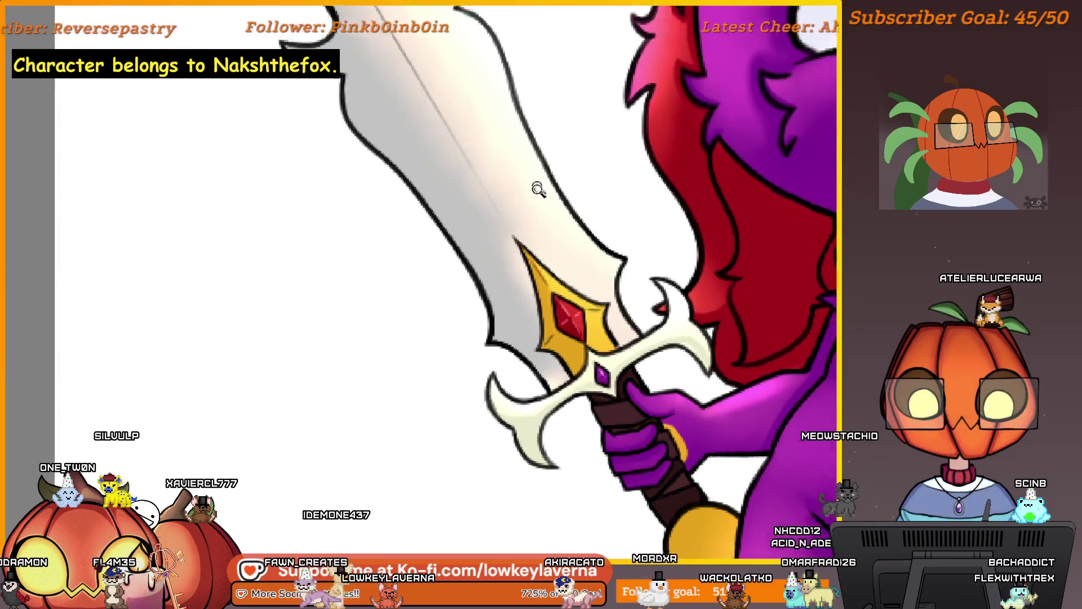
scroll(568, 246, "up", 2)
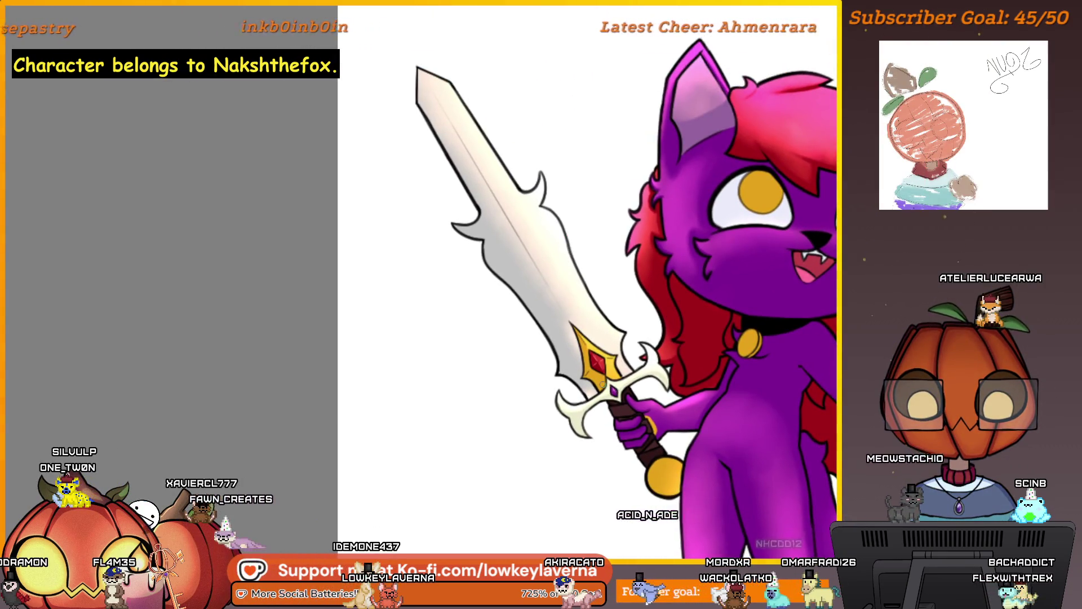
- Mirror the canvas view horizontally and pan up the sword blade toward its tip
key("m")
mouse_move(241, 350)
left_mouse_down()
mouse_move(429, 378)
mouse_move(441, 414)
left_mouse_up()
scroll(430, 377, "up", 3)
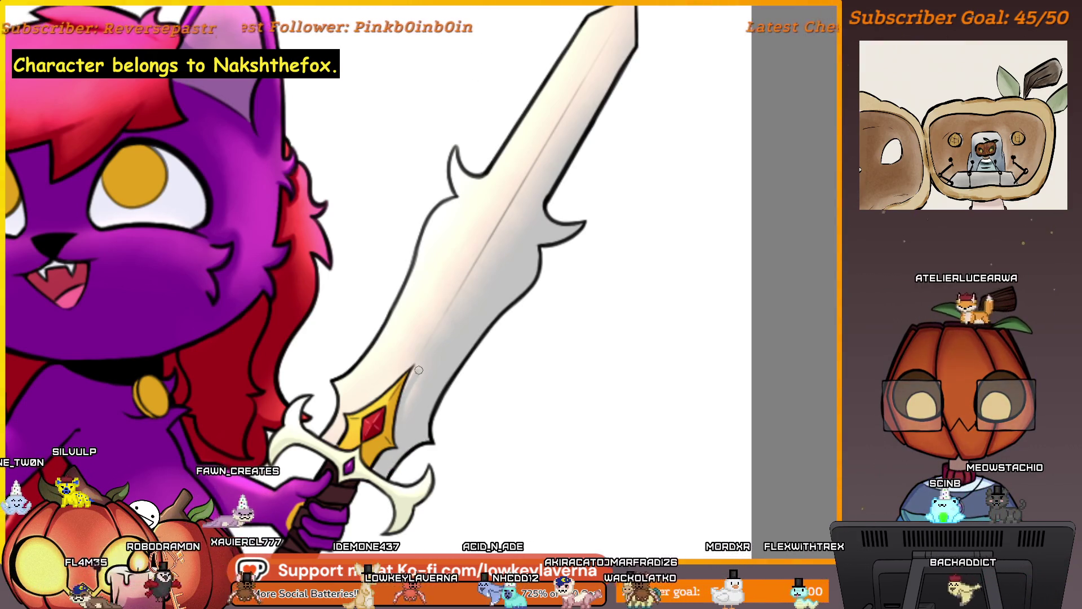
left_click_drag(419, 369, 398, 406)
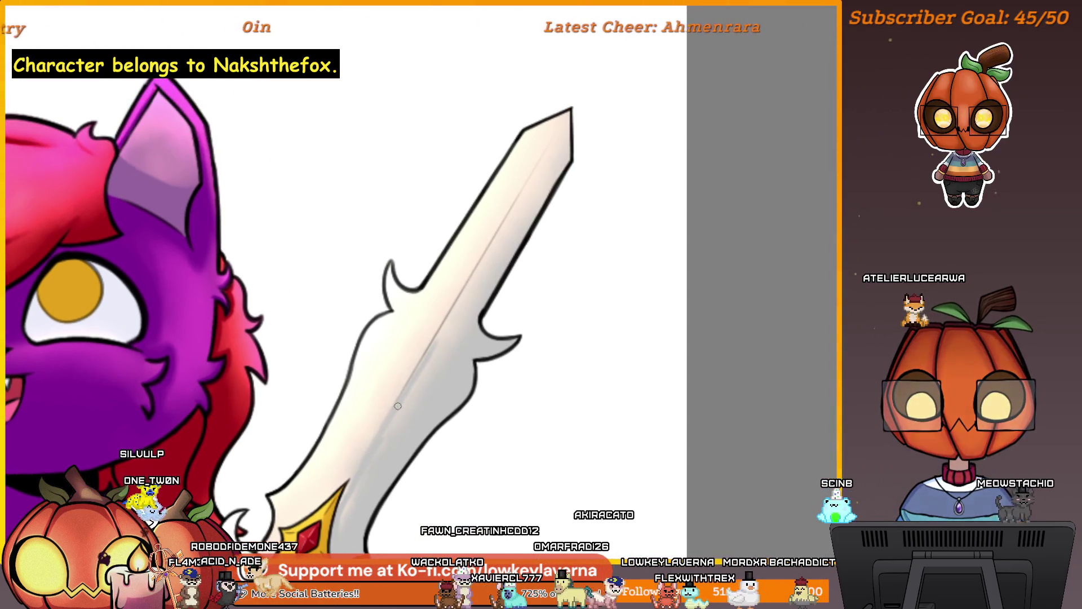
left_click_drag(528, 195, 492, 261)
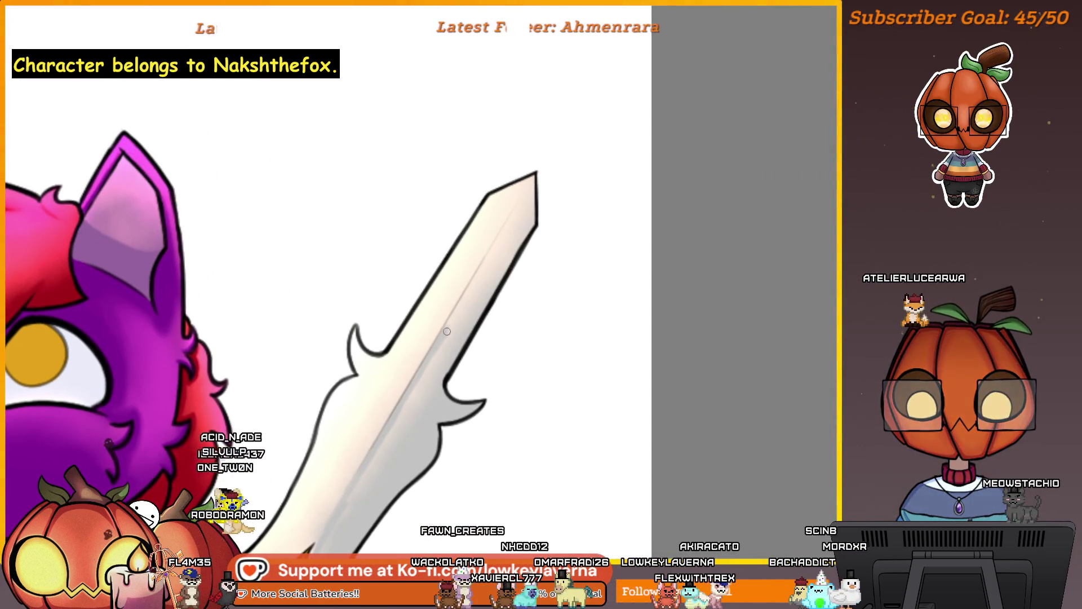
left_click_drag(558, 152, 536, 200)
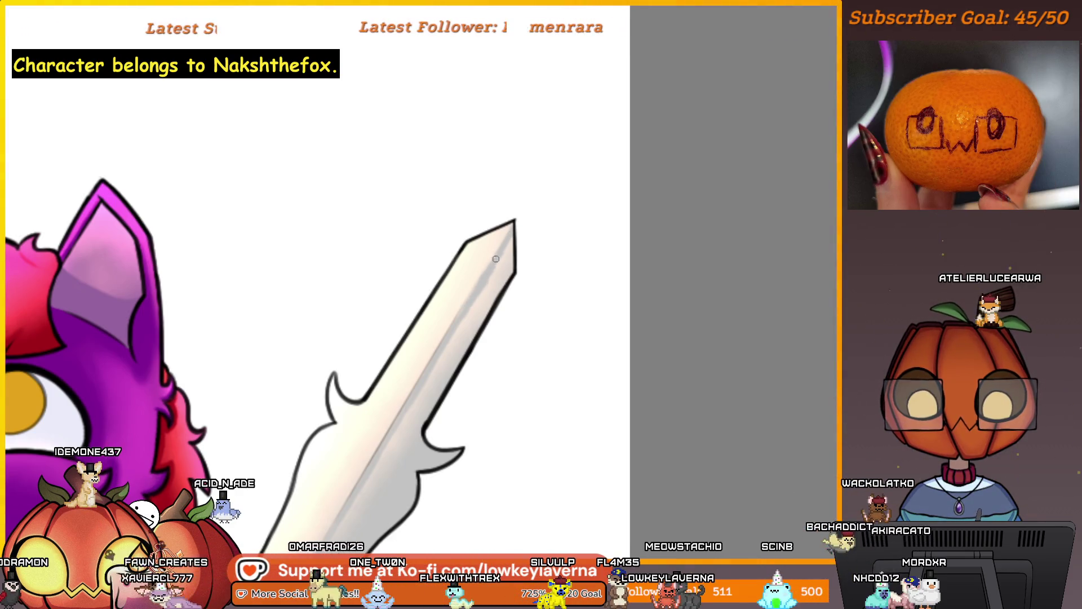
- Add soft gray shading along the side of the blade, then bring up the popup palette
scroll(564, 192, "down", 2)
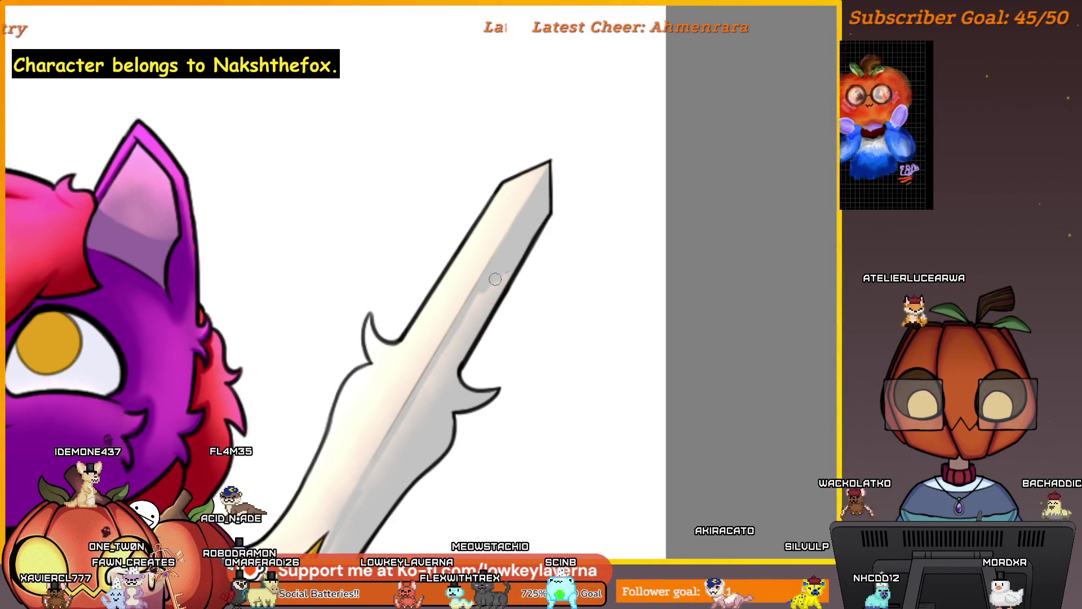
scroll(508, 265, "down", 3)
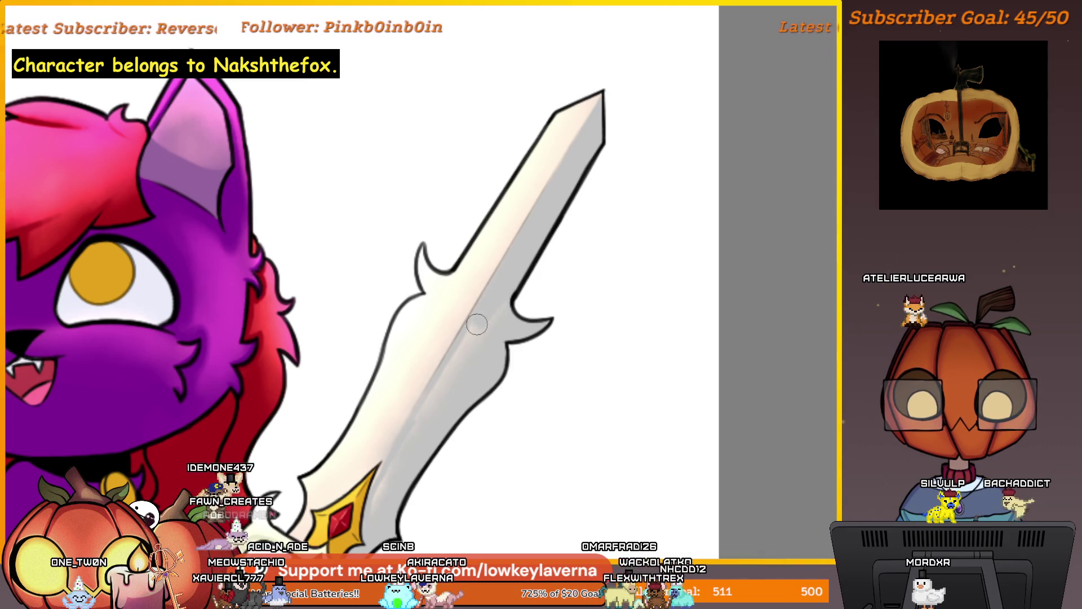
scroll(491, 305, "down", 3)
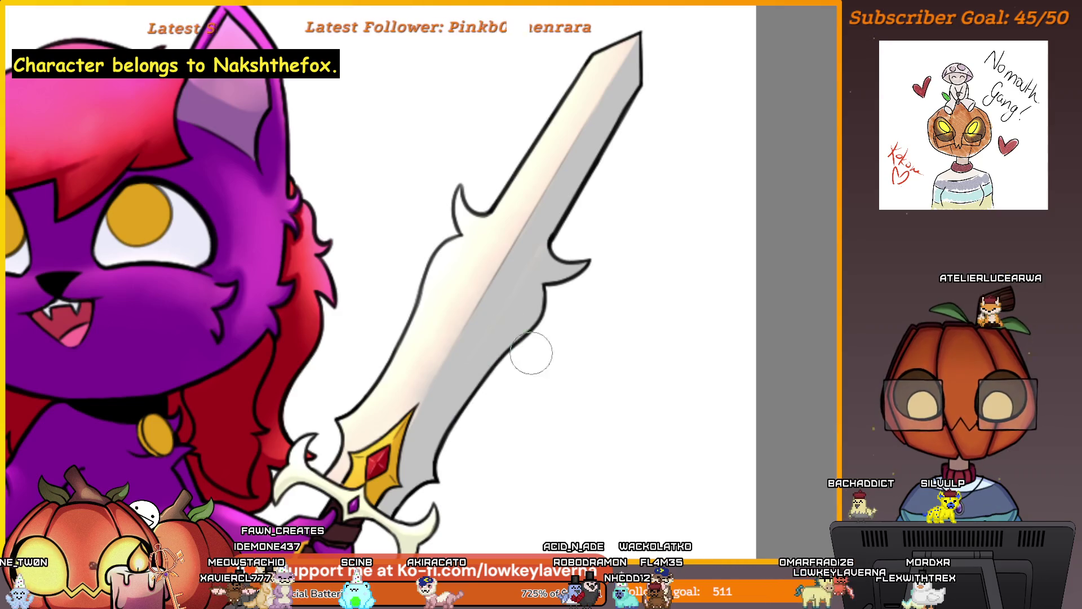
scroll(603, 243, "down", 5)
scroll(566, 361, "up", 5)
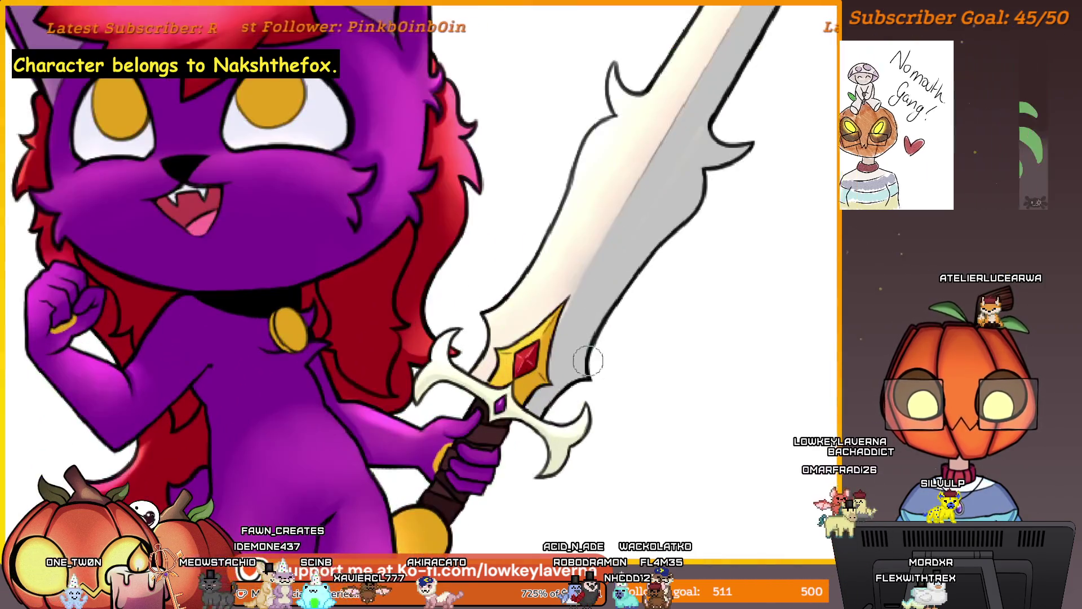
scroll(584, 416, "up", 5)
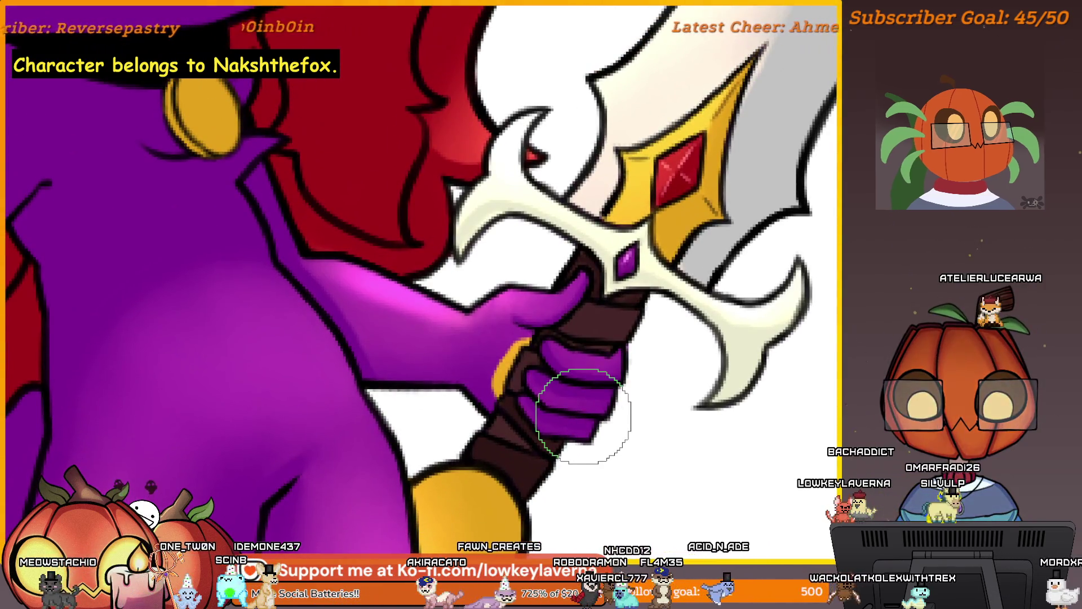
right_click(583, 416)
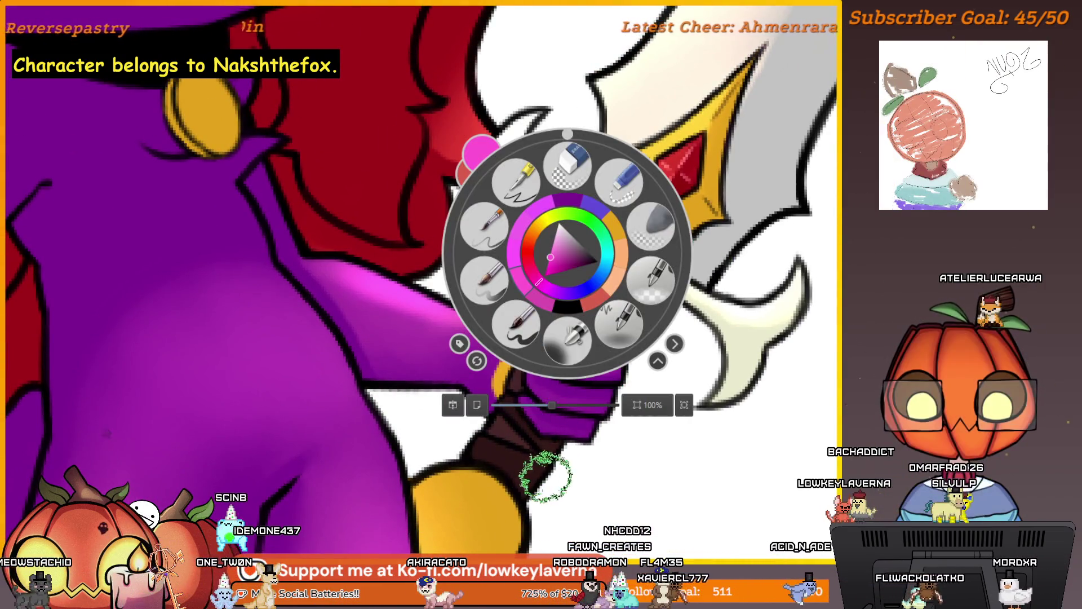
- Switch to a much smaller brush and frame the sword's hilt and pommel
left_click(566, 422)
scroll(567, 423, "down", 2)
scroll(550, 417, "down", 2)
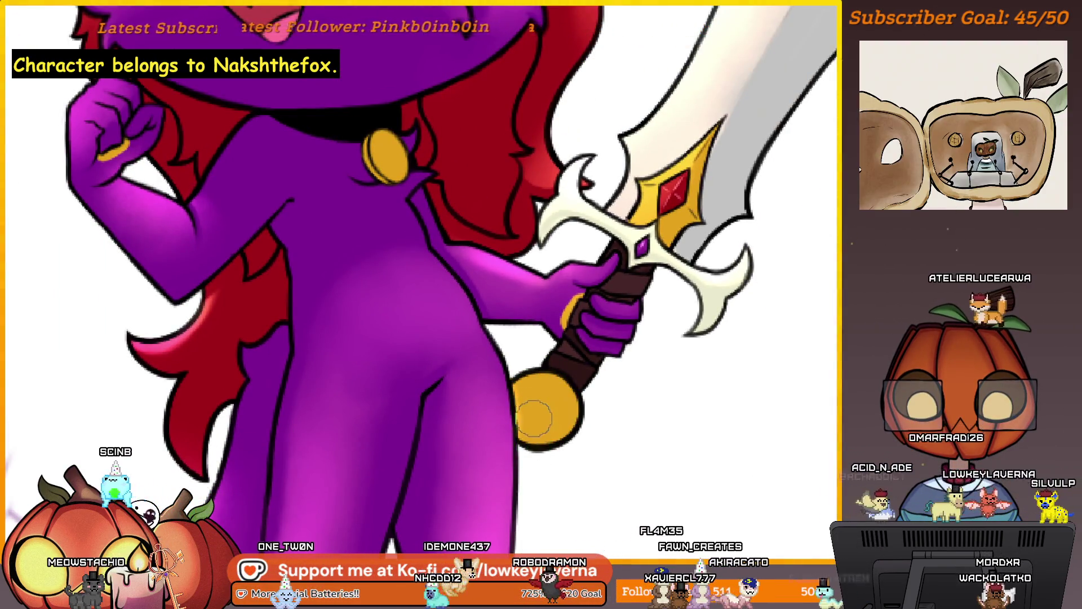
key("bracketleft")
key("bracketleft")
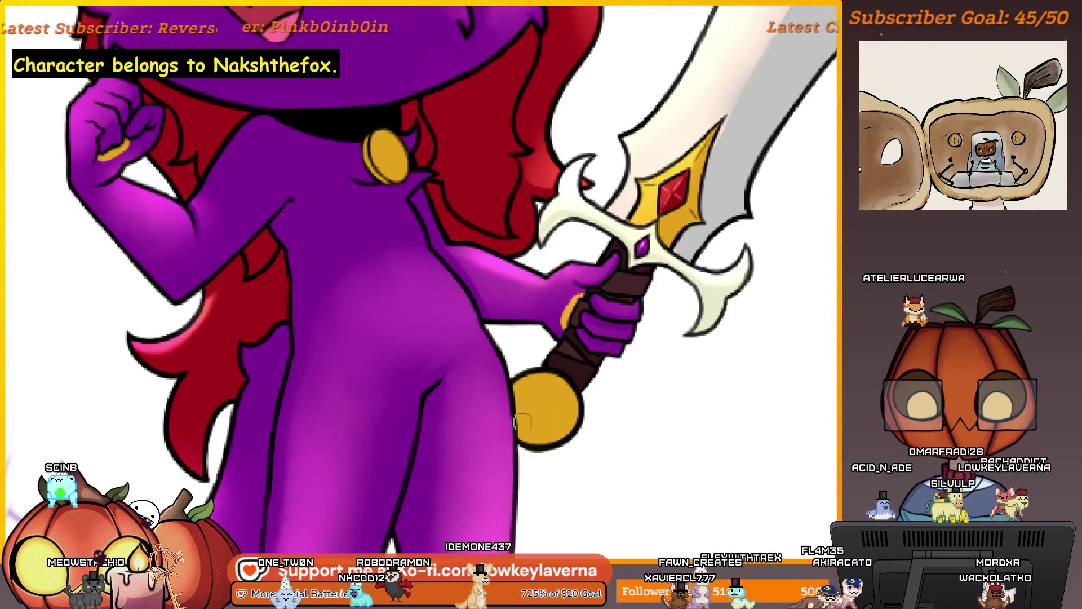
left_click_drag(764, 451, 723, 503)
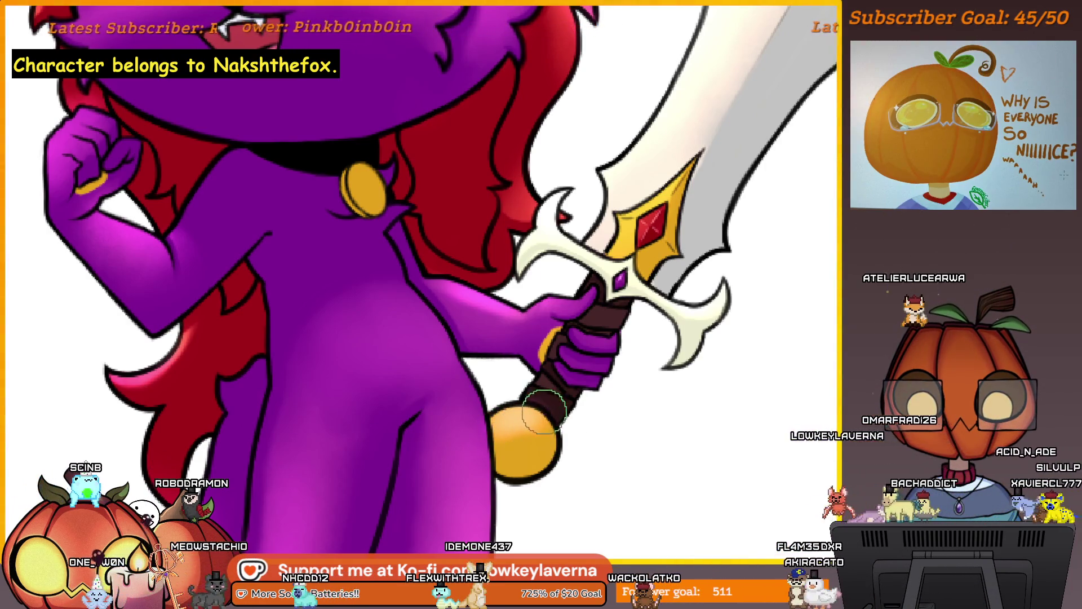
left_click_drag(564, 345, 553, 363)
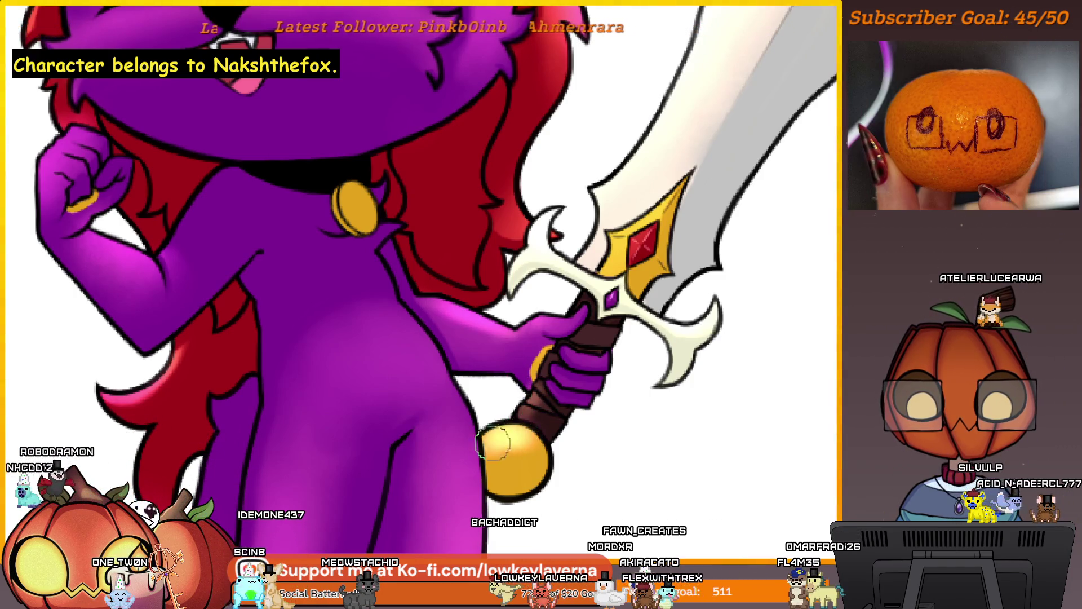
- Paint darker orange strokes over the pommel's pale highlight, then zoom back out
scroll(484, 457, "up", 1)
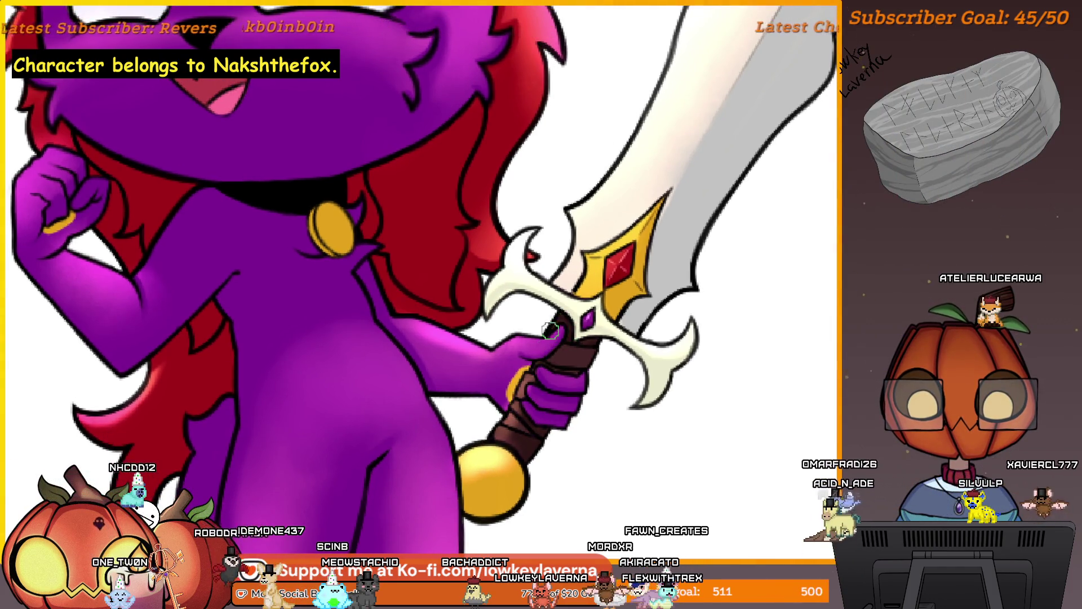
scroll(556, 338, "down", 1)
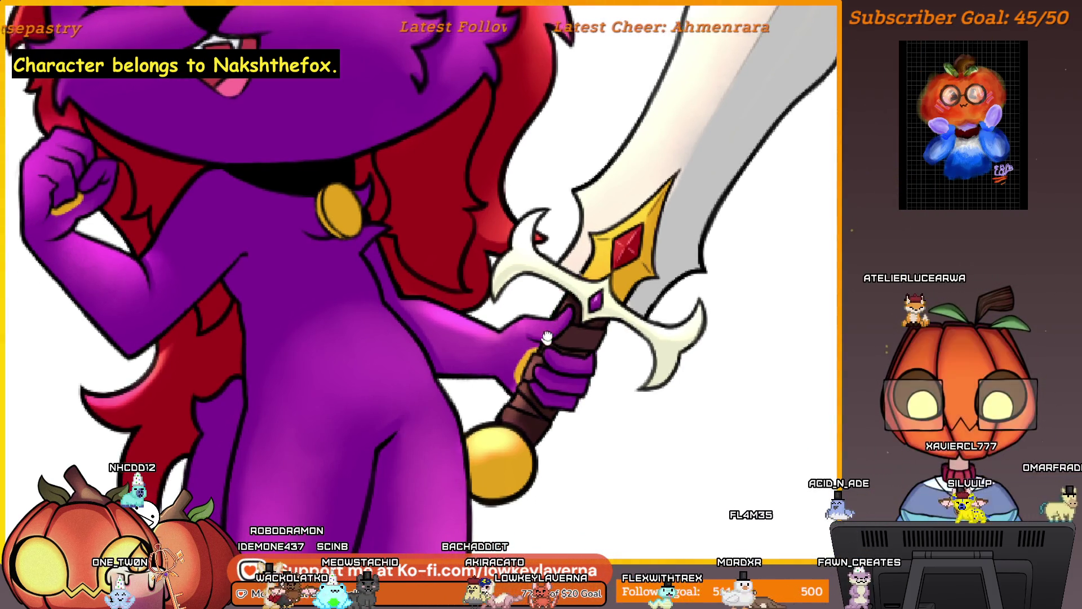
scroll(550, 349, "down", 1)
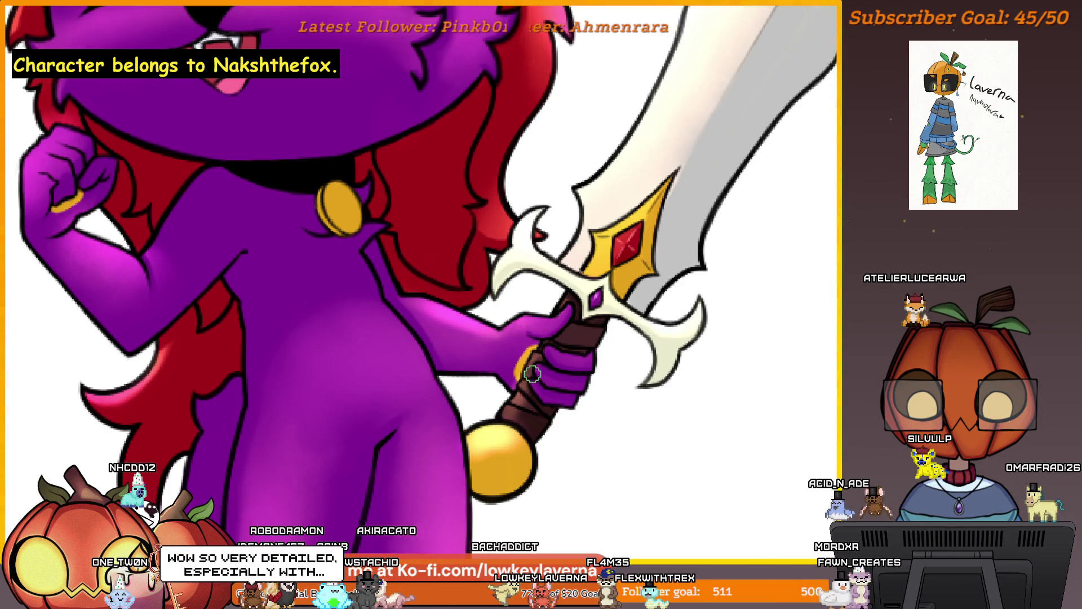
scroll(544, 371, "up", 3)
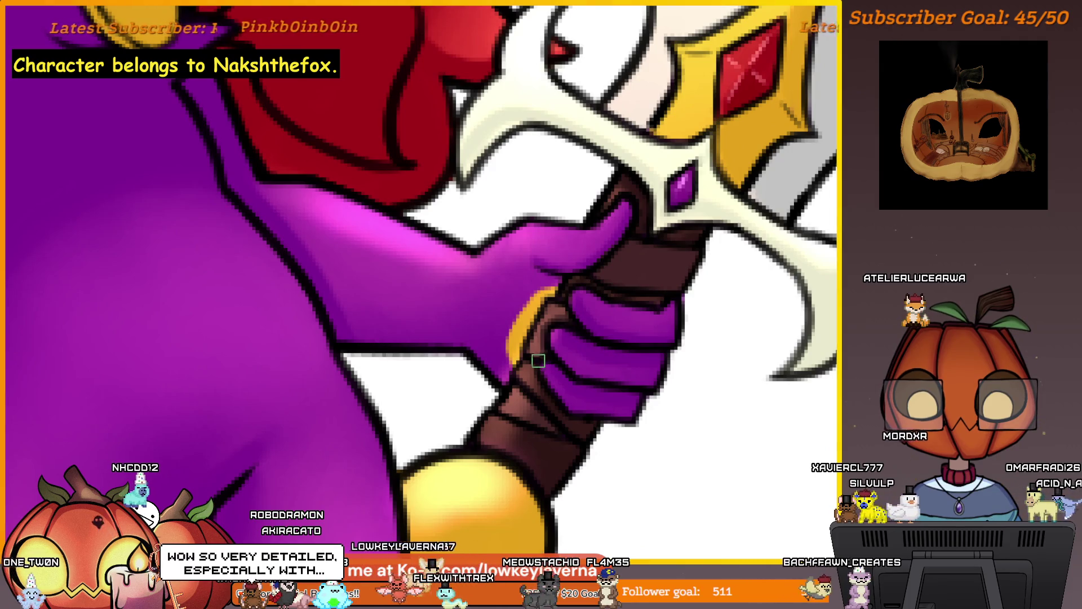
scroll(537, 376, "down", 2)
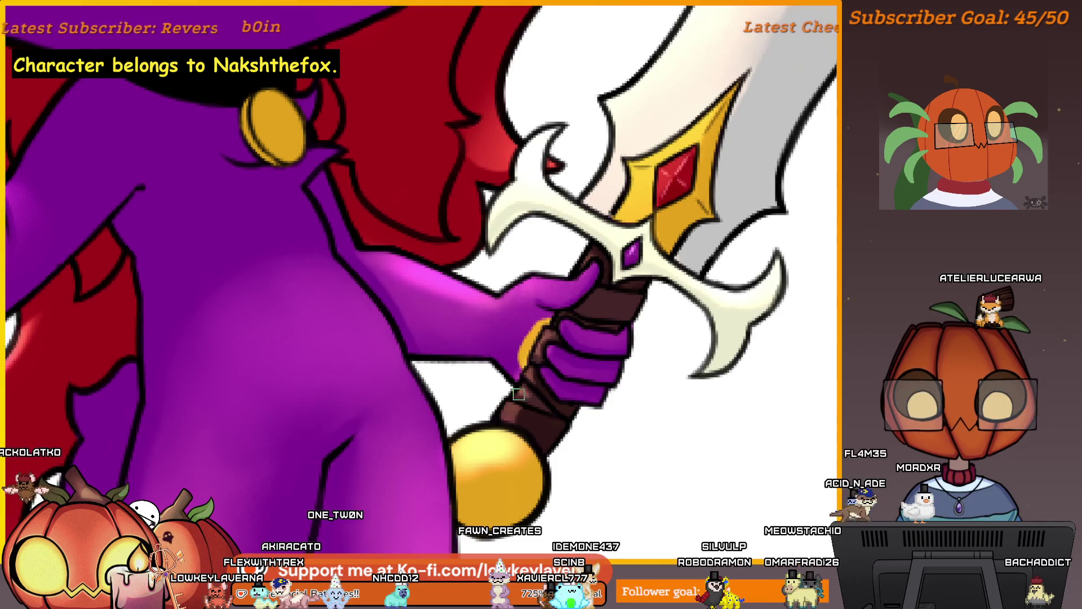
scroll(519, 393, "down", 2)
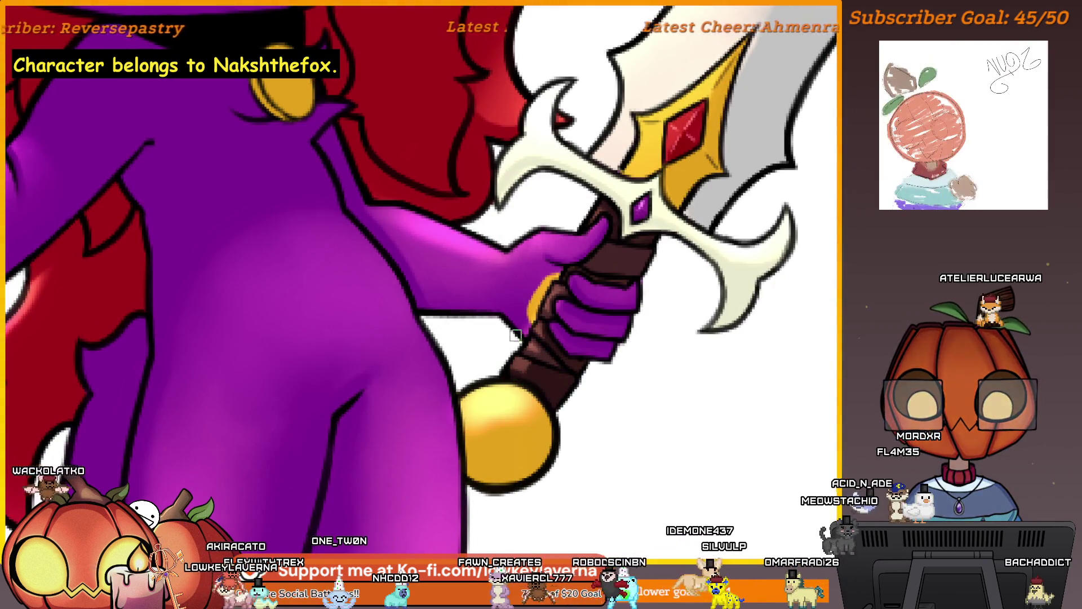
scroll(543, 375, "up", 3)
scroll(601, 388, "up", 1)
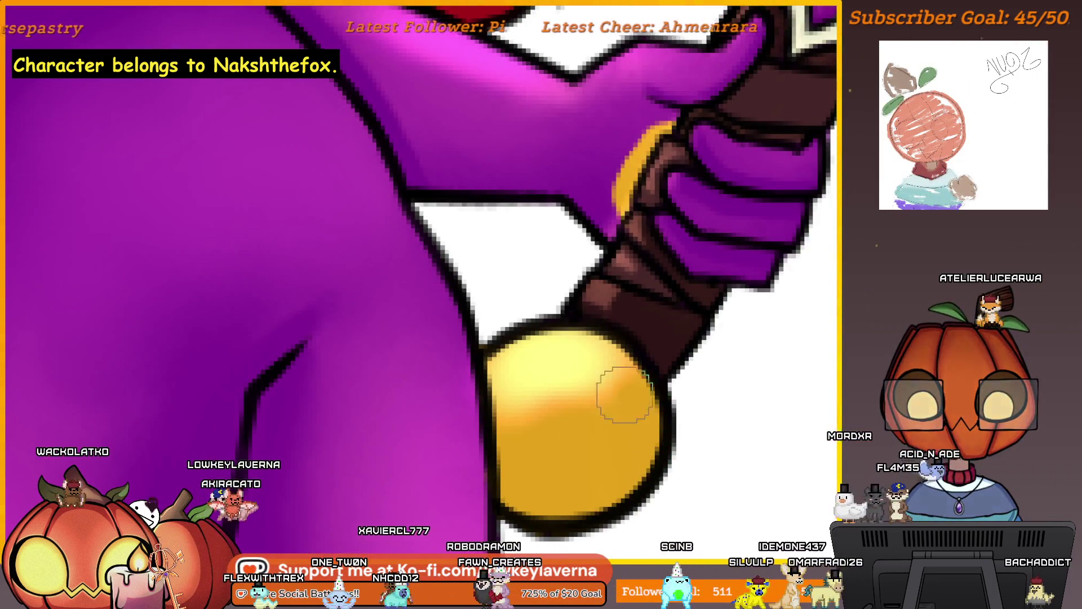
left_click_drag(624, 395, 505, 429)
left_click_drag(631, 363, 530, 406)
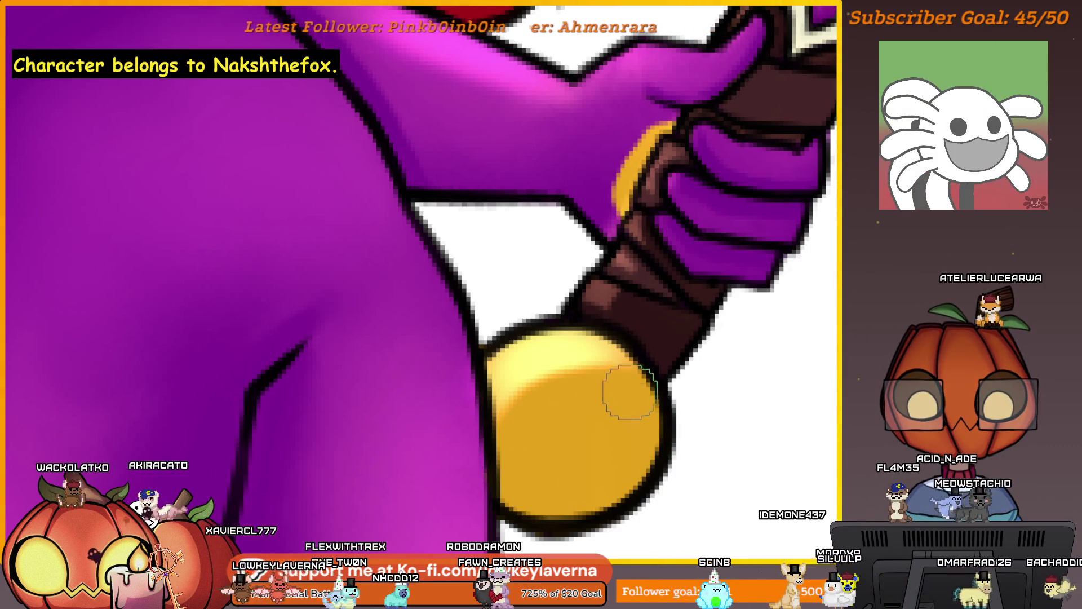
scroll(630, 392, "down", 2)
scroll(656, 357, "down", 5)
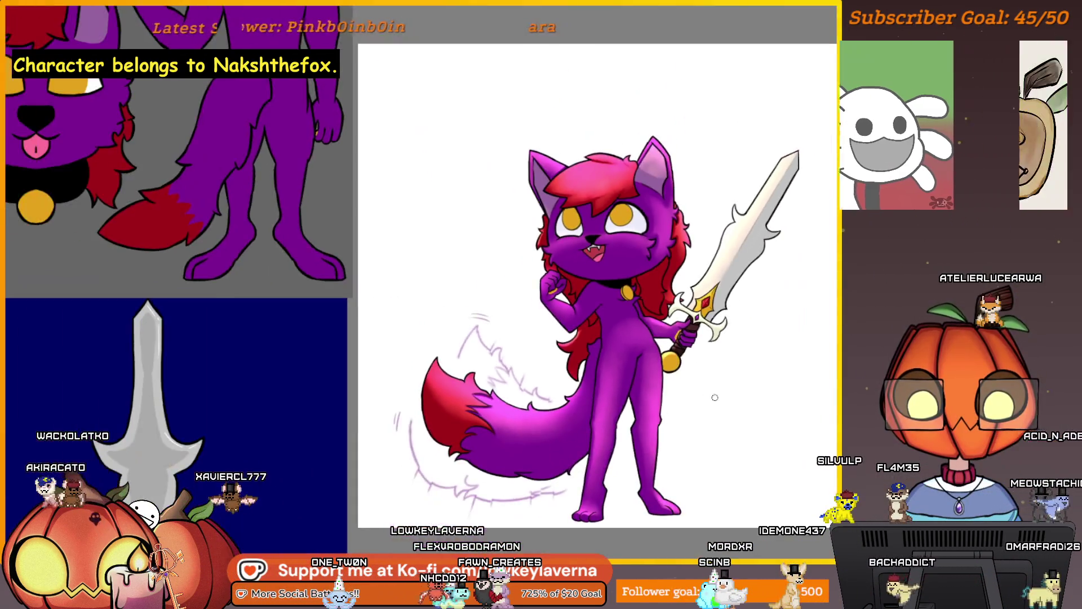
- Mirror the canvas horizontally, inspect the fist up close, then fit the whole cat to the window
scroll(697, 325, "up", 3)
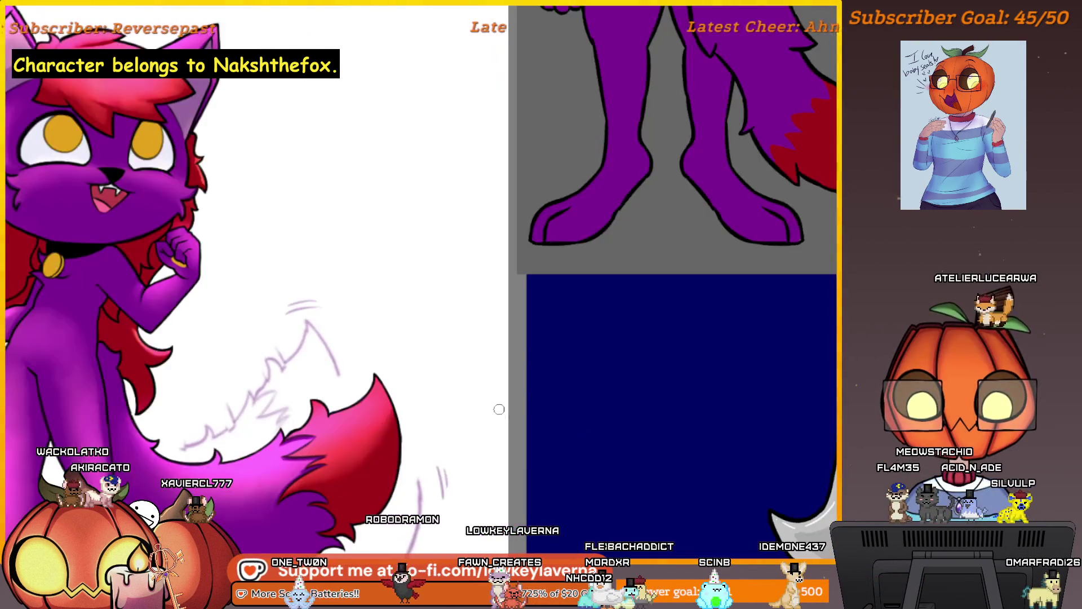
key("m")
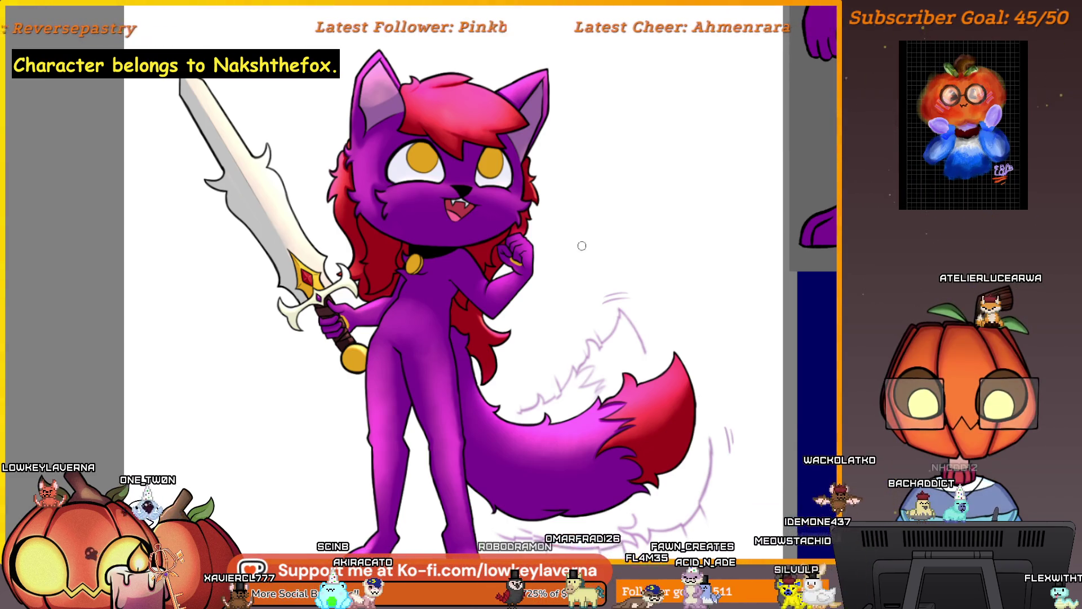
left_click_drag(587, 279, 630, 359)
scroll(629, 358, "up", 5)
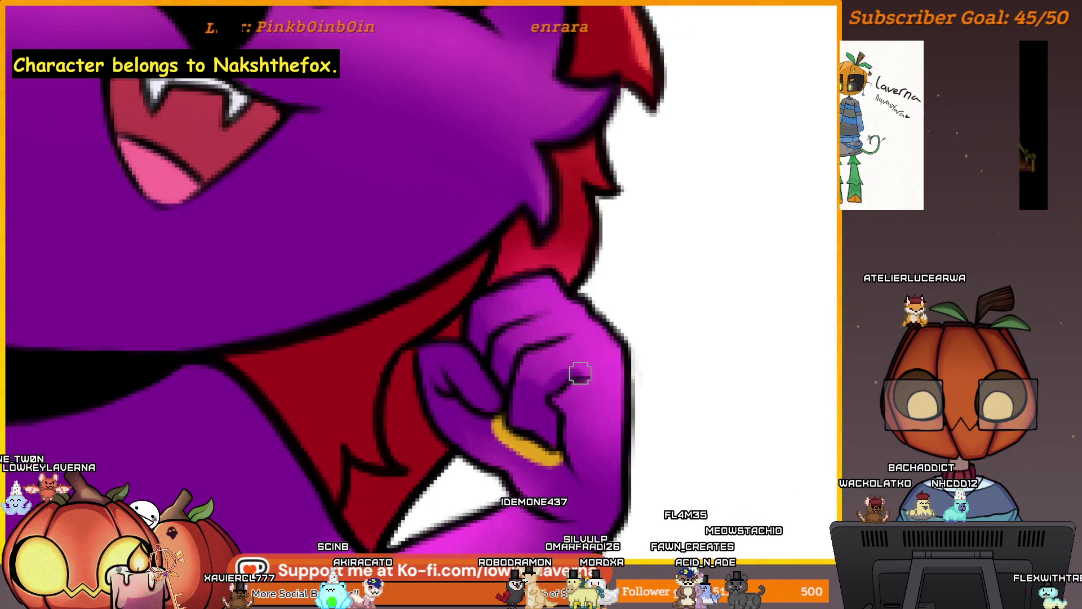
left_click_drag(533, 338, 544, 355)
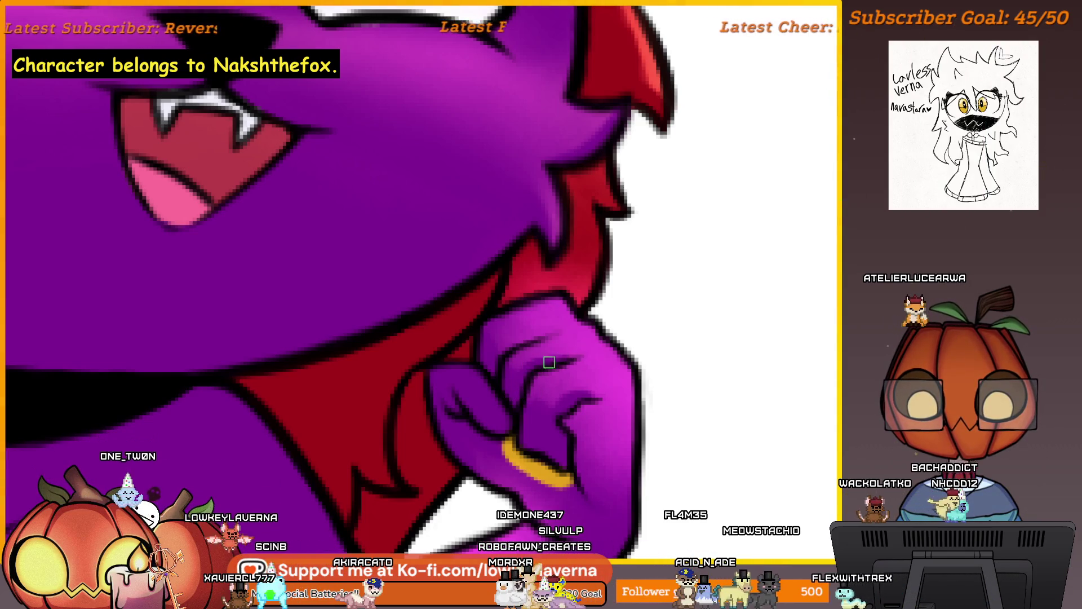
key("ctrl+0")
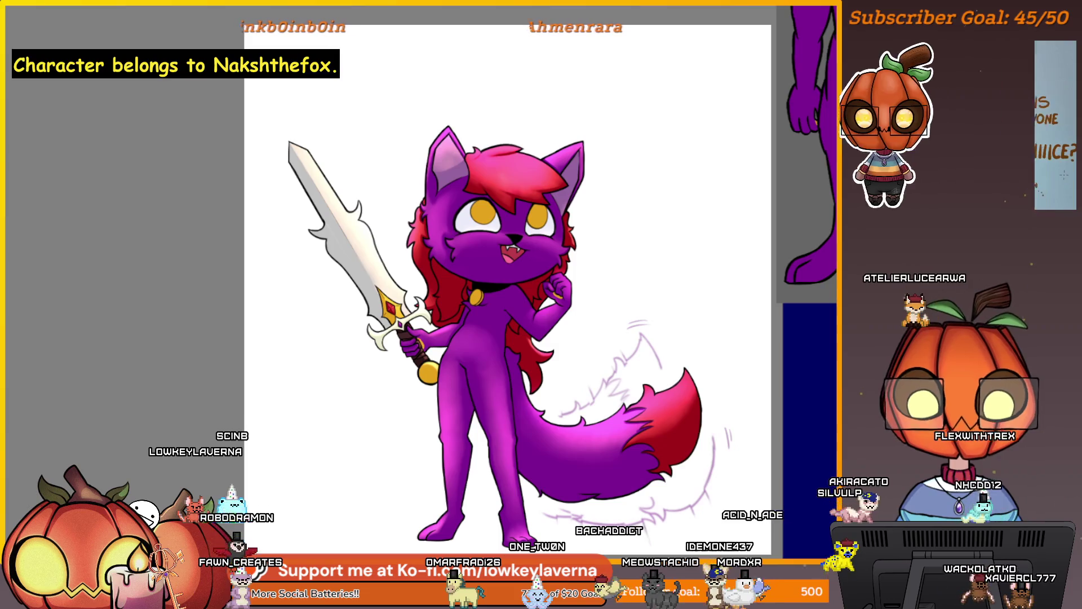
left_click_drag(581, 364, 535, 468)
key("ctrl+z")
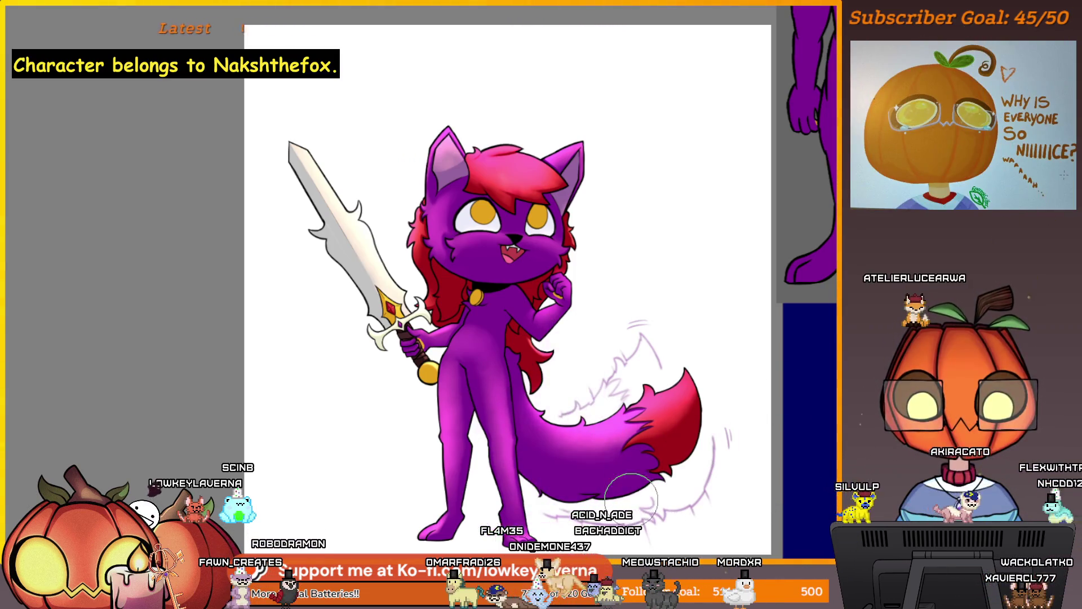
scroll(783, 396, "down", 2)
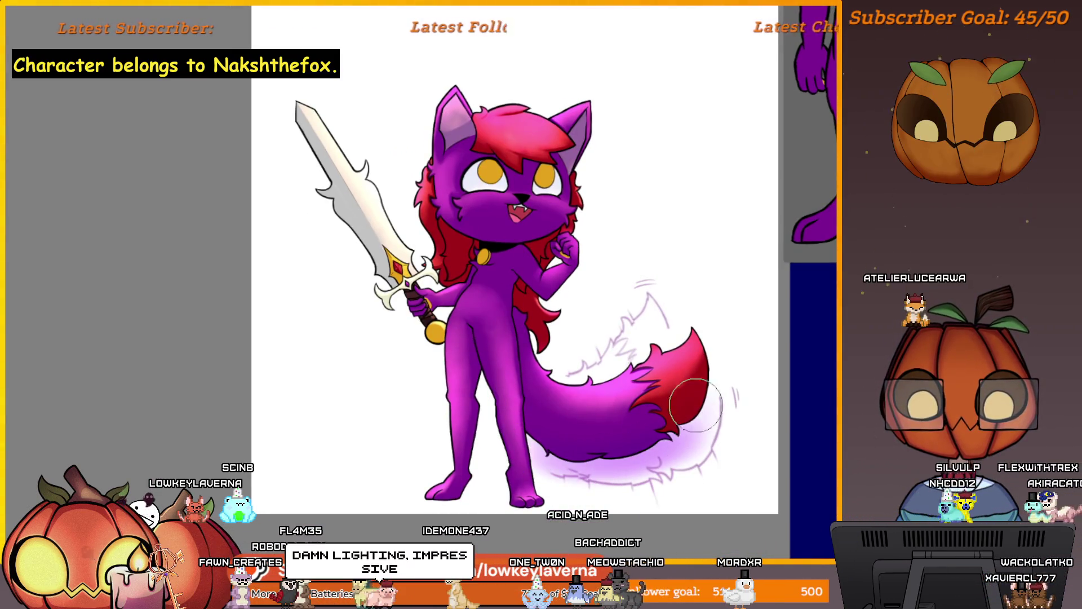
key("ctrl+z")
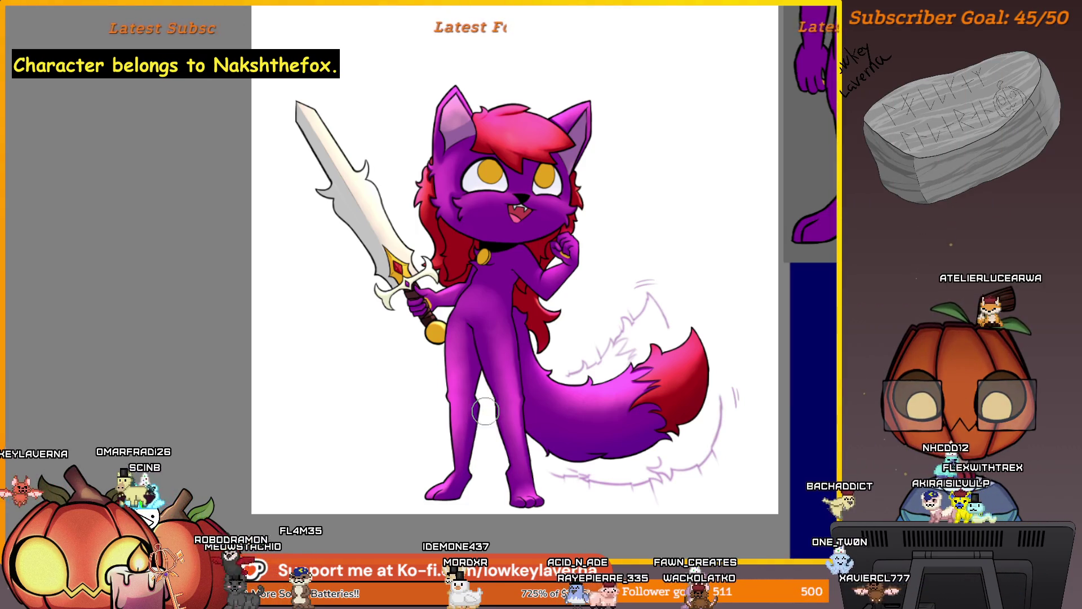
scroll(485, 412, "up", 5)
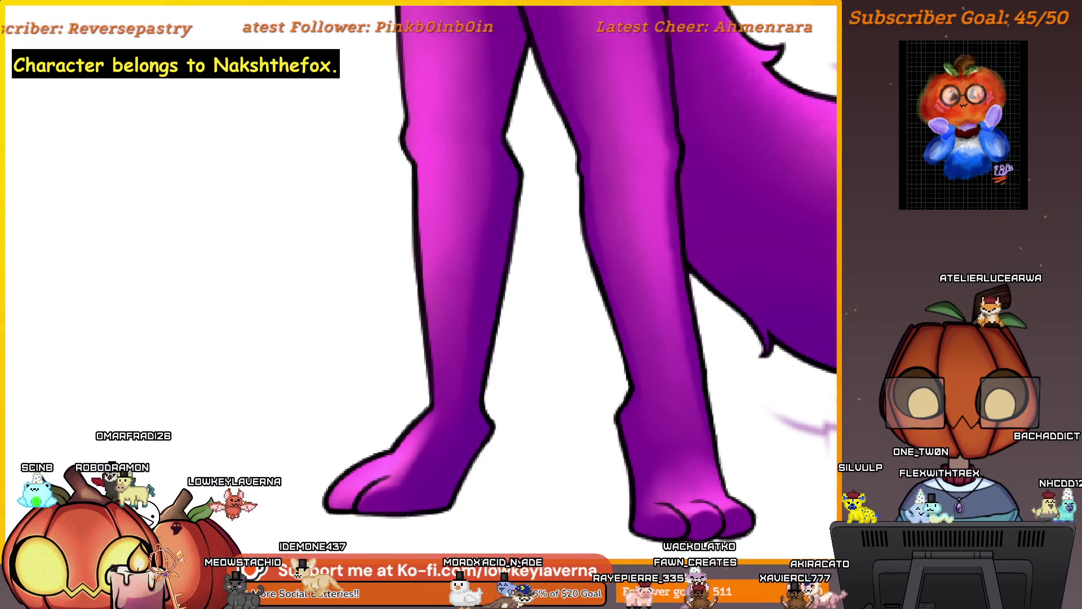
scroll(495, 236, "up", 5)
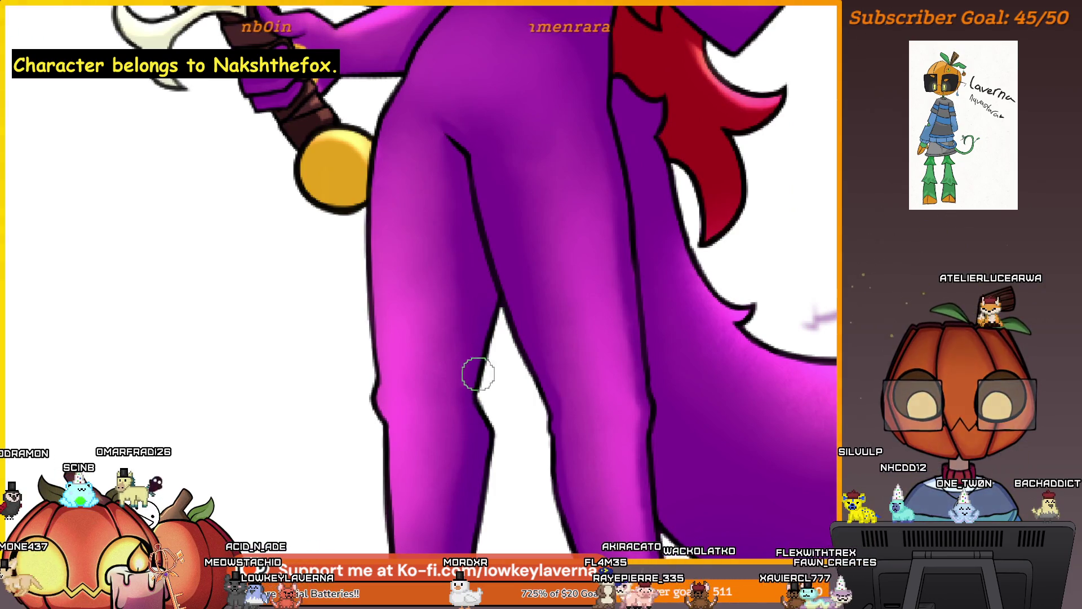
scroll(491, 315, "down", 3)
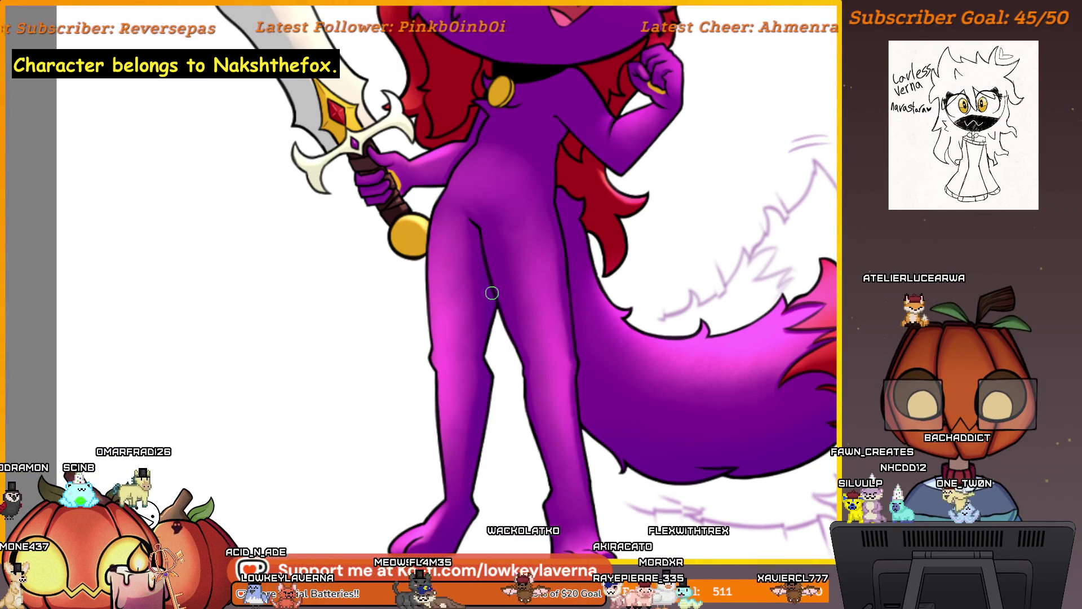
scroll(505, 260, "down", 2)
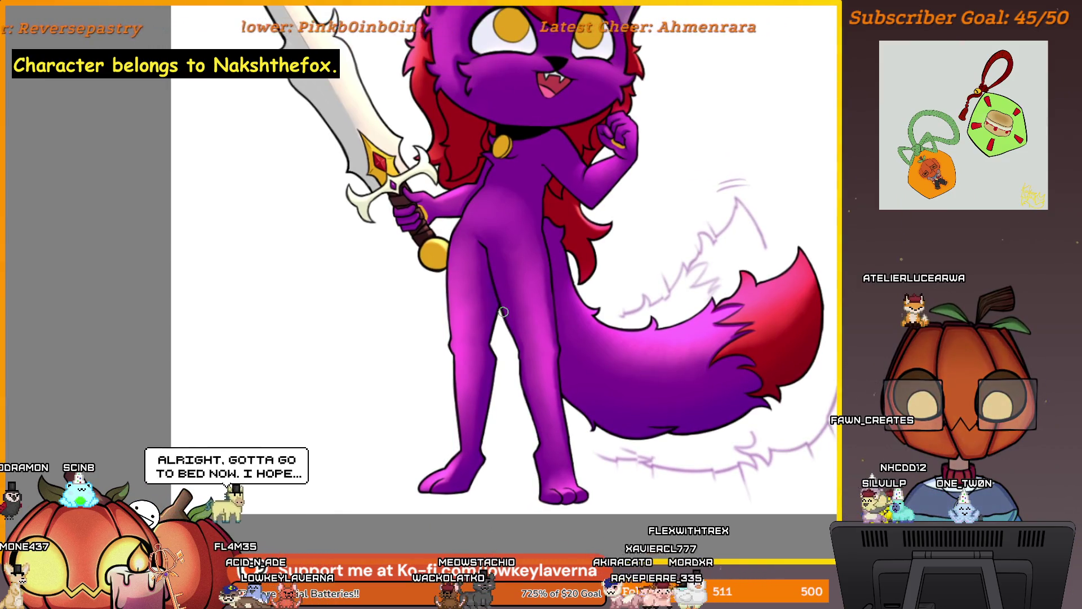
- Flip the canvas view back to normal and pan across the tail
scroll(511, 351, "down", 3)
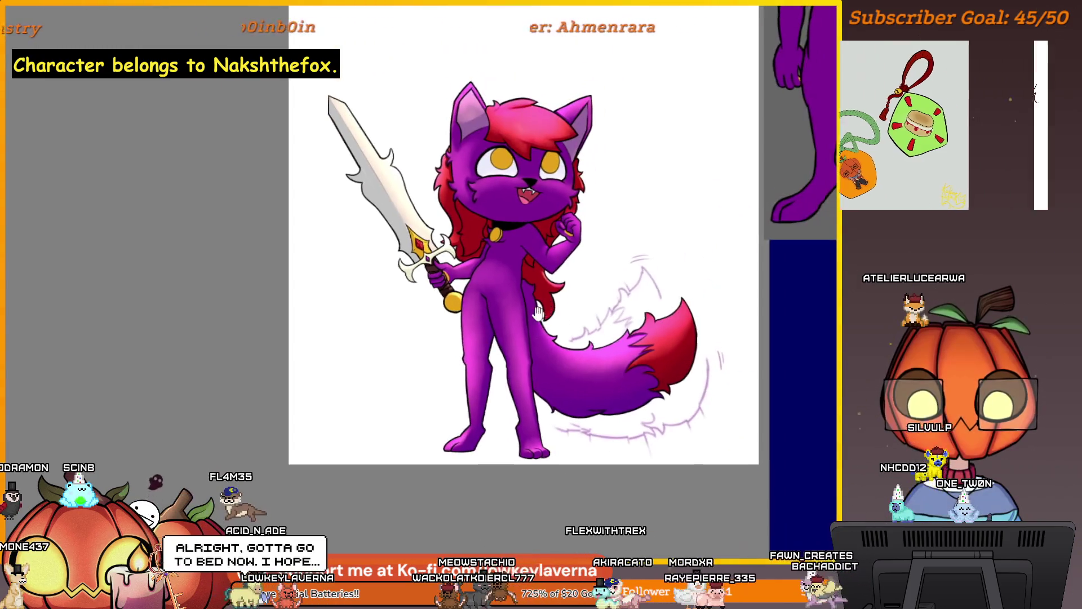
key("m")
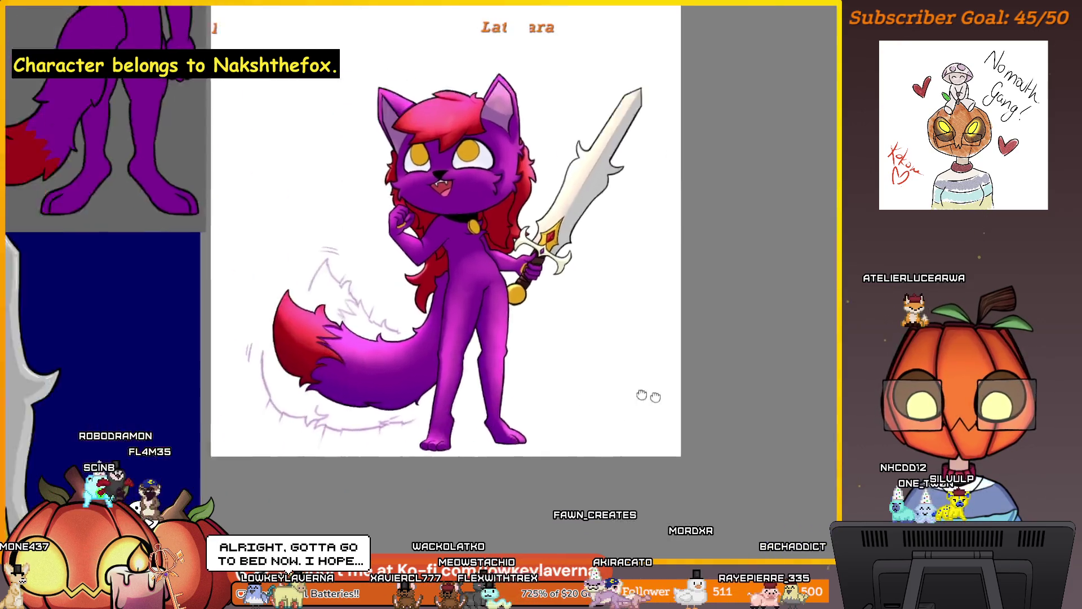
scroll(620, 409, "up", 3)
left_click_drag(635, 421, 595, 433)
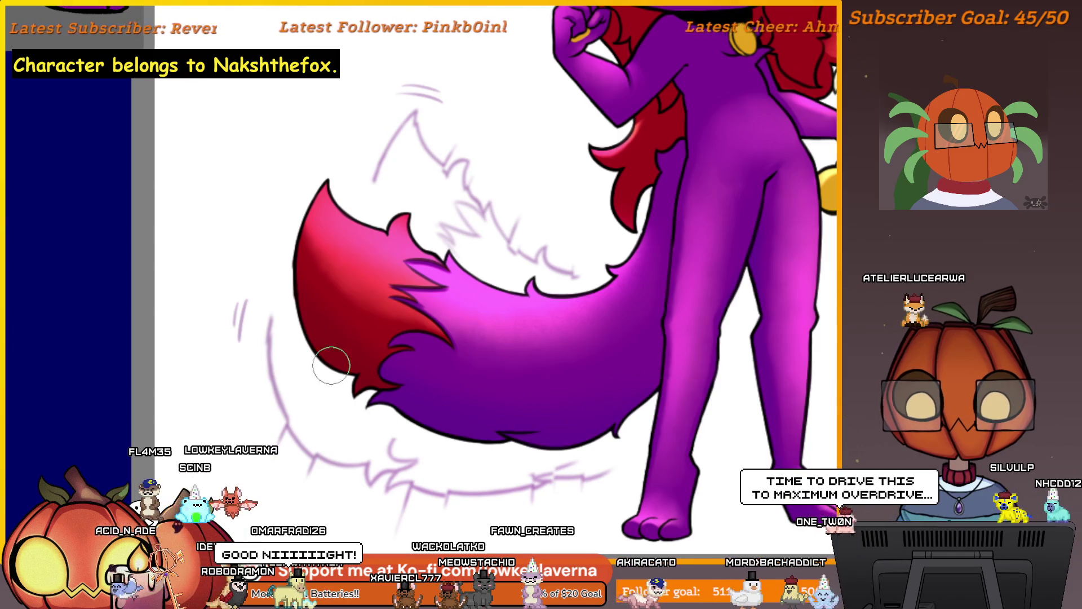
- Pan and zoom around the cat's head and sword to inspect them
scroll(567, 433, "down", 2)
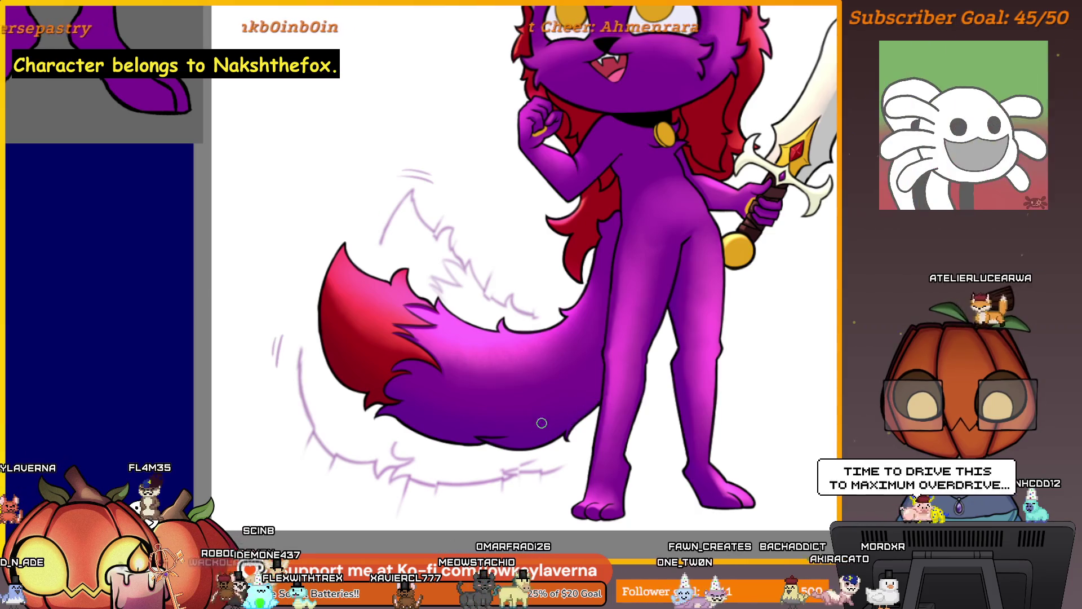
left_click_drag(691, 217, 587, 309)
scroll(586, 309, "up", 3)
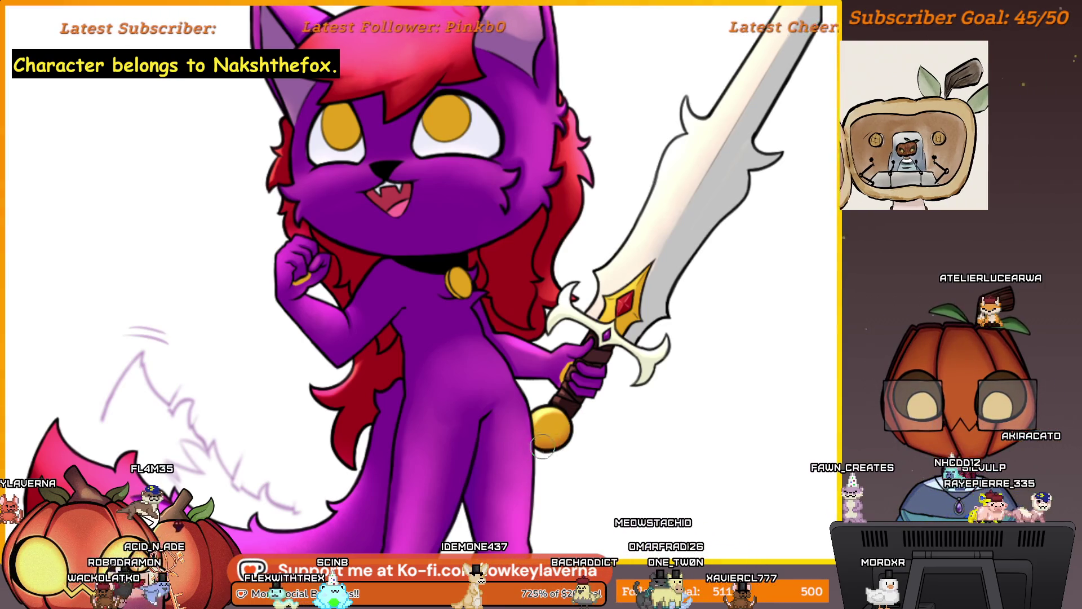
scroll(567, 445, "down", 3)
scroll(571, 438, "up", 2)
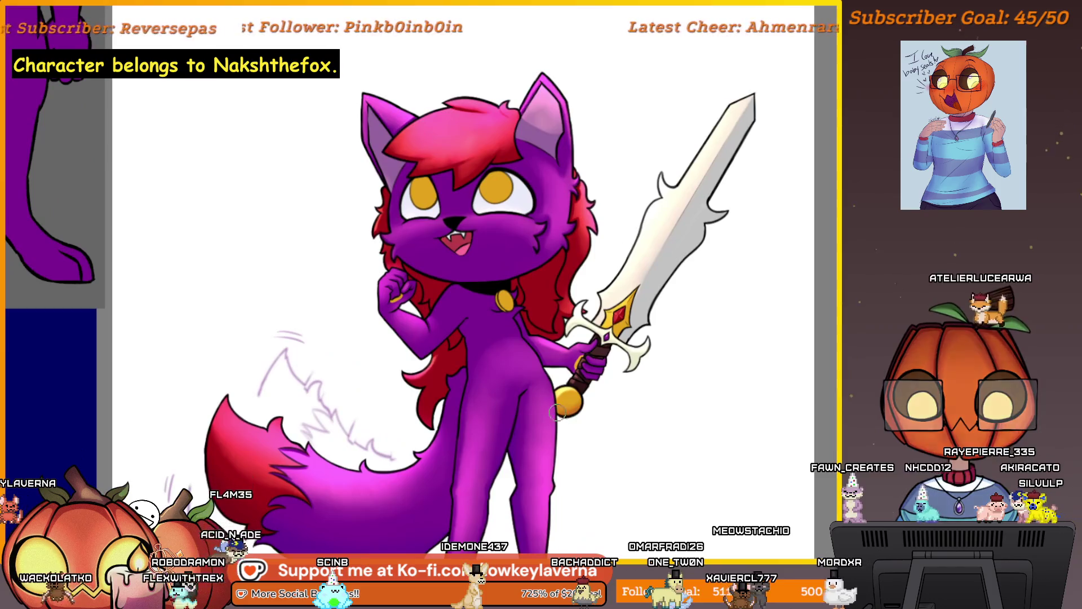
scroll(567, 409, "down", 3)
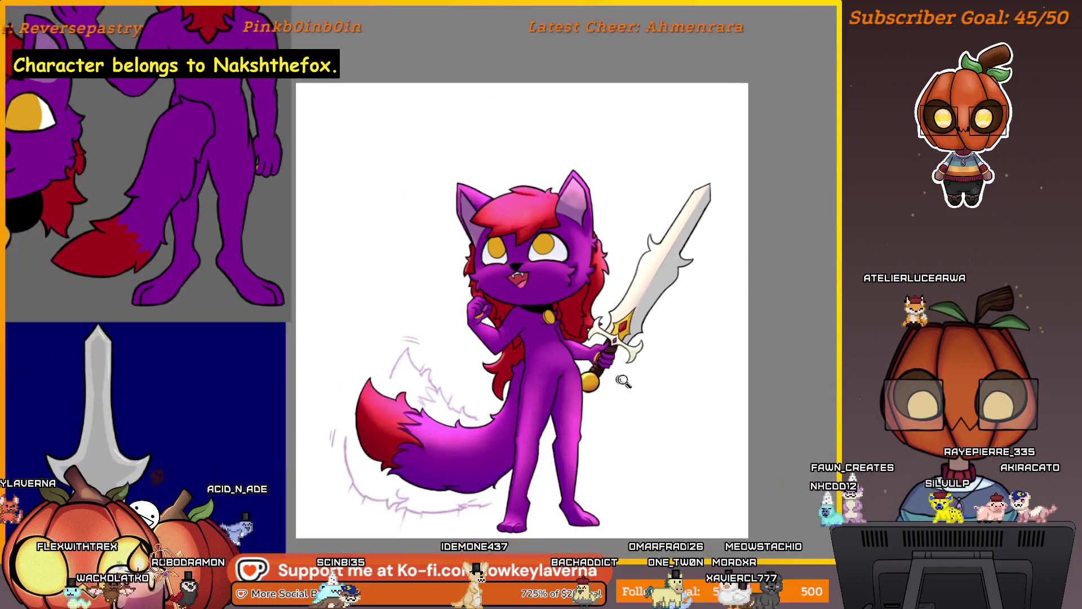
scroll(610, 400, "up", 2)
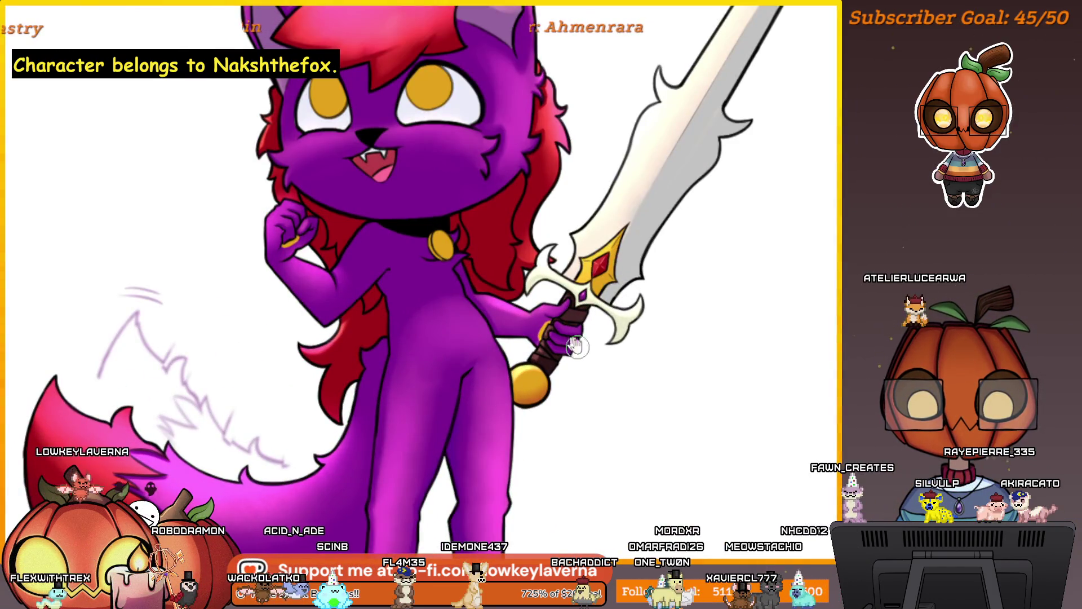
scroll(576, 346, "down", 2)
scroll(583, 333, "up", 2)
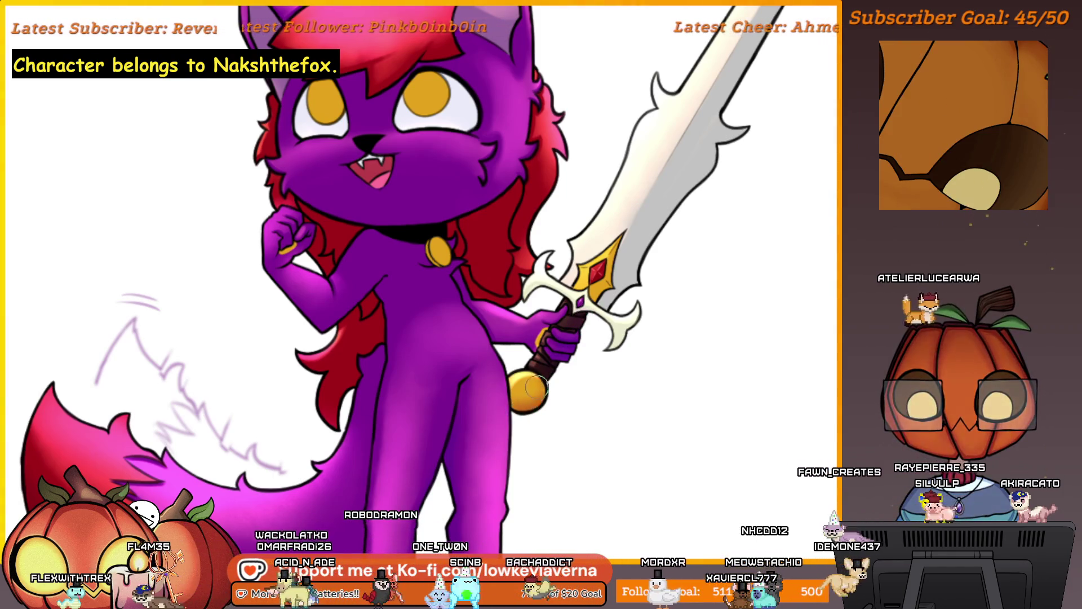
scroll(566, 370, "down", 2)
scroll(534, 362, "up", 2)
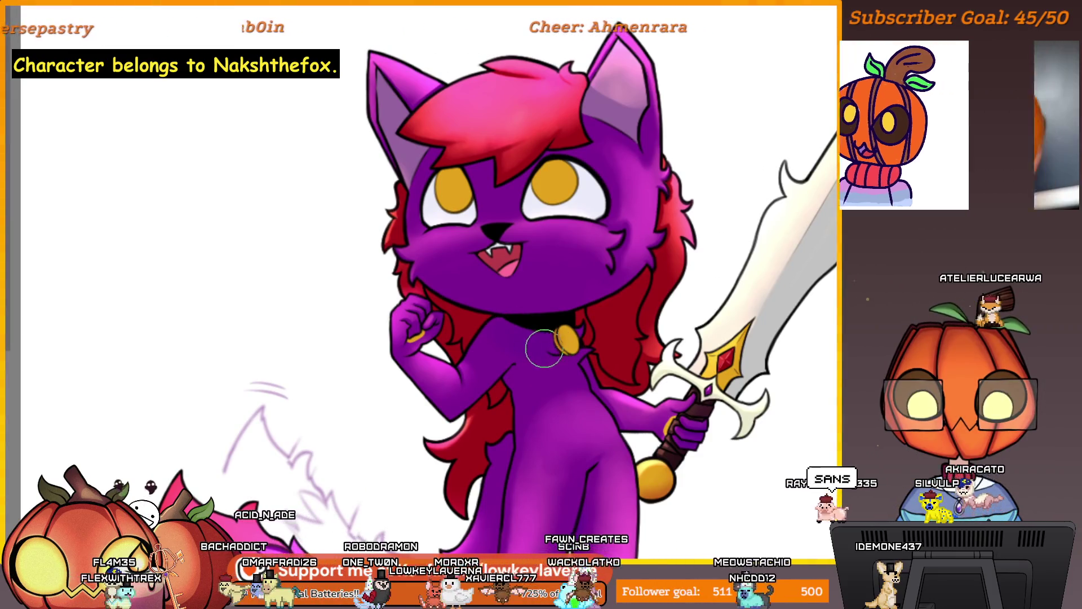
- Zoom out and pan down the body until the whole cat, tail and reference panel are visible
scroll(573, 393, "up", 1)
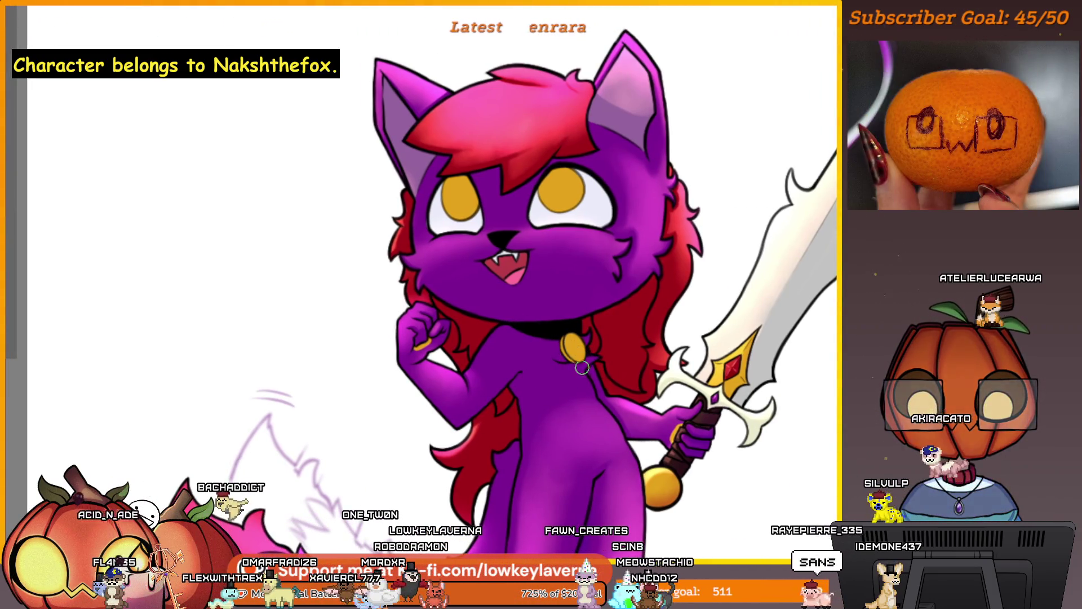
scroll(533, 358, "up", 2)
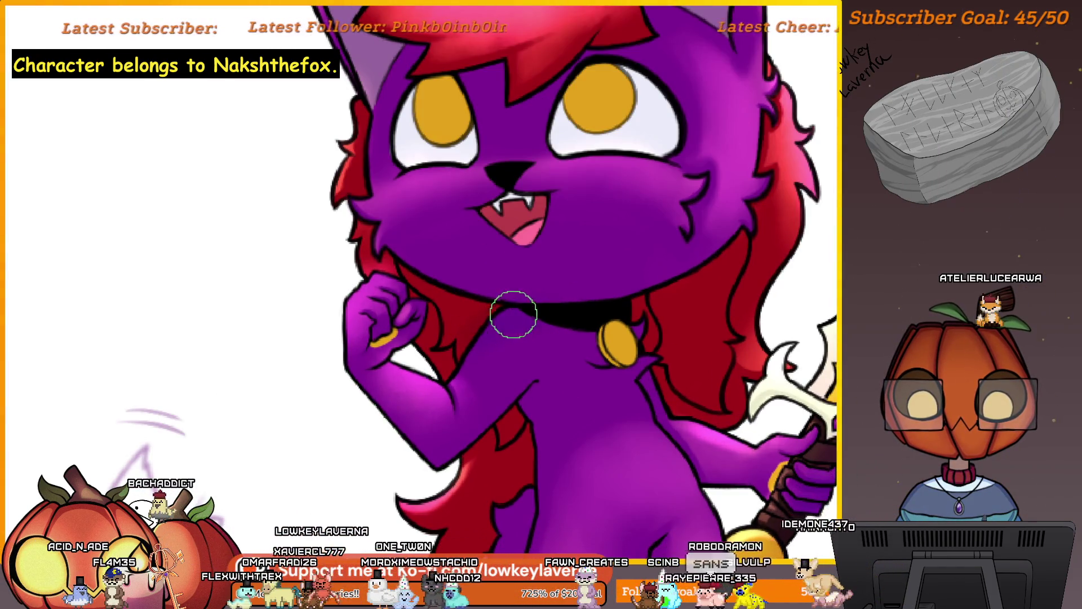
scroll(514, 315, "up", 1)
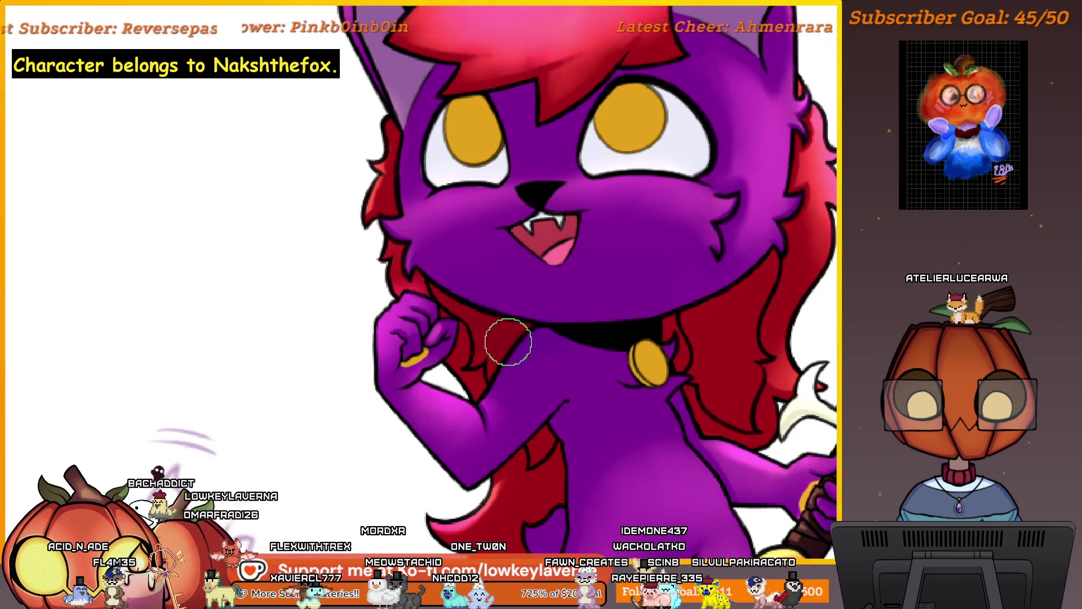
scroll(537, 353, "right", 5)
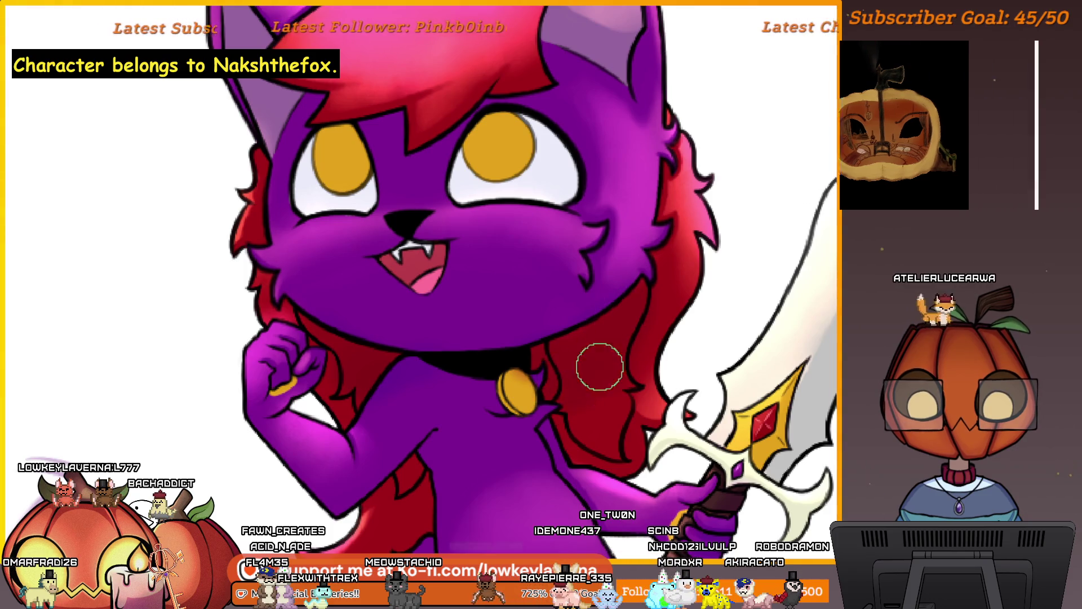
scroll(555, 332, "down", 3)
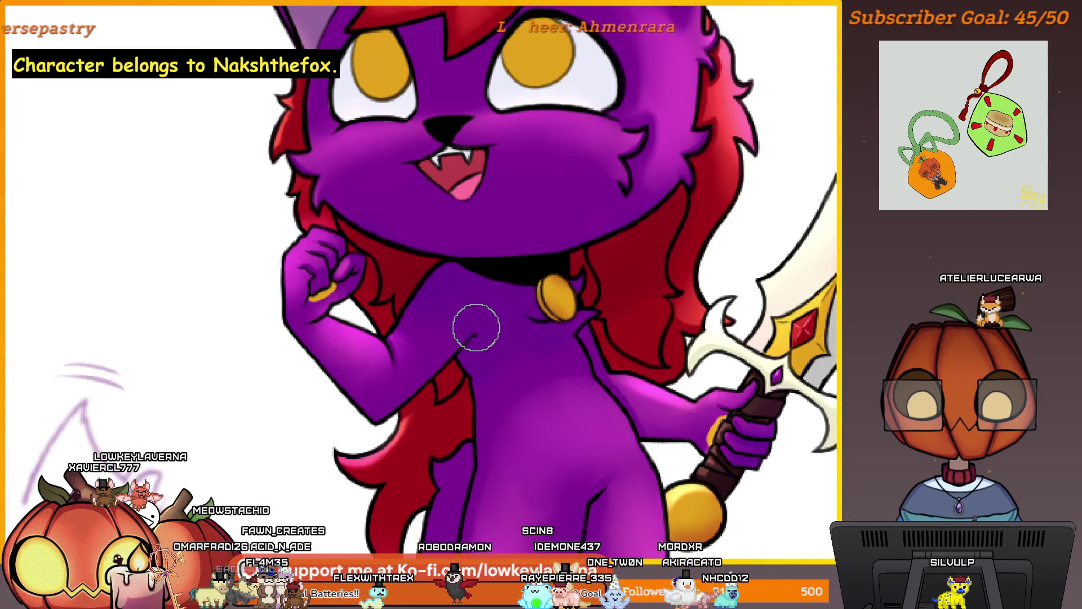
key("[")
key("[")
key("[")
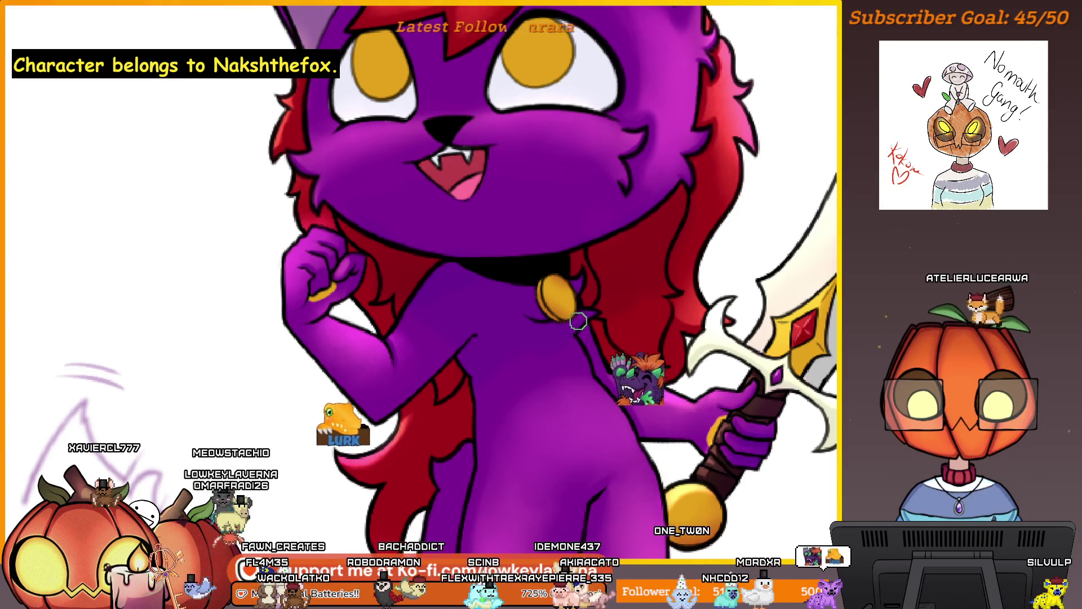
key("]")
key("]")
key("]")
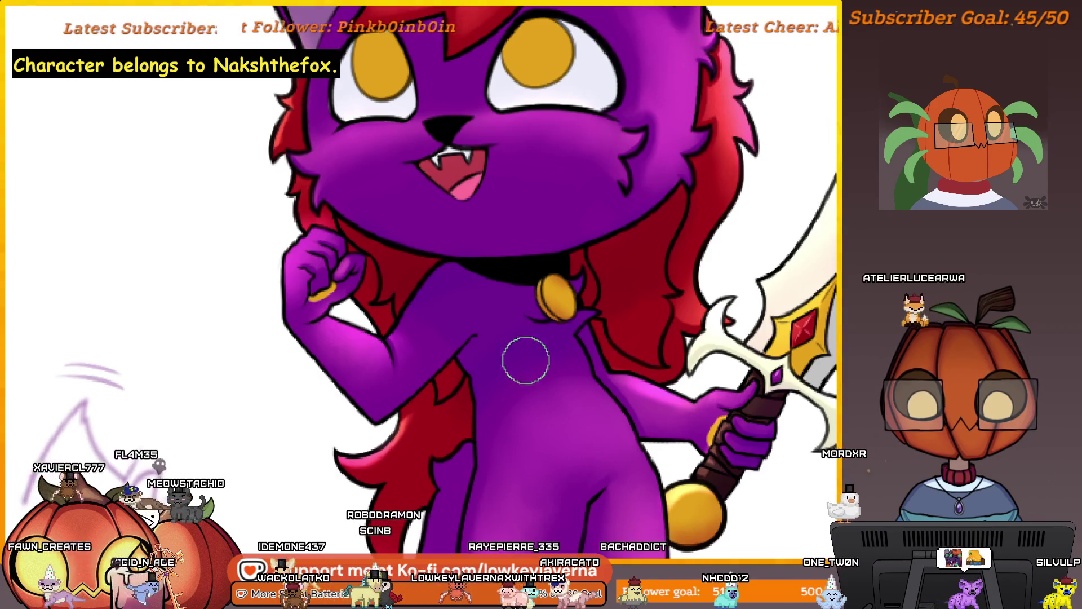
scroll(516, 353, "down", 2)
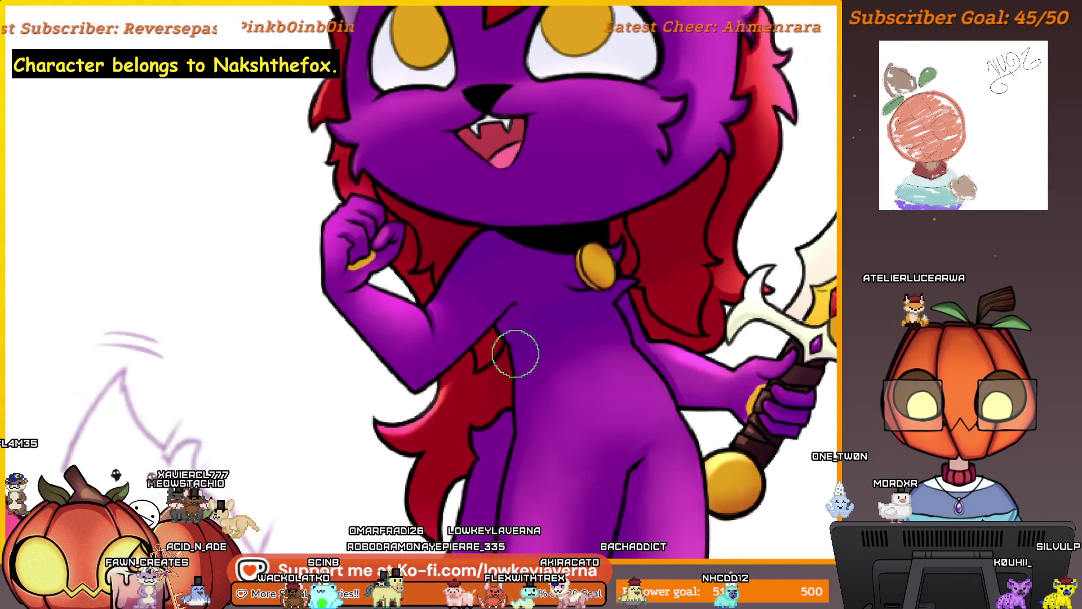
scroll(486, 416, "down", 3)
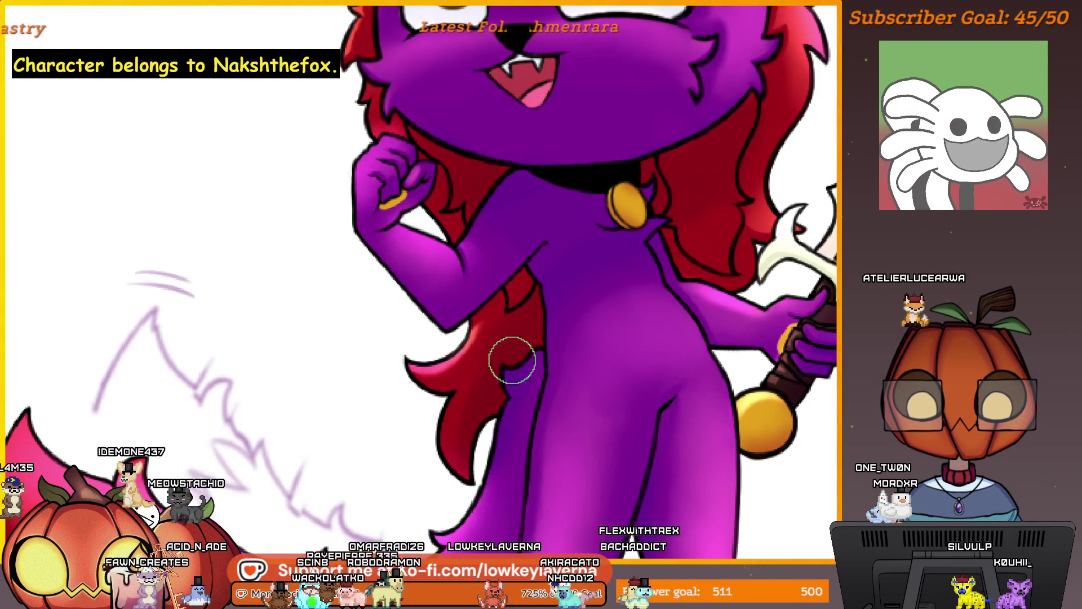
left_click_drag(528, 422, 548, 348)
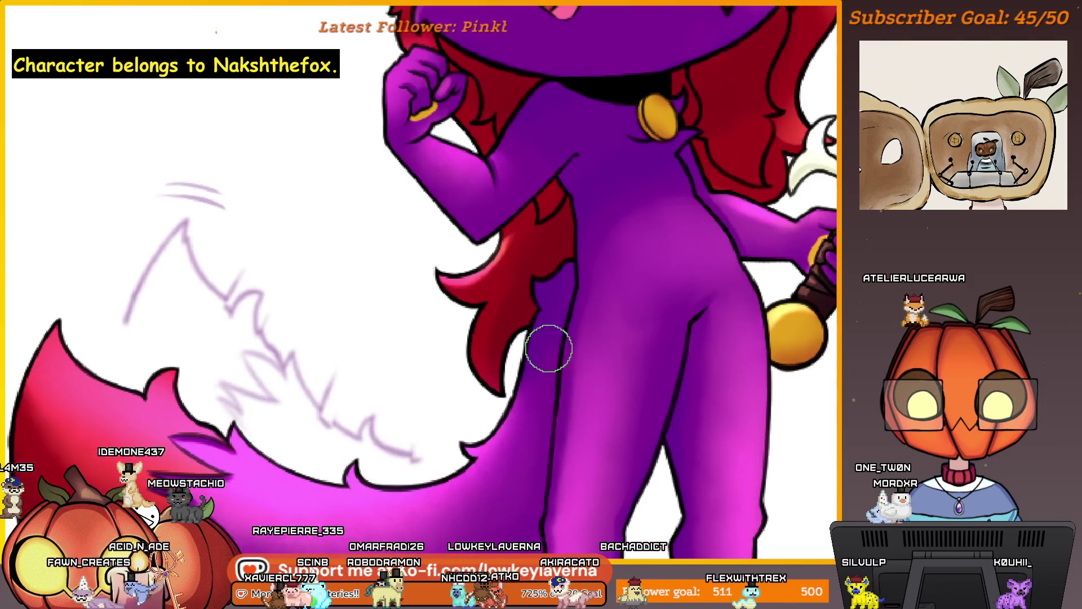
scroll(548, 326, "up", 5)
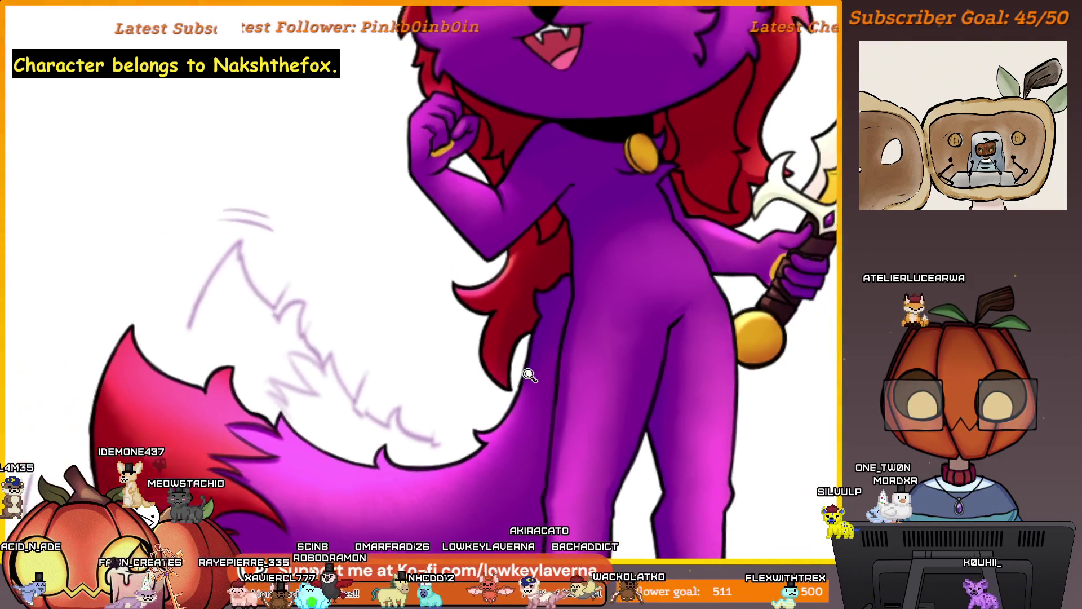
scroll(521, 415, "down", 5)
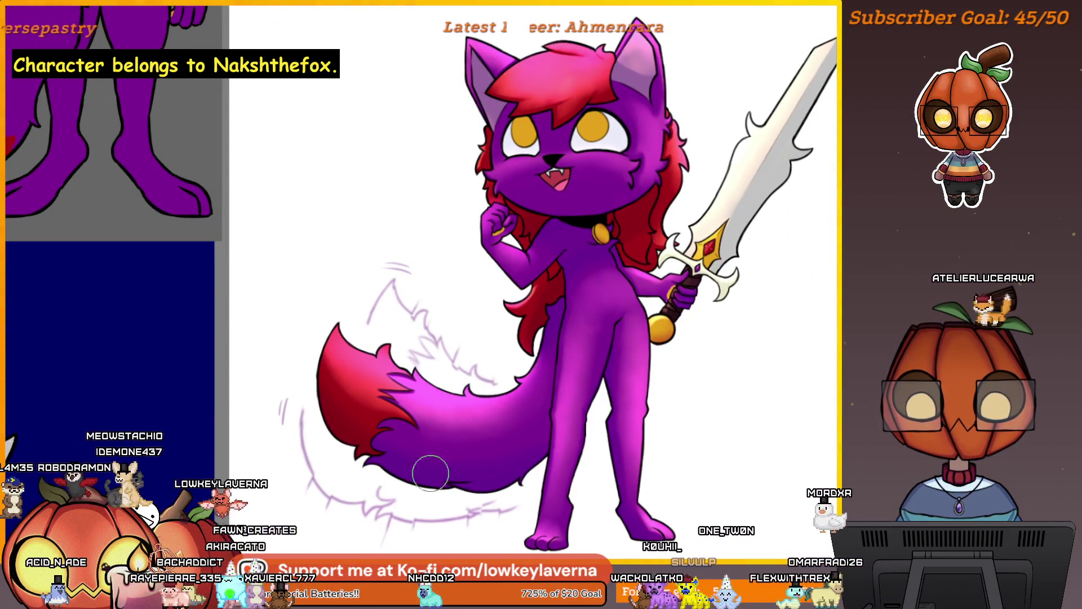
mouse_move(669, 399)
left_mouse_down()
mouse_move(613, 402)
mouse_move(551, 470)
left_mouse_up()
left_click_drag(524, 295, 529, 305)
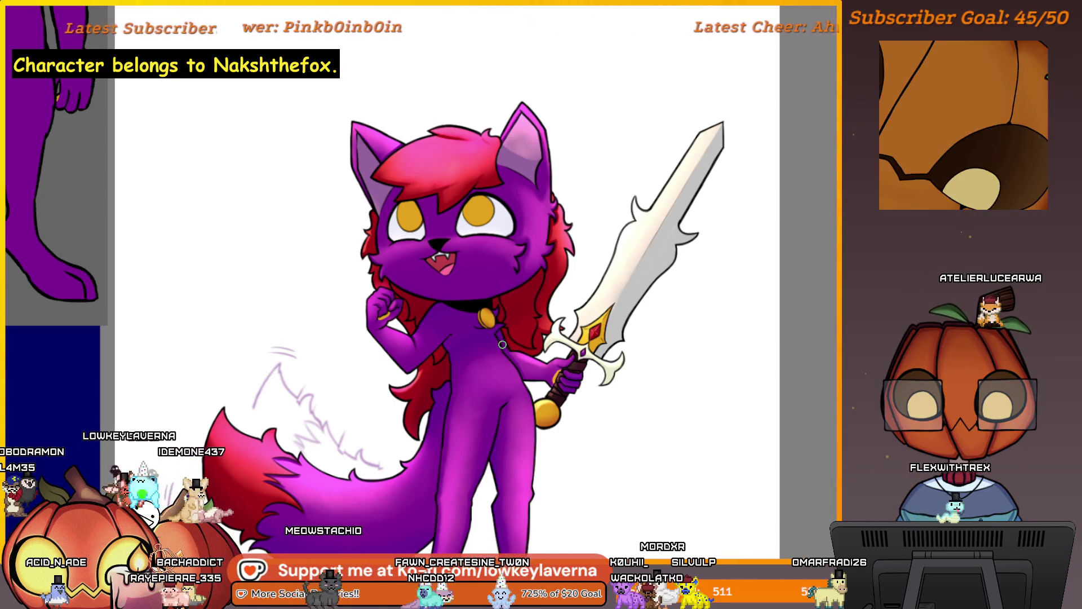
left_click_drag(508, 349, 515, 375)
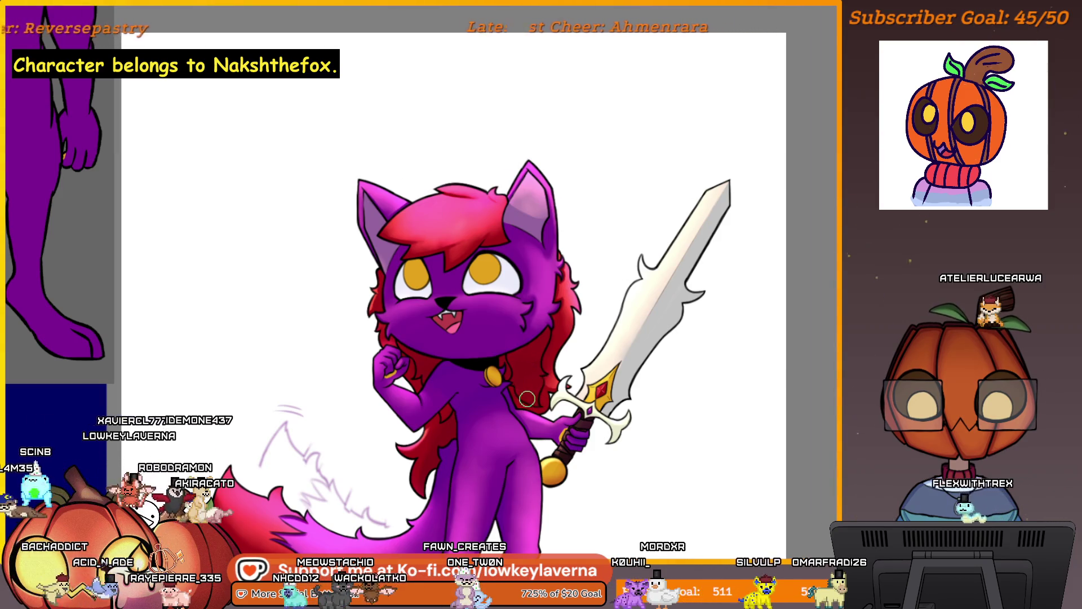
left_click_drag(555, 316, 561, 382)
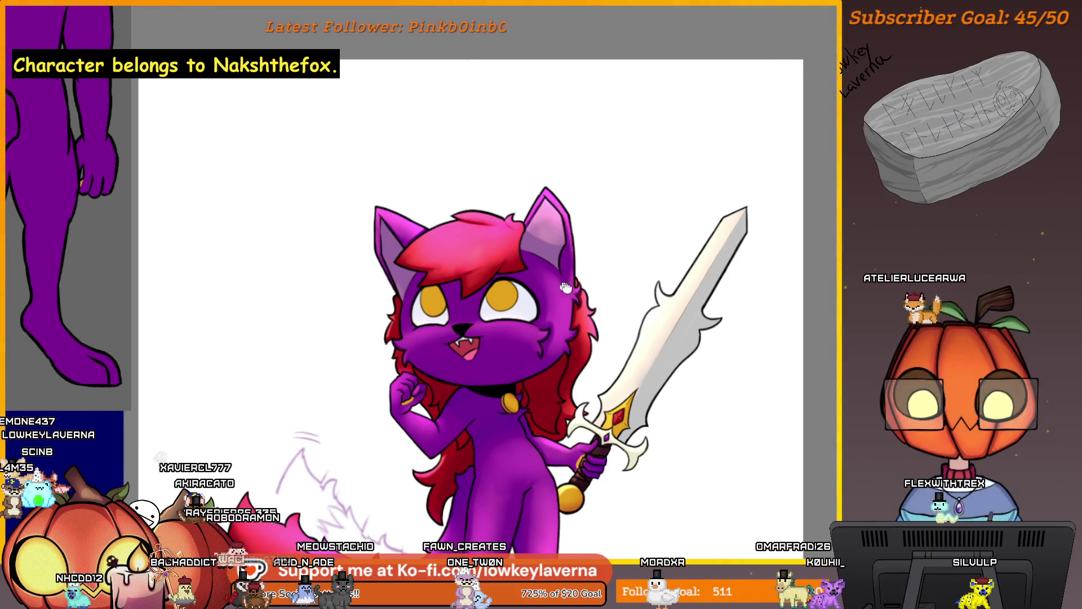
left_click_drag(473, 281, 509, 308)
scroll(509, 308, "up", 2)
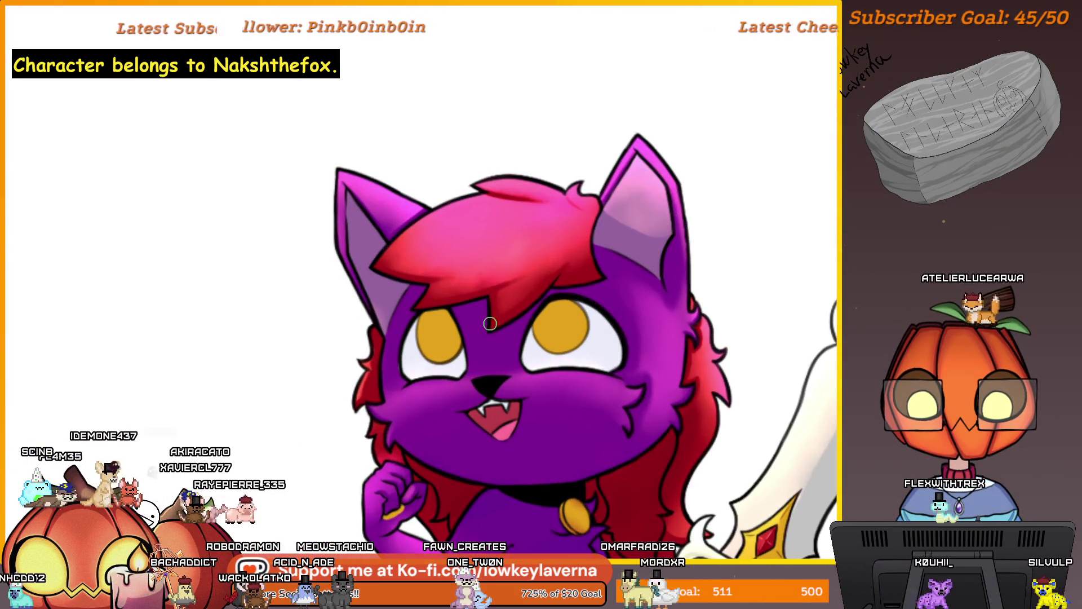
scroll(496, 316, "up", 1)
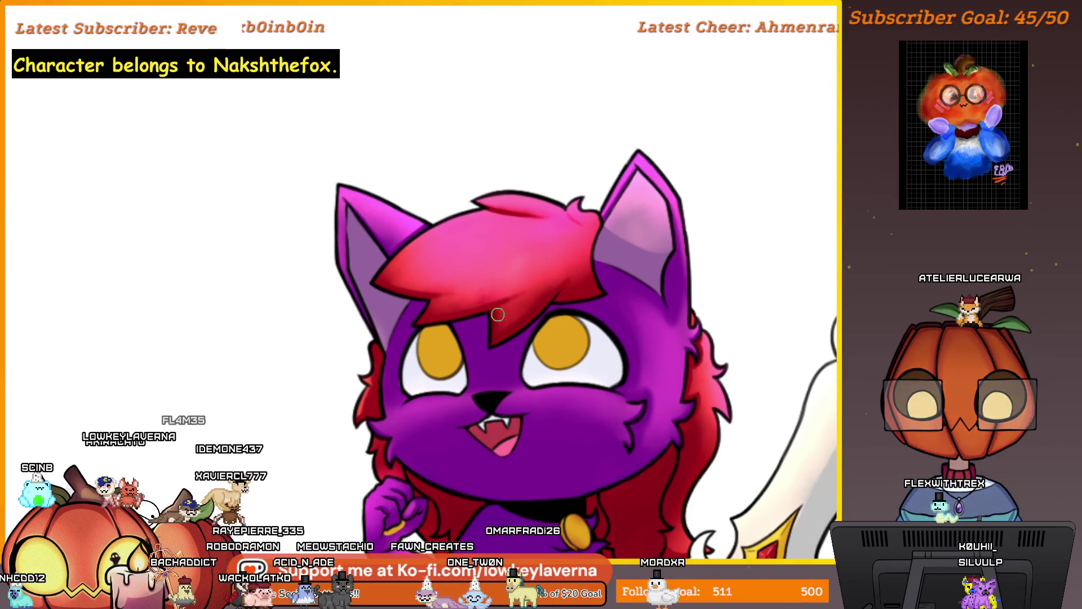
left_click_drag(498, 314, 522, 304)
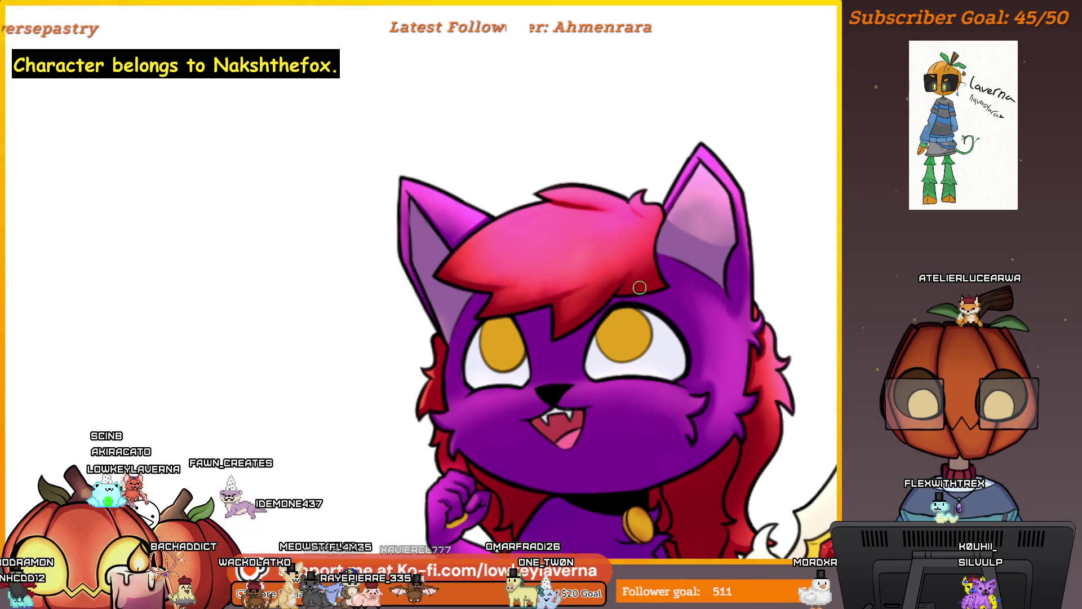
scroll(640, 288, "down", 3)
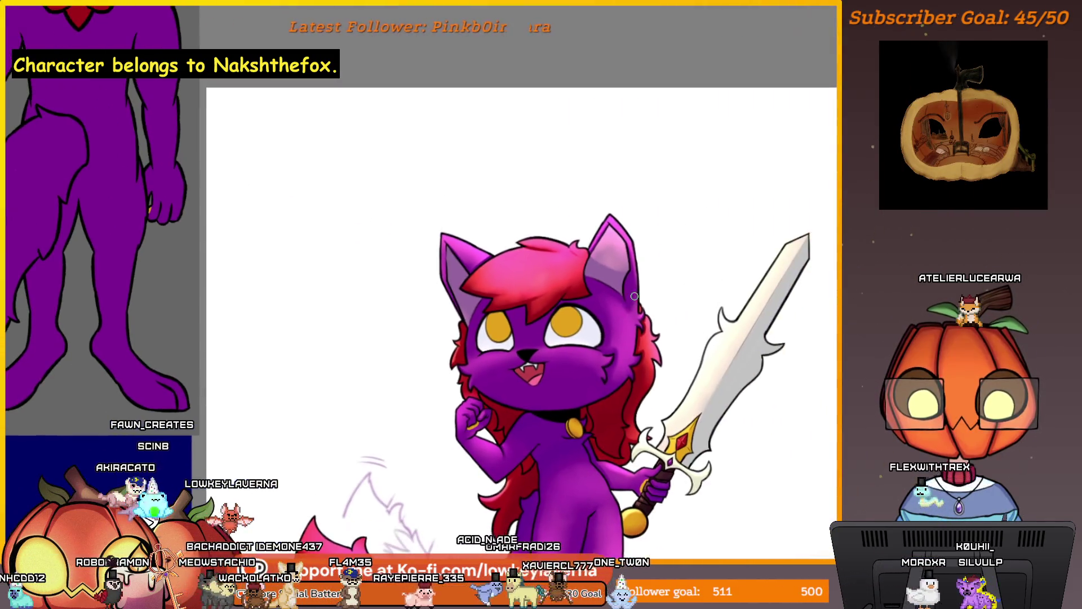
scroll(466, 337, "up", 1)
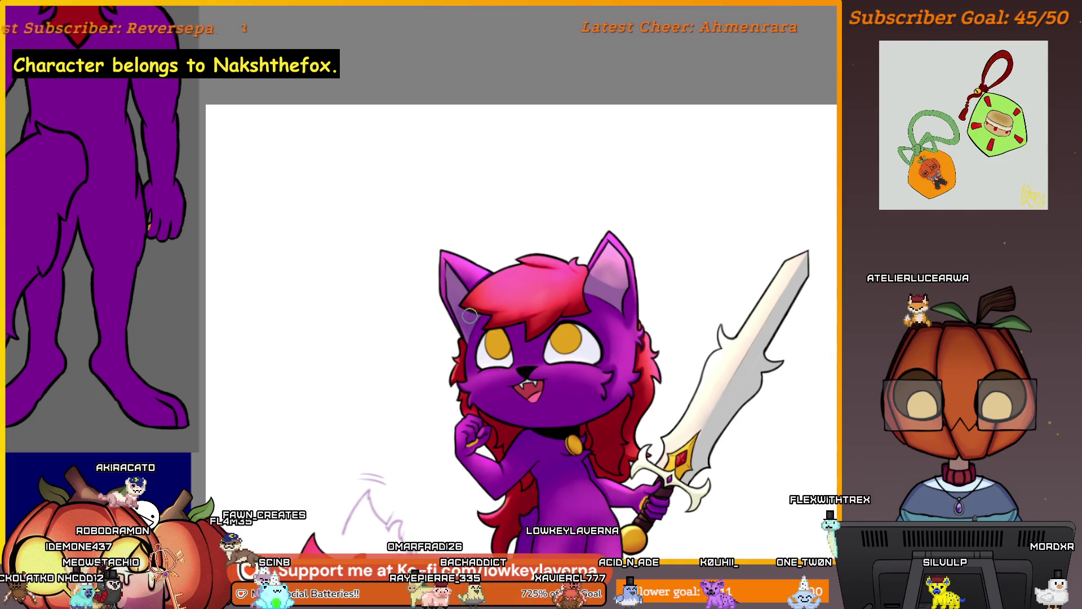
scroll(612, 320, "up", 1)
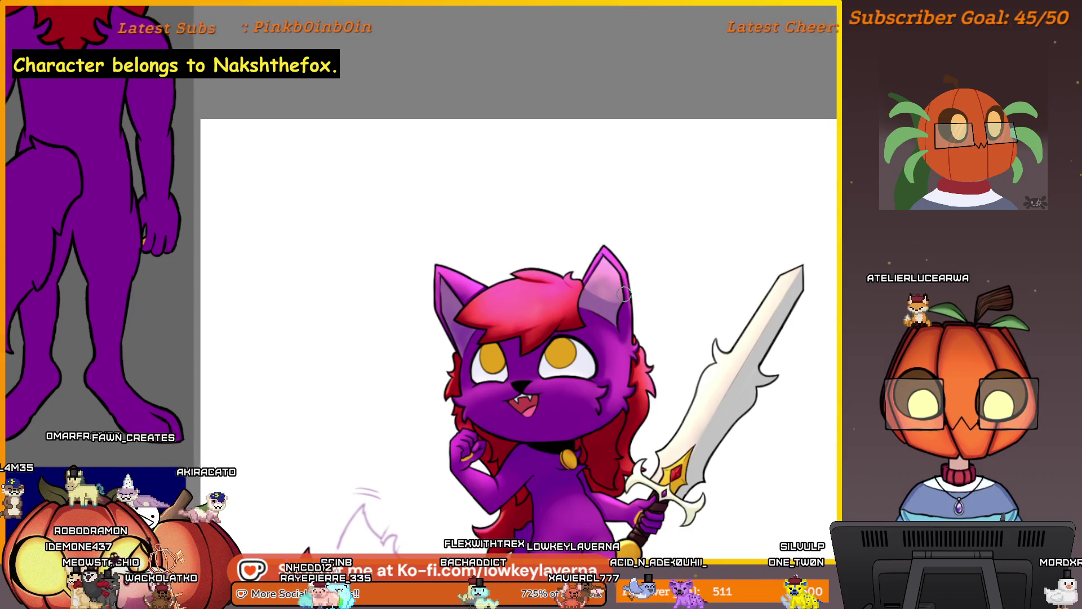
- Mirror the view, frame the whole cat with the references, then zoom in on her face
key("h")
mouse_move(538, 393)
left_mouse_down()
mouse_move(765, 426)
mouse_move(835, 448)
left_mouse_up()
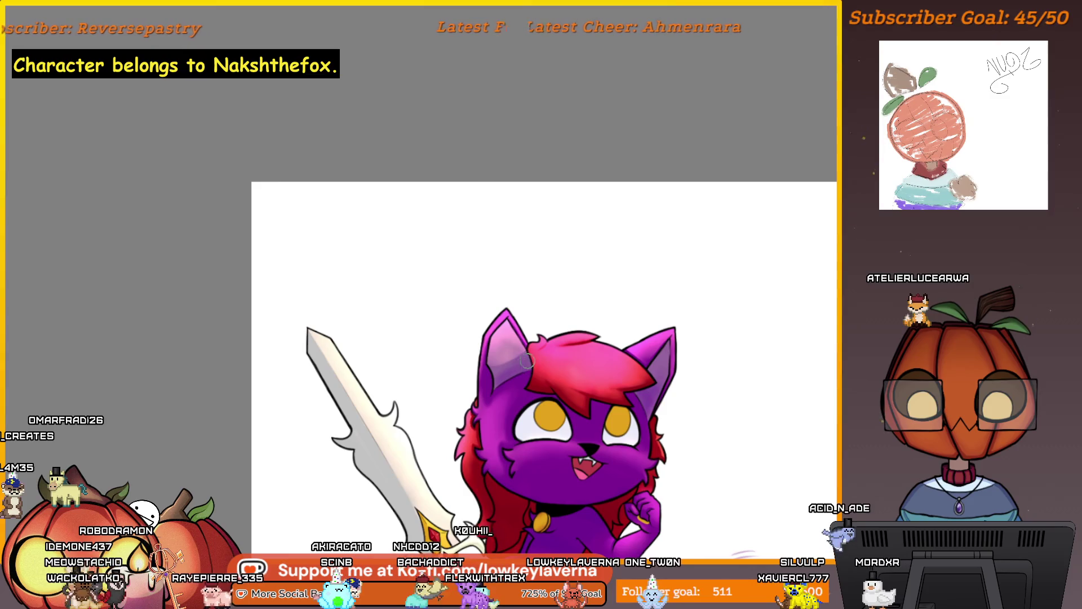
mouse_move(595, 394)
left_mouse_down()
mouse_move(578, 360)
mouse_move(518, 308)
left_mouse_up()
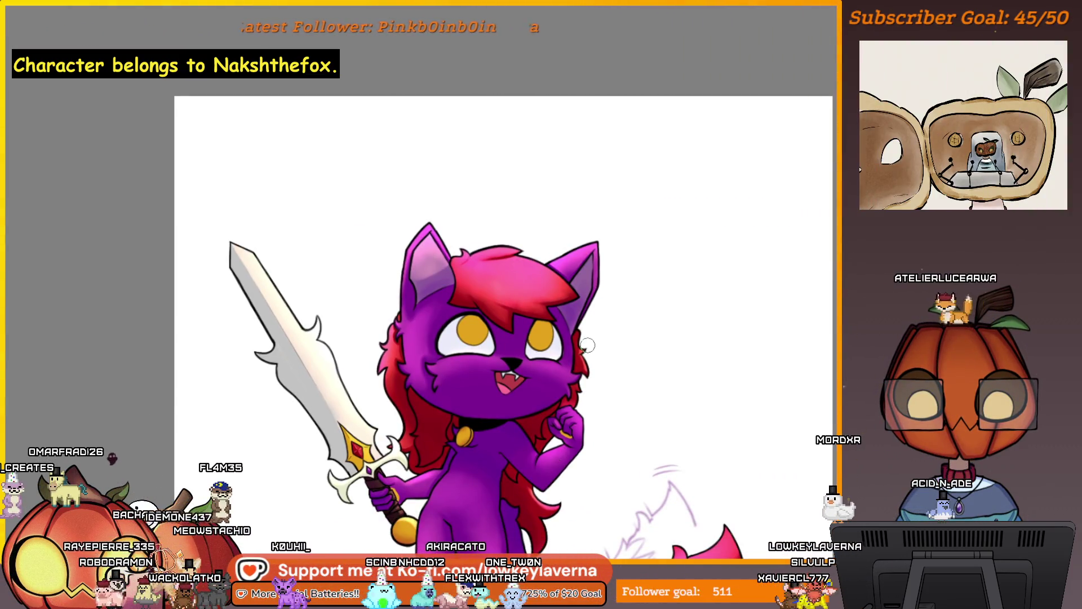
key("ctrl+minus")
left_click_drag(646, 385, 564, 349)
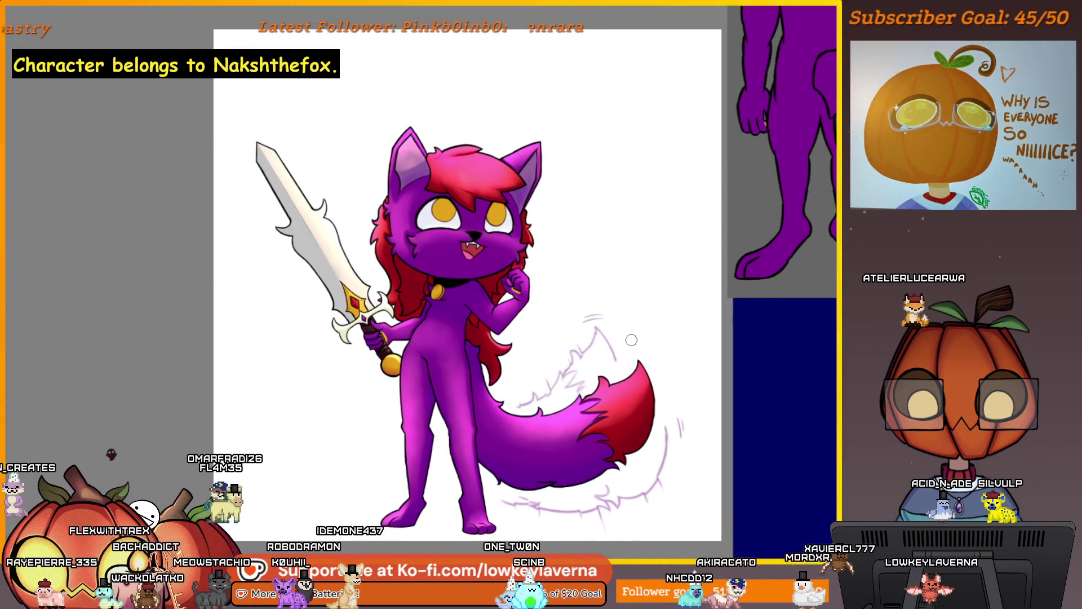
left_click(578, 97, "ctrl")
scroll(578, 97, "up", 2)
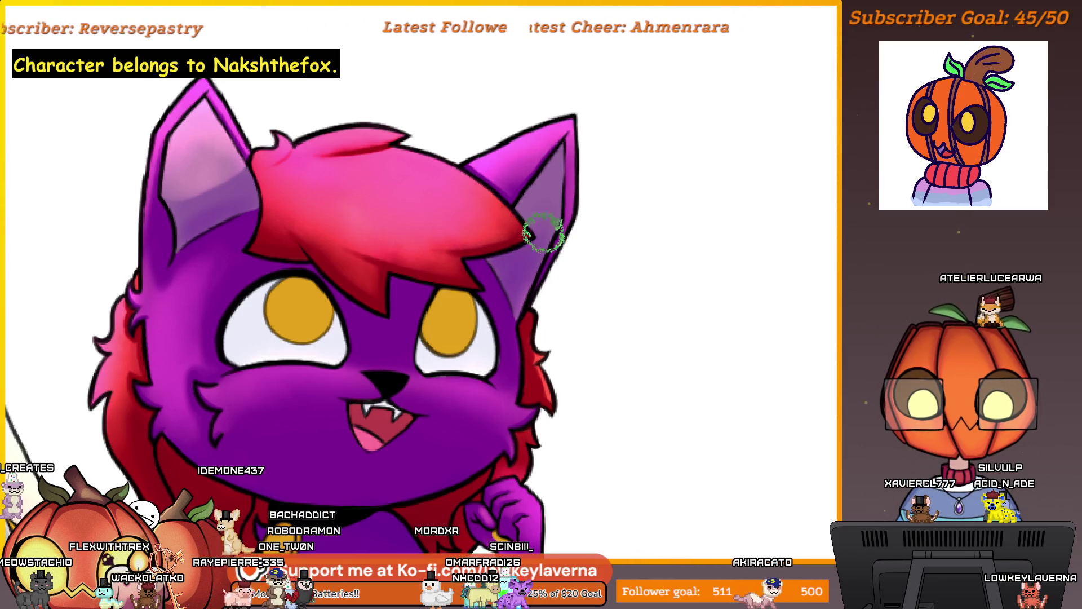
- Zoom out and back in around the face, then switch the mirrored view off
scroll(521, 241, "down", 5)
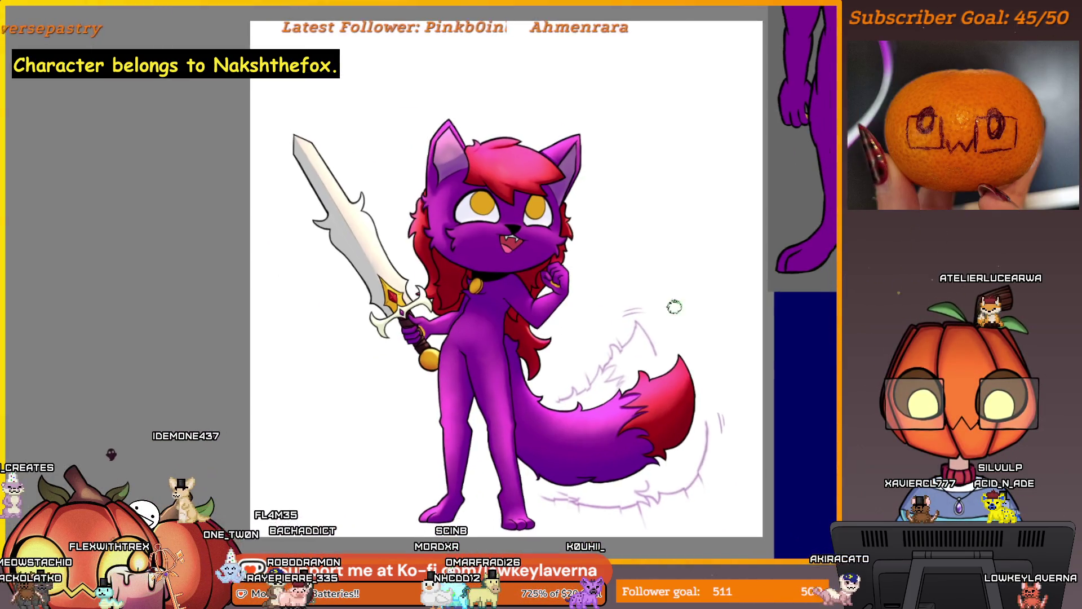
scroll(603, 307, "up", 5)
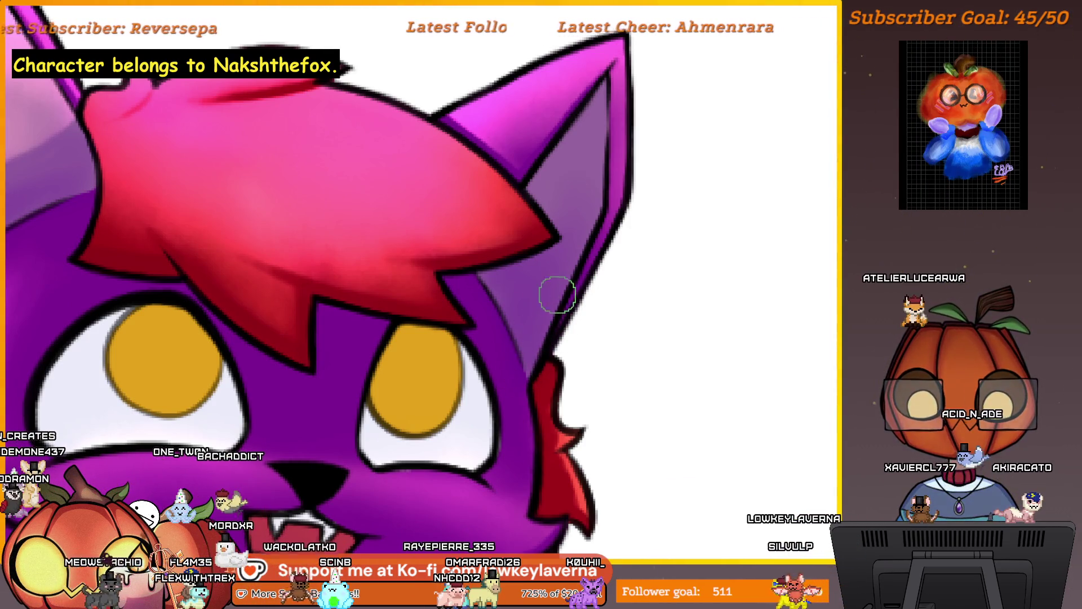
scroll(650, 313, "down", 5)
scroll(651, 313, "down", 4)
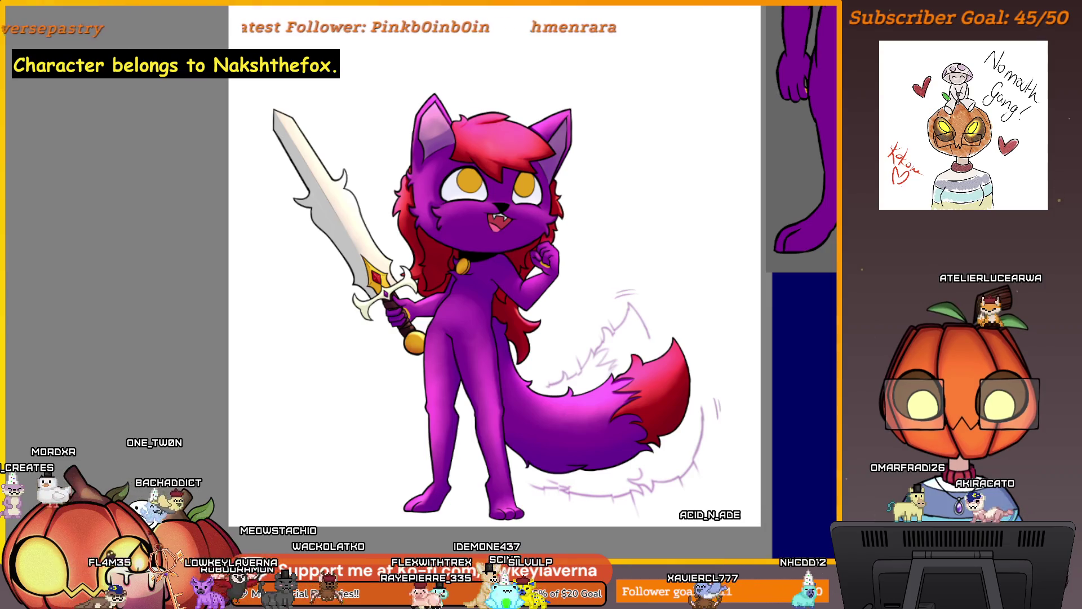
key("m")
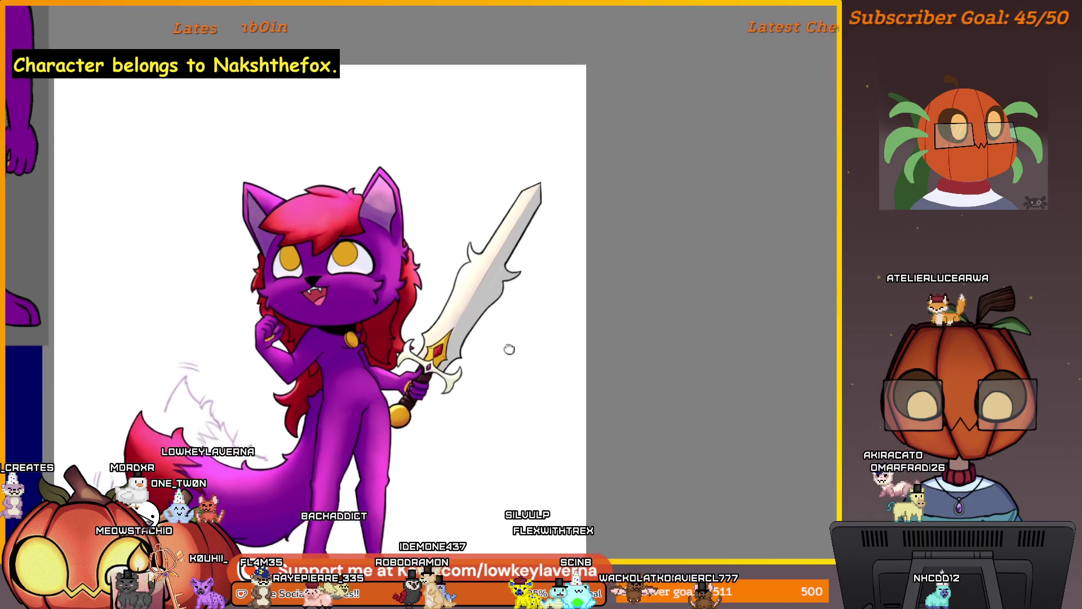
scroll(480, 350, "down", 2)
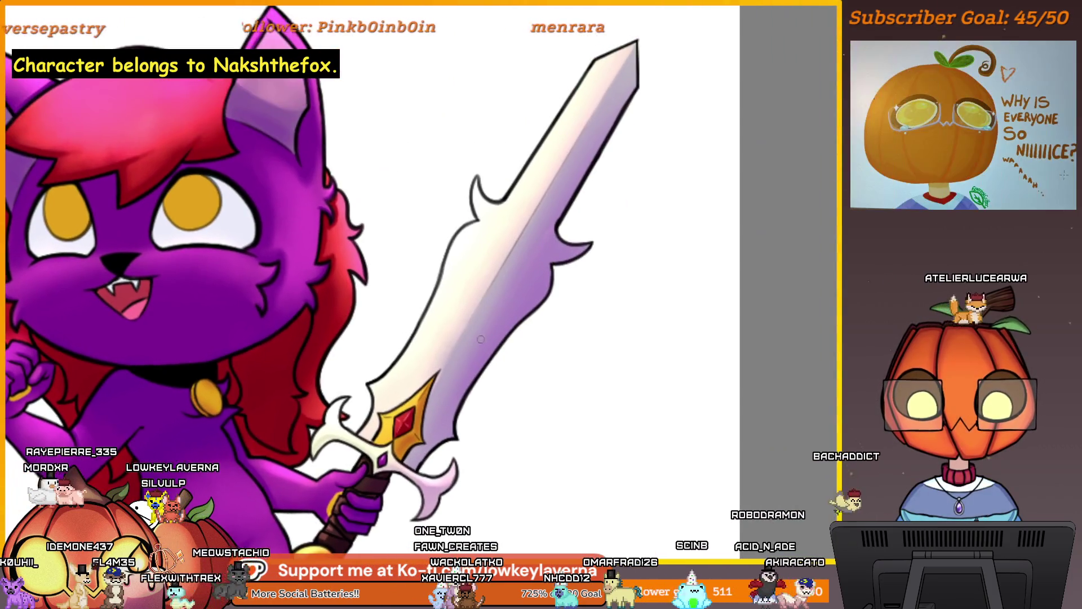
scroll(470, 358, "down", 3)
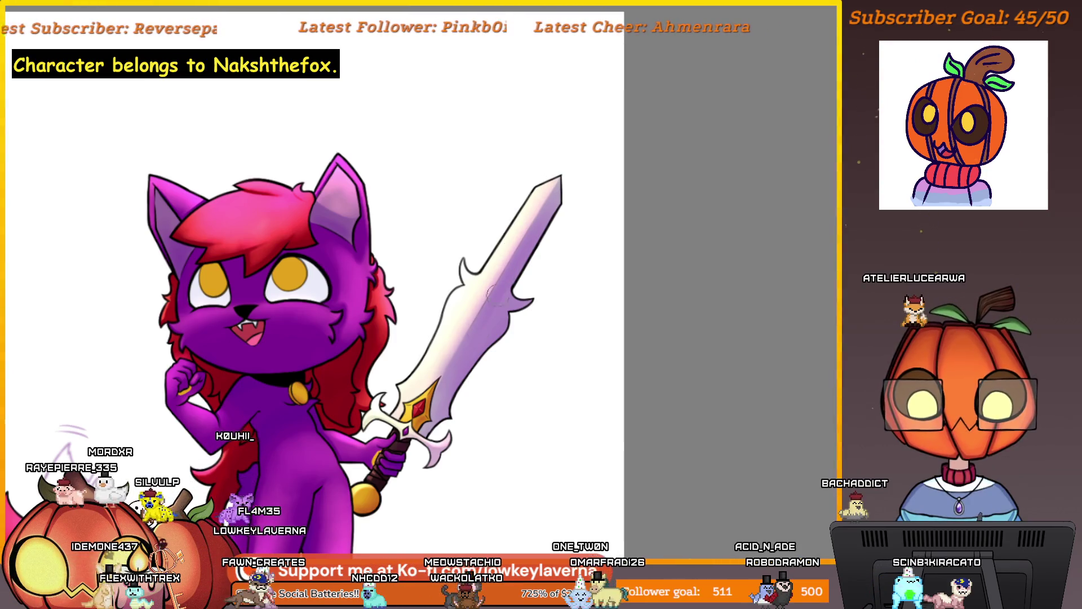
scroll(494, 341, "up", 1)
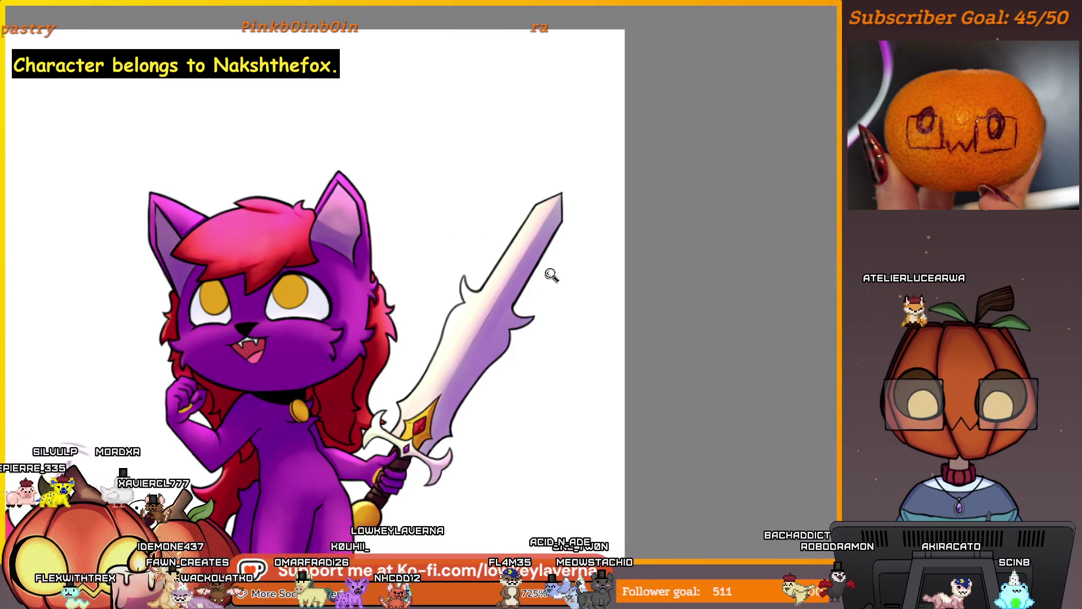
scroll(553, 282, "down", 2)
left_click_drag(556, 277, 551, 289)
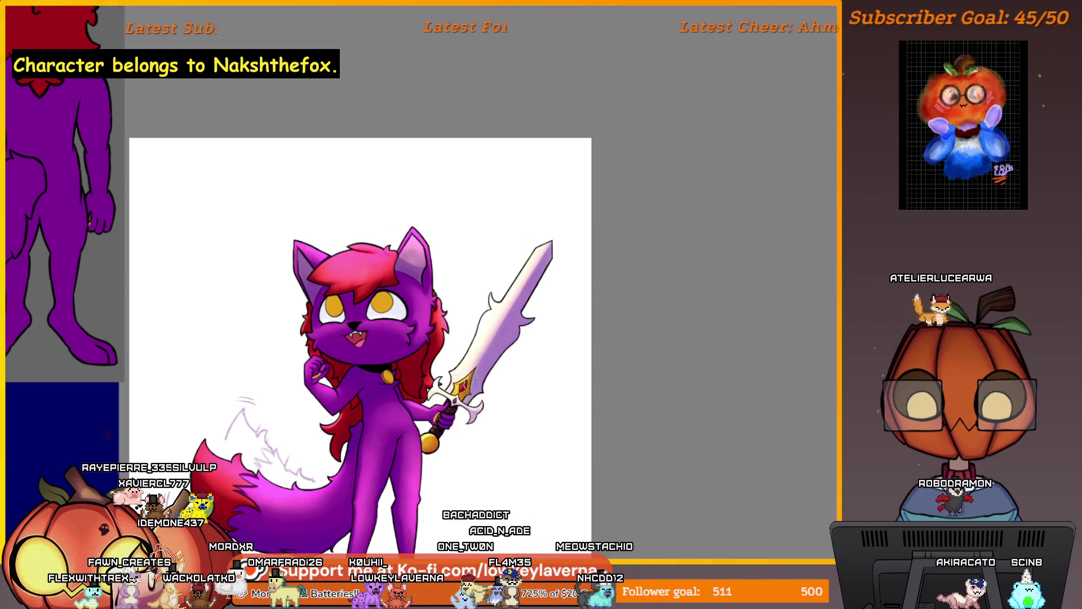
scroll(486, 374, "up", 2)
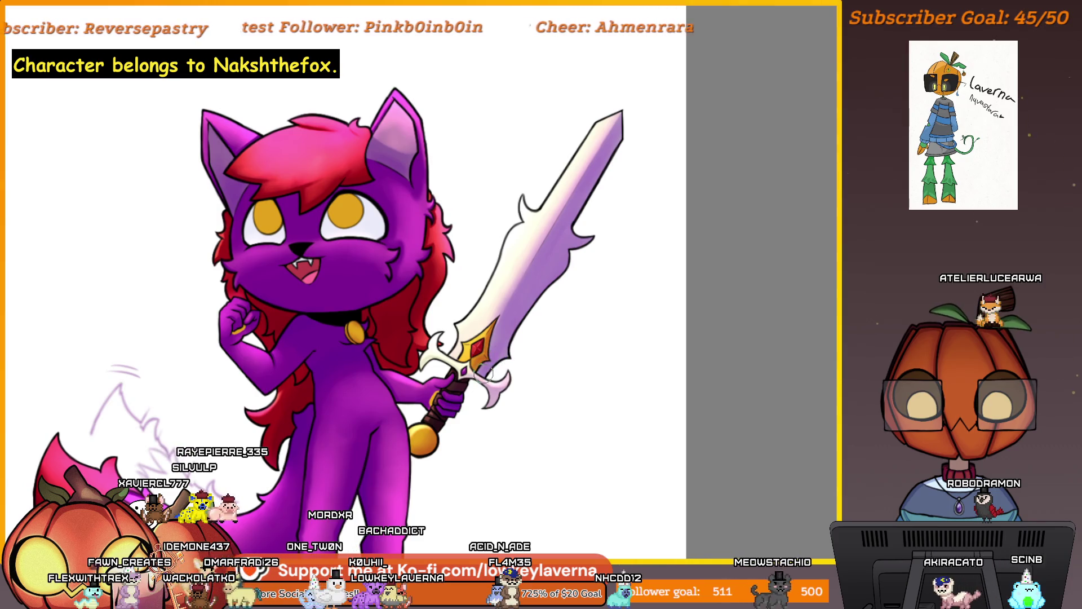
scroll(498, 369, "up", 3)
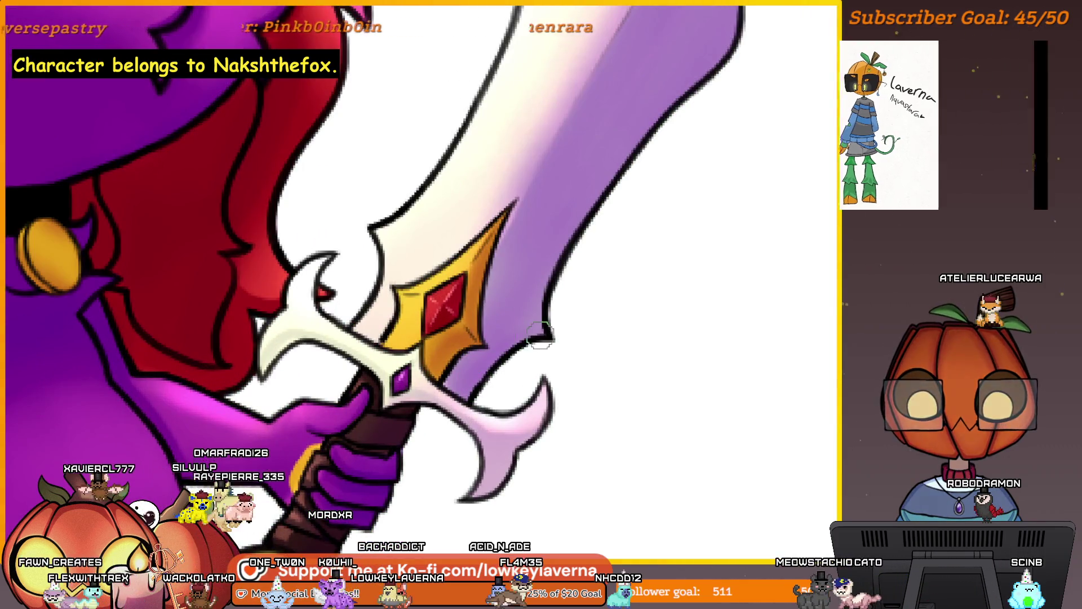
scroll(503, 370, "down", 3)
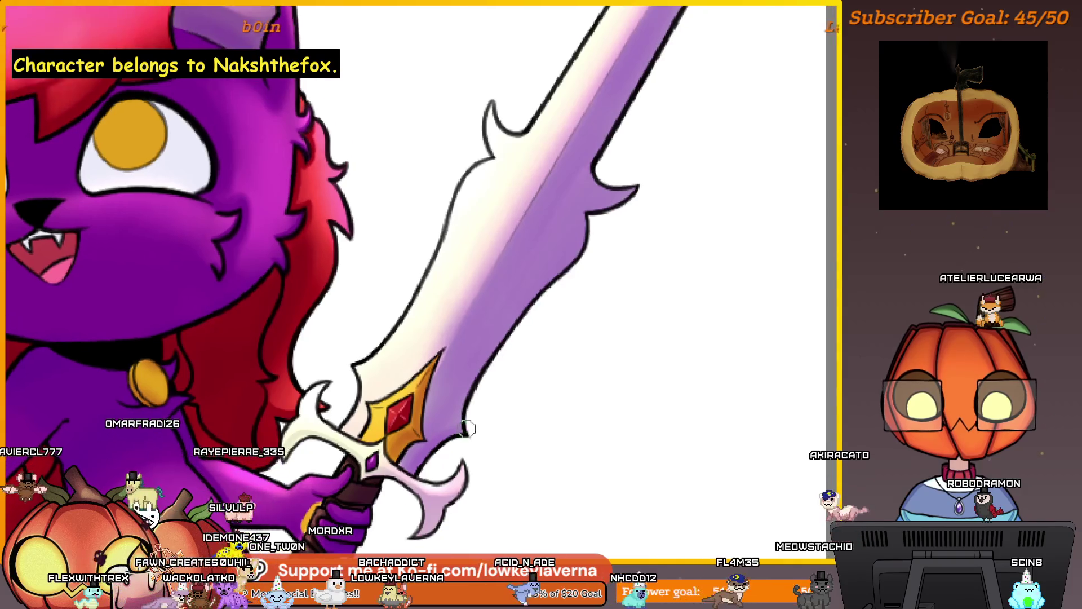
scroll(475, 414, "up", 1)
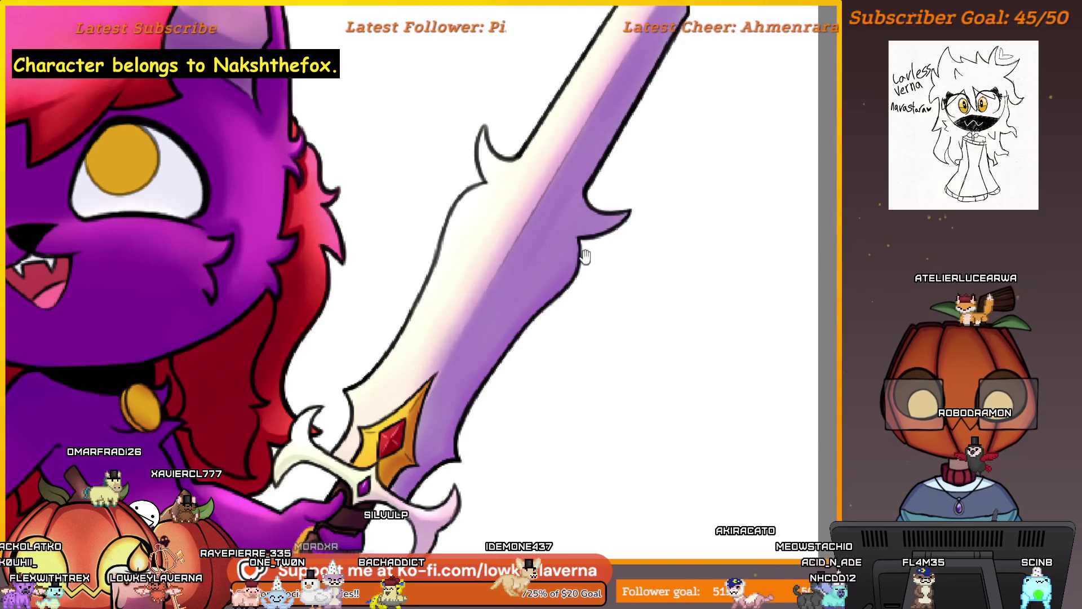
scroll(533, 361, "up", 2)
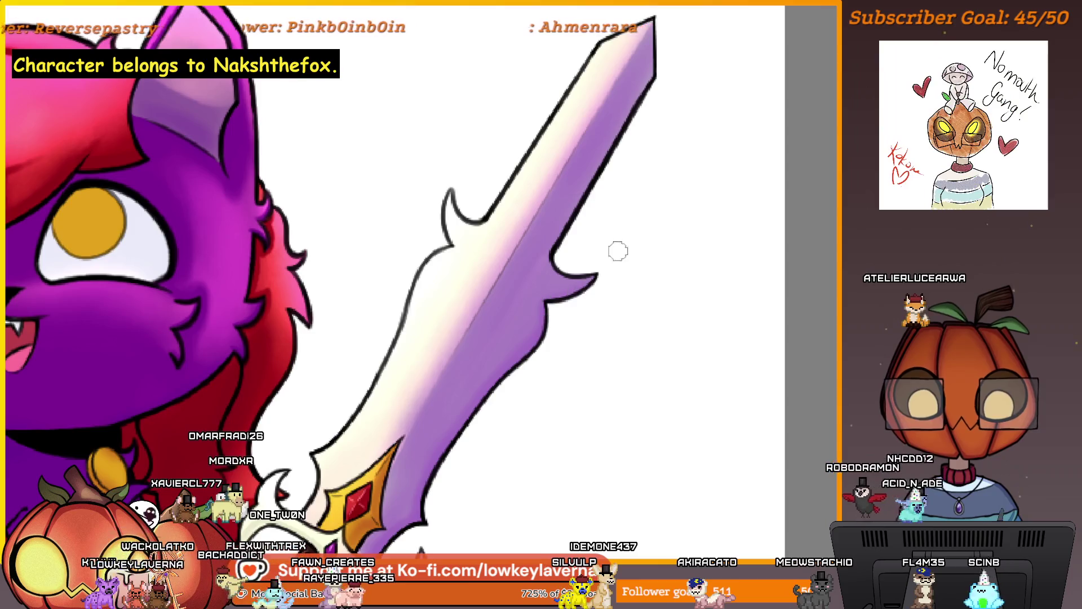
scroll(495, 351, "up", 2)
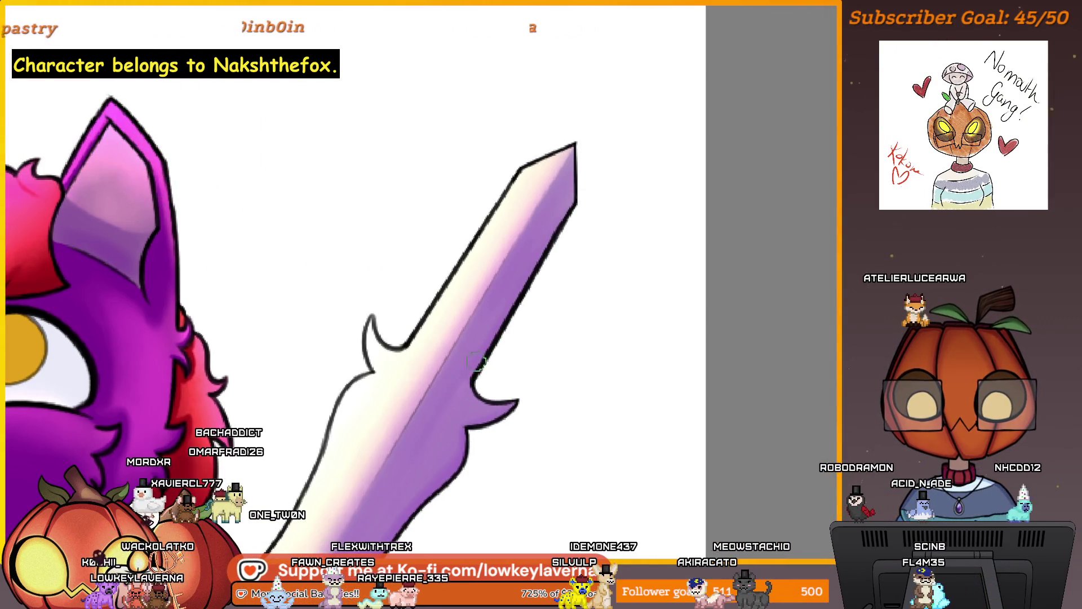
key("ctrl+0")
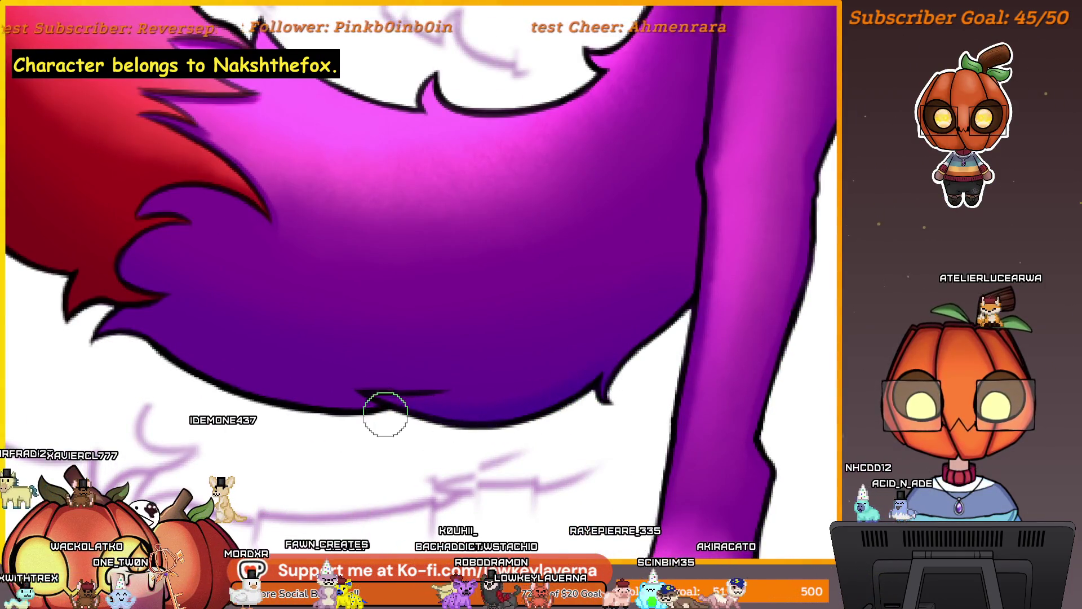
left_click_drag(634, 343, 520, 445)
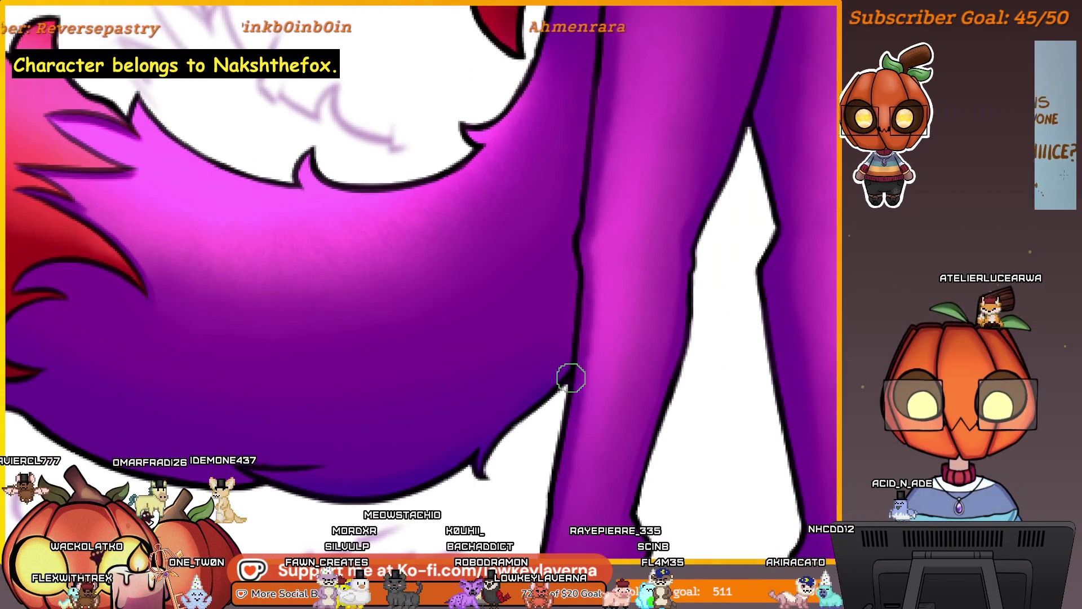
mouse_move(452, 411)
left_mouse_down()
mouse_move(515, 460)
mouse_move(593, 427)
left_mouse_up()
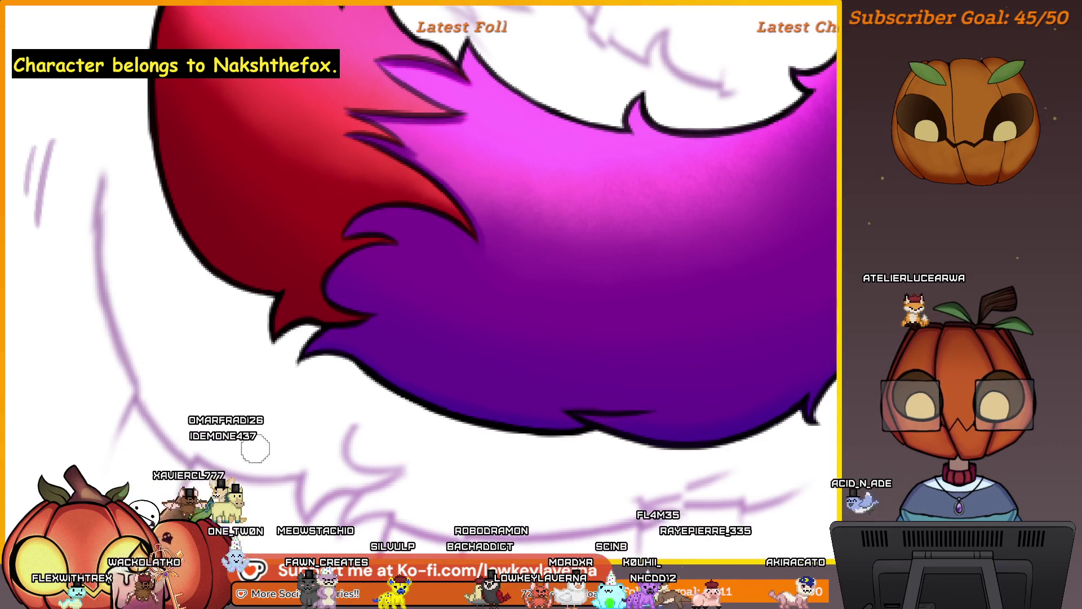
scroll(507, 425, "down", 5)
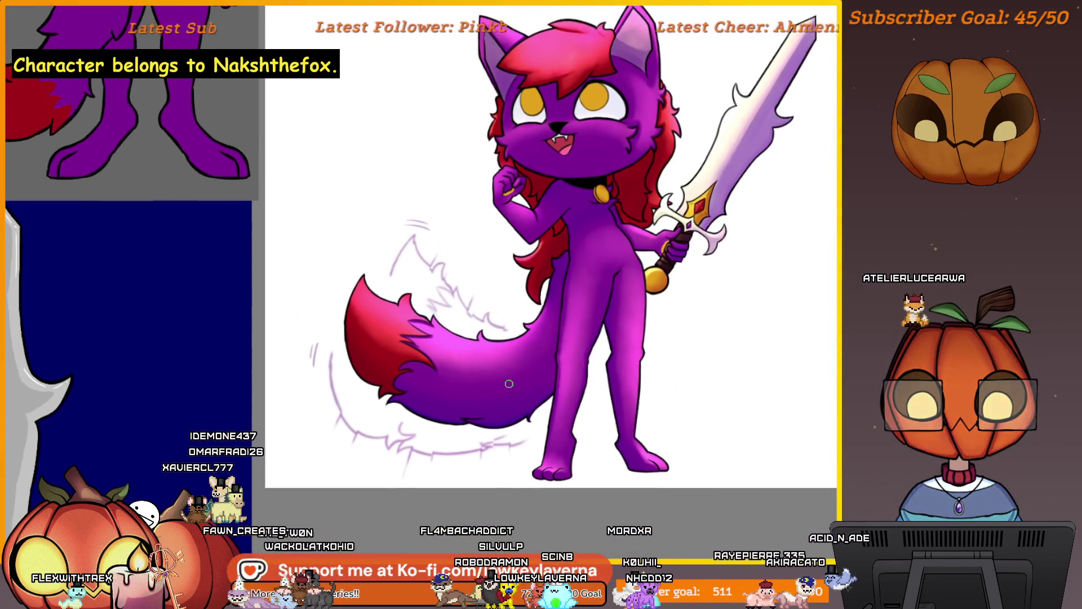
scroll(510, 384, "up", 5)
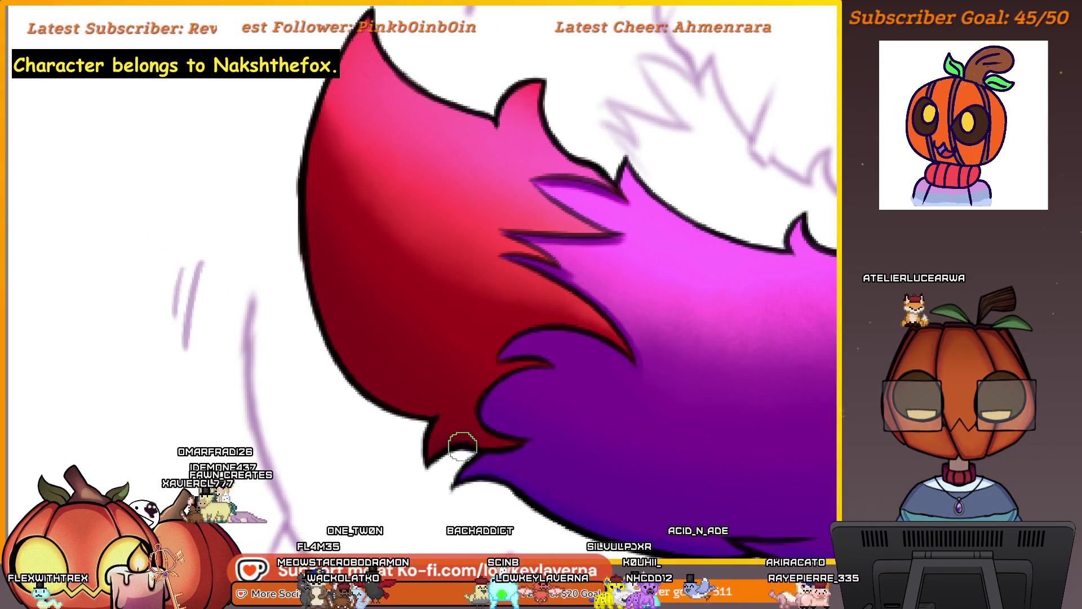
scroll(468, 446, "up", 2)
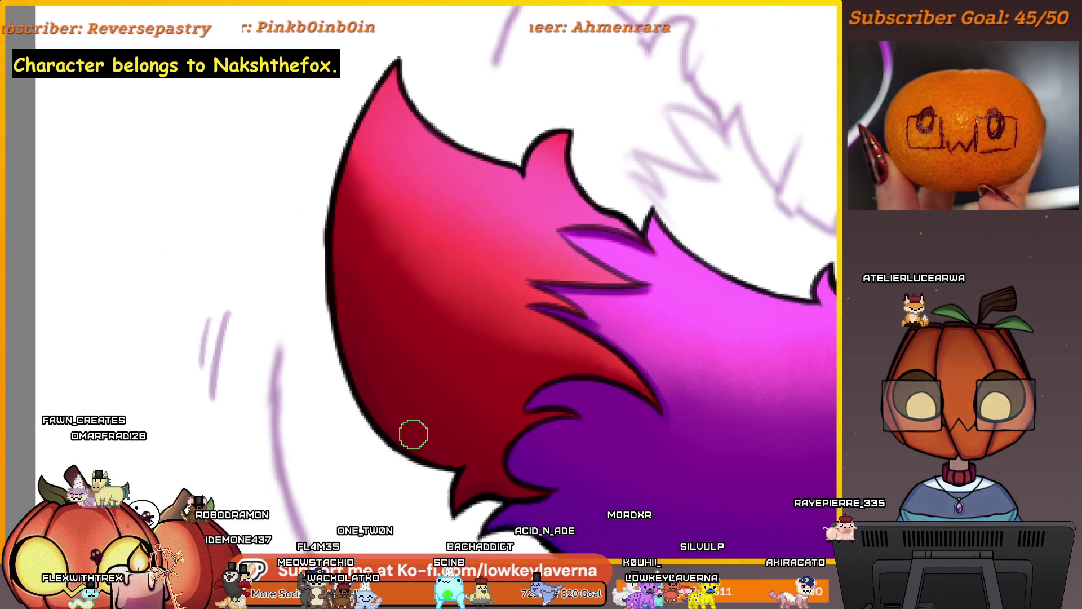
scroll(364, 303, "down", 5)
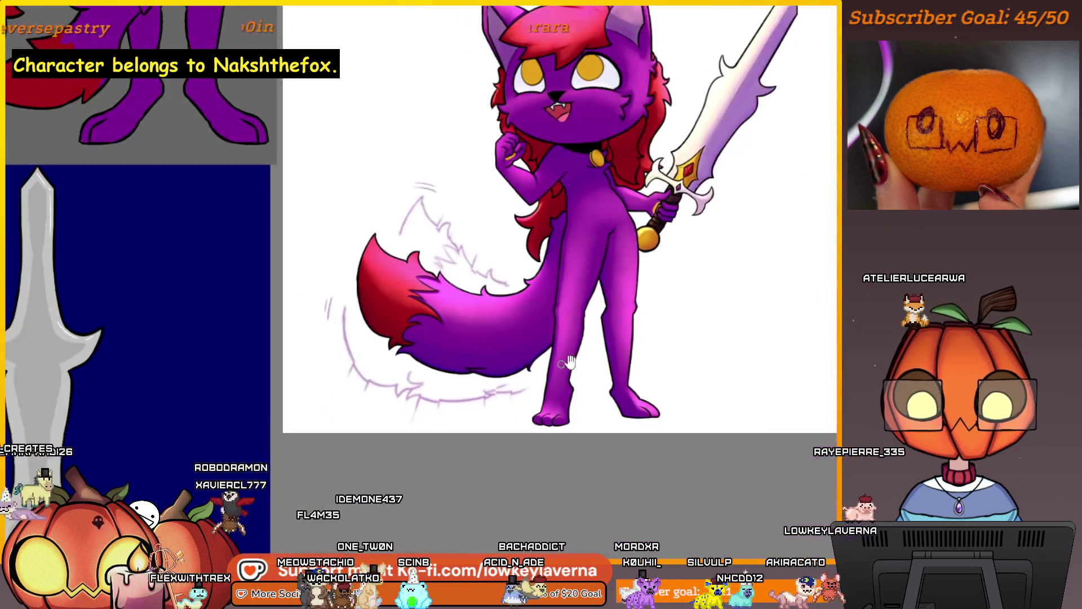
scroll(507, 395, "up", 5)
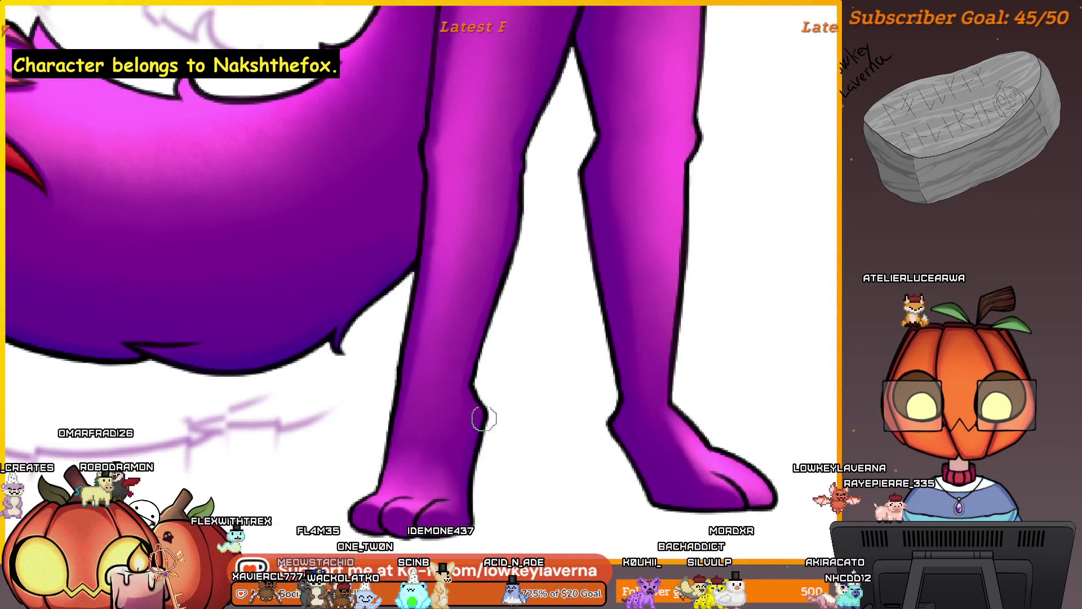
left_click_drag(633, 493, 579, 485)
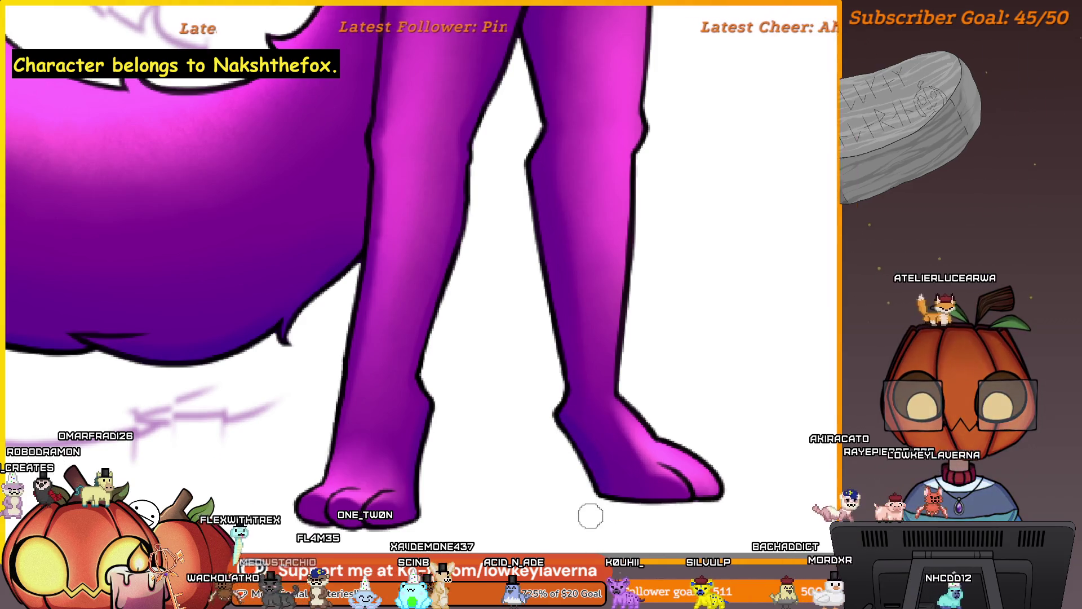
left_click_drag(571, 445, 574, 489)
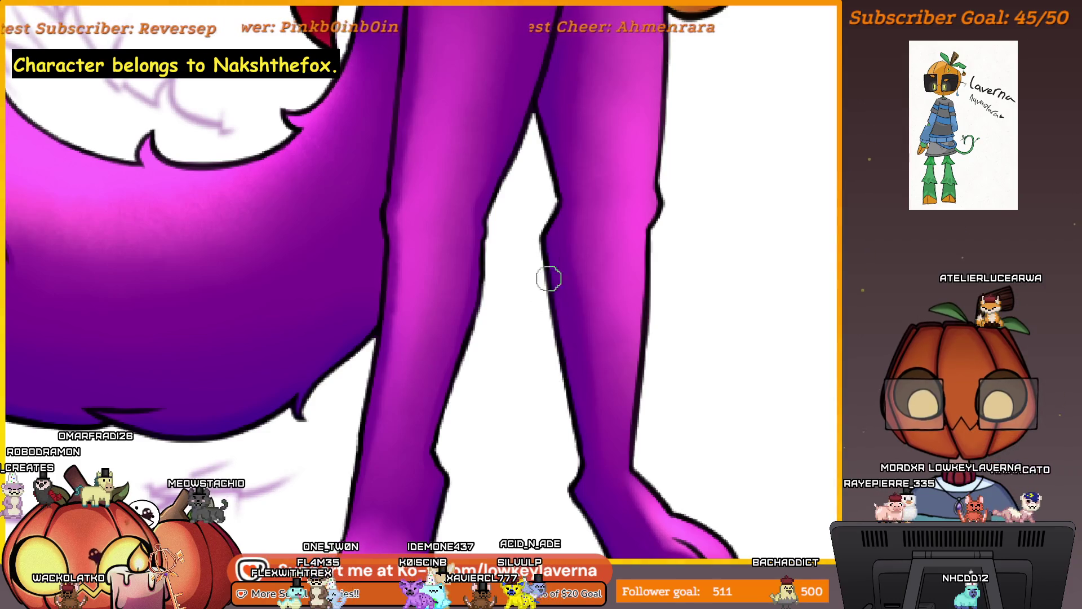
left_click_drag(517, 258, 536, 274)
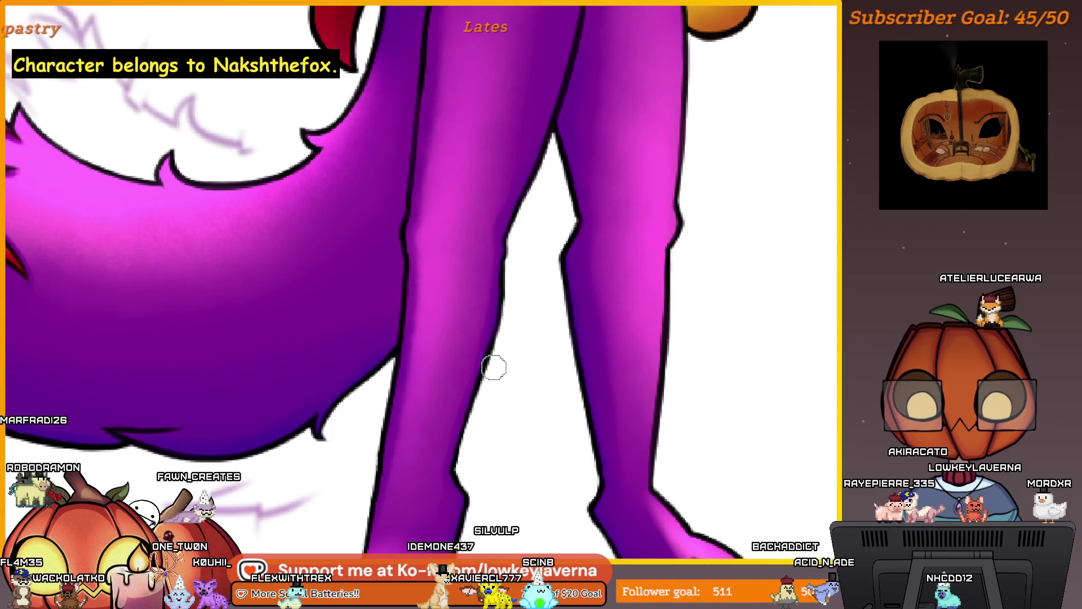
scroll(546, 273, "down", 3)
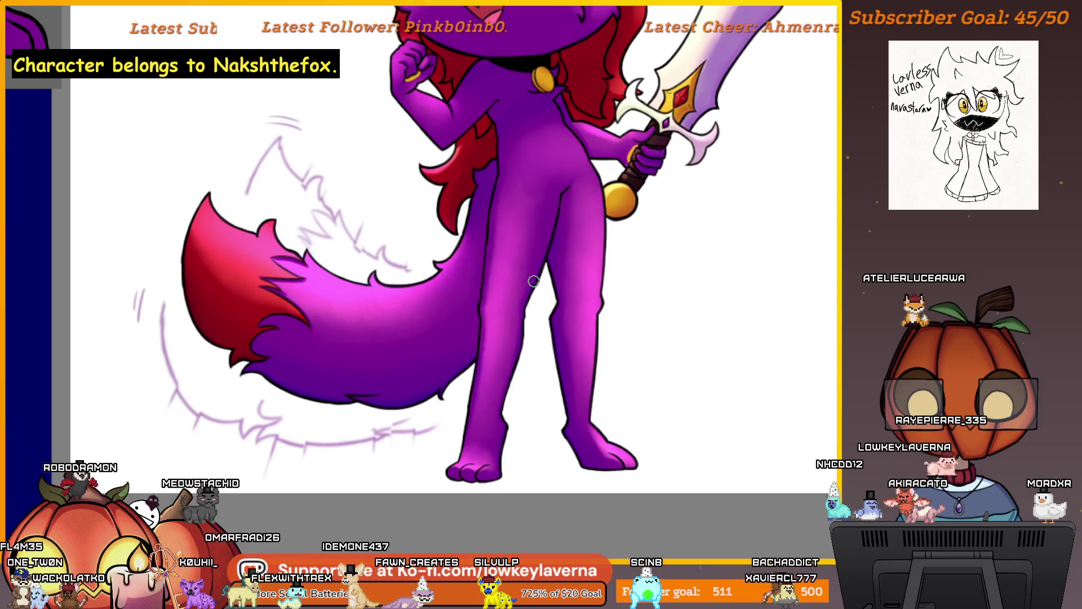
left_click_drag(533, 280, 533, 311)
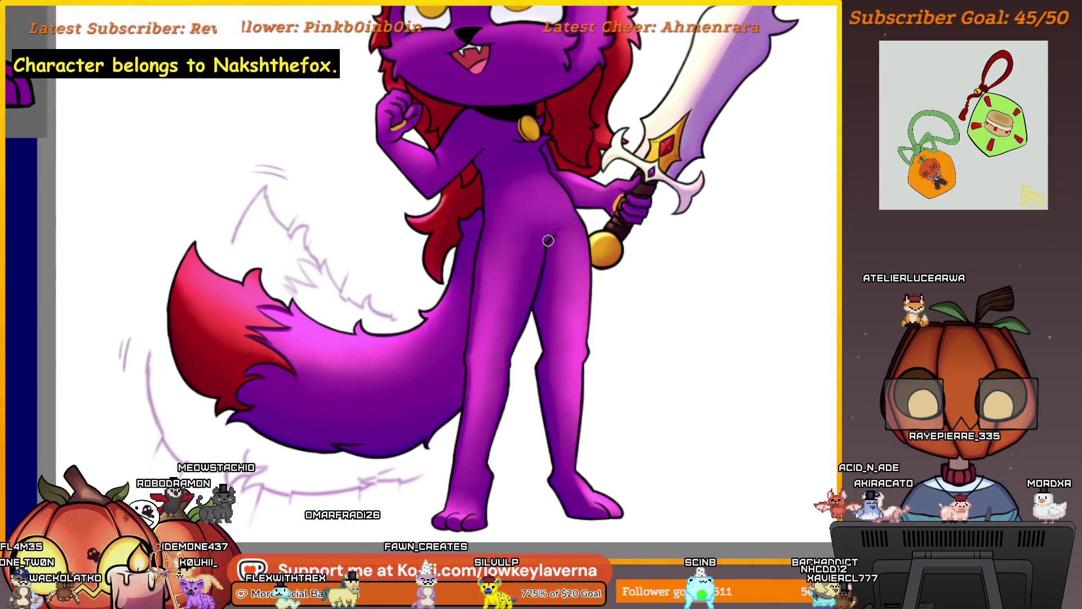
scroll(618, 260, "down", 5)
scroll(537, 405, "up", 1)
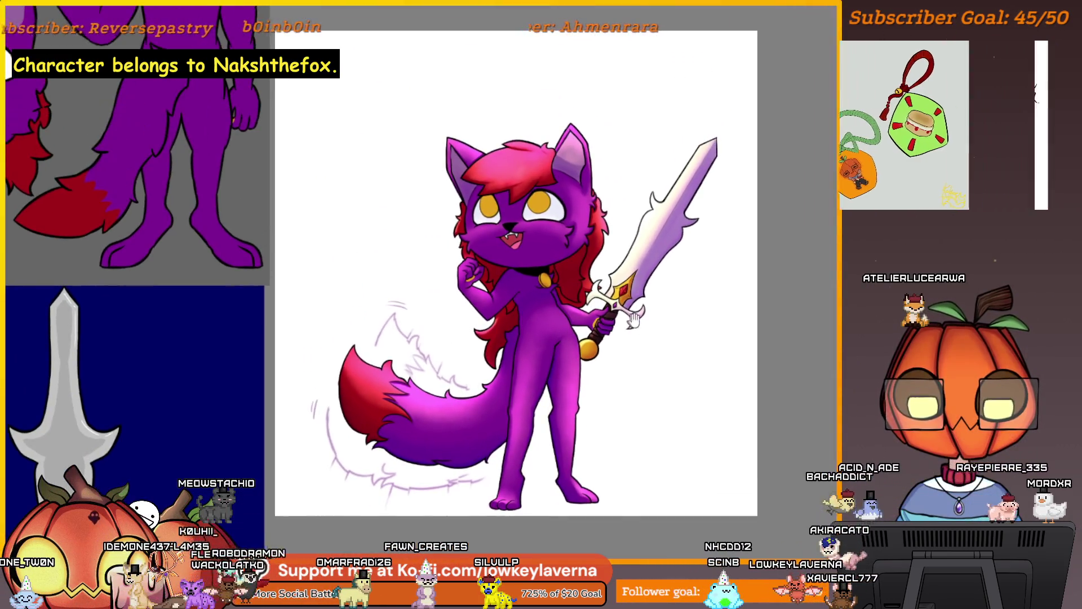
scroll(536, 405, "up", 4)
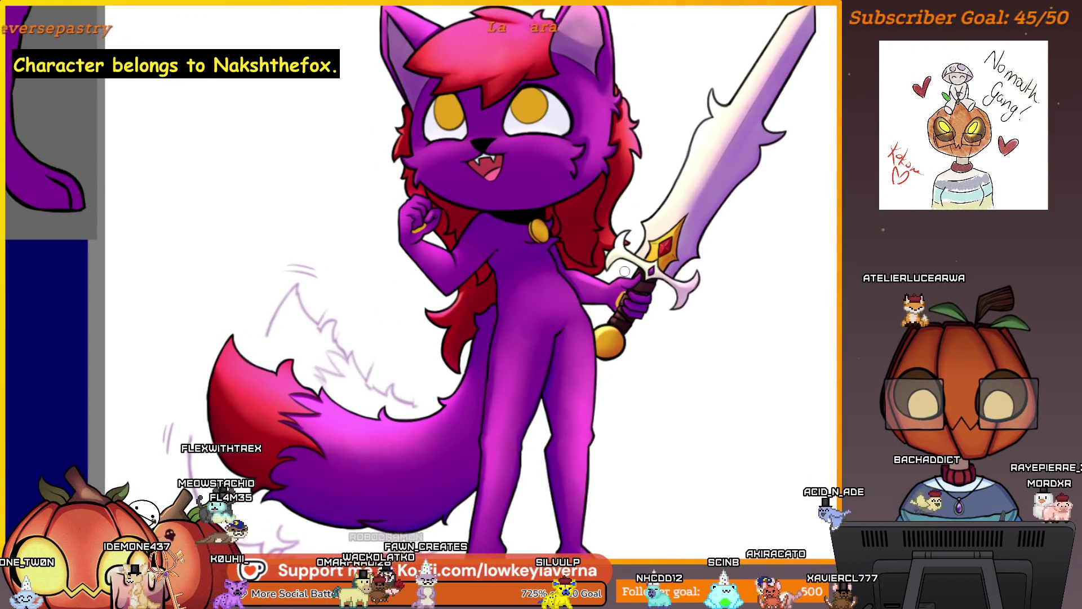
scroll(625, 272, "up", 4)
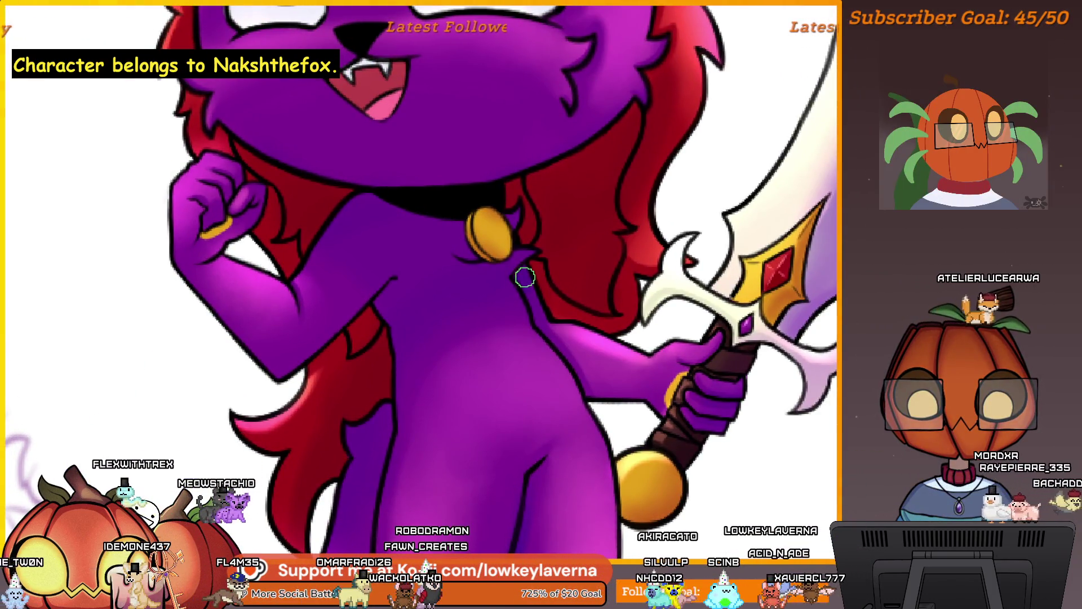
scroll(531, 295, "down", 3)
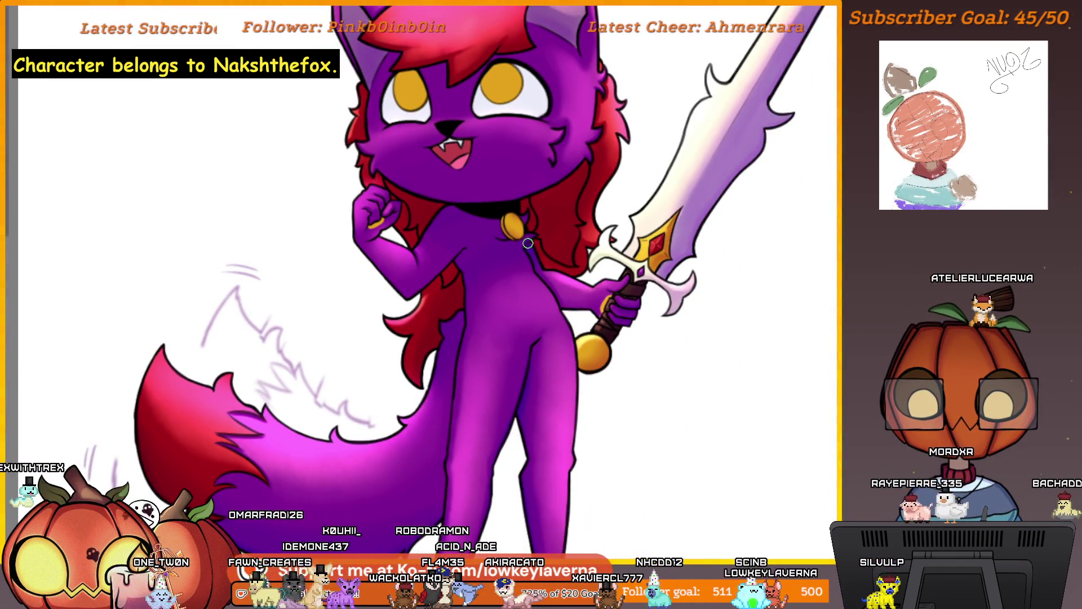
- Zoom in on the face, collar and raised fist to shade the fur
scroll(540, 177, "up", 5)
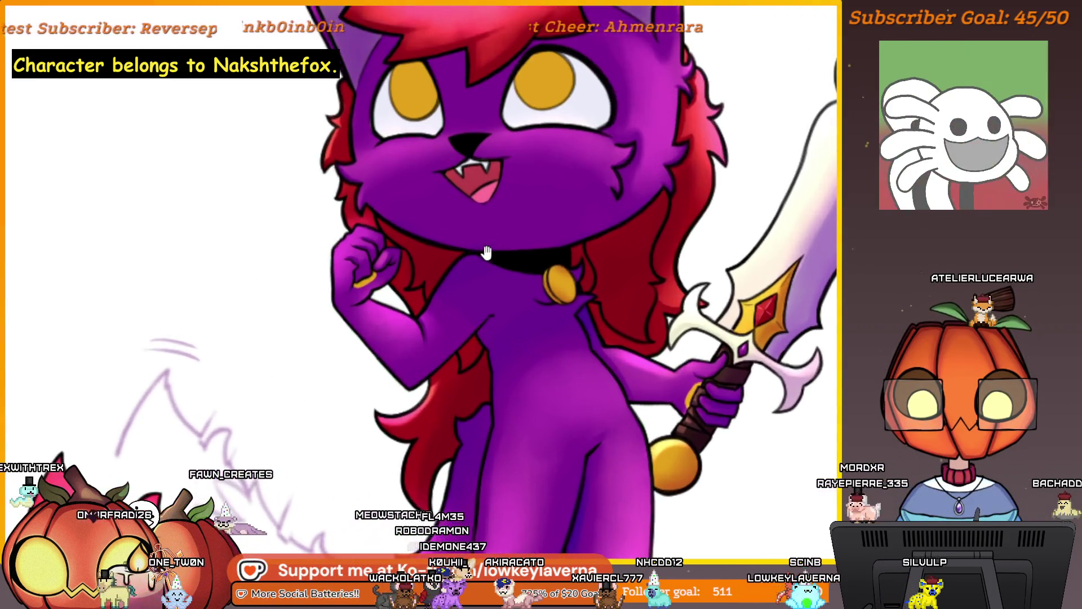
left_click_drag(515, 289, 592, 352)
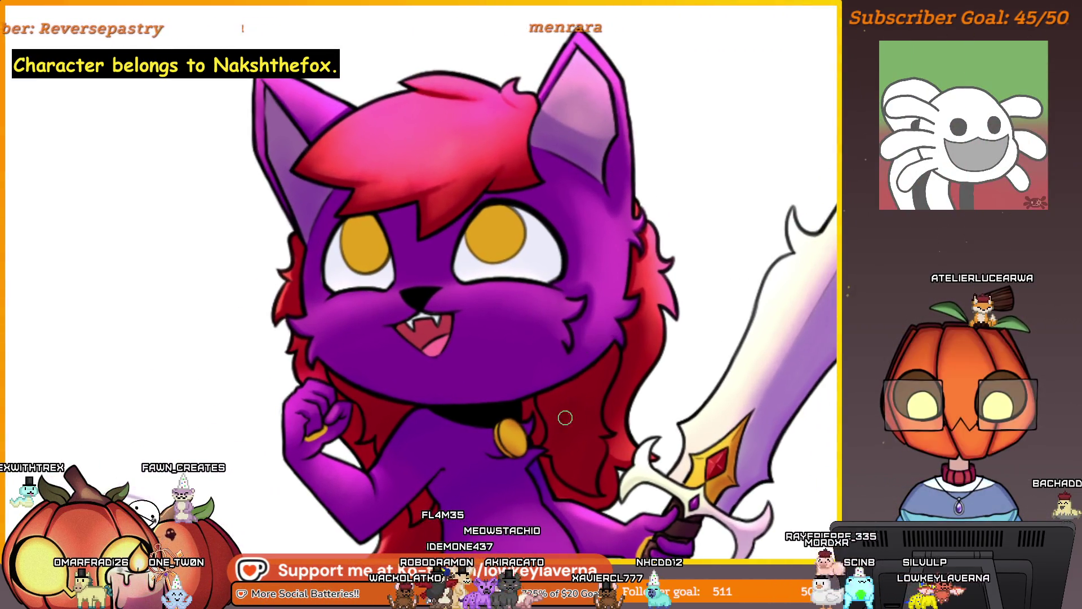
scroll(613, 387, "up", 4)
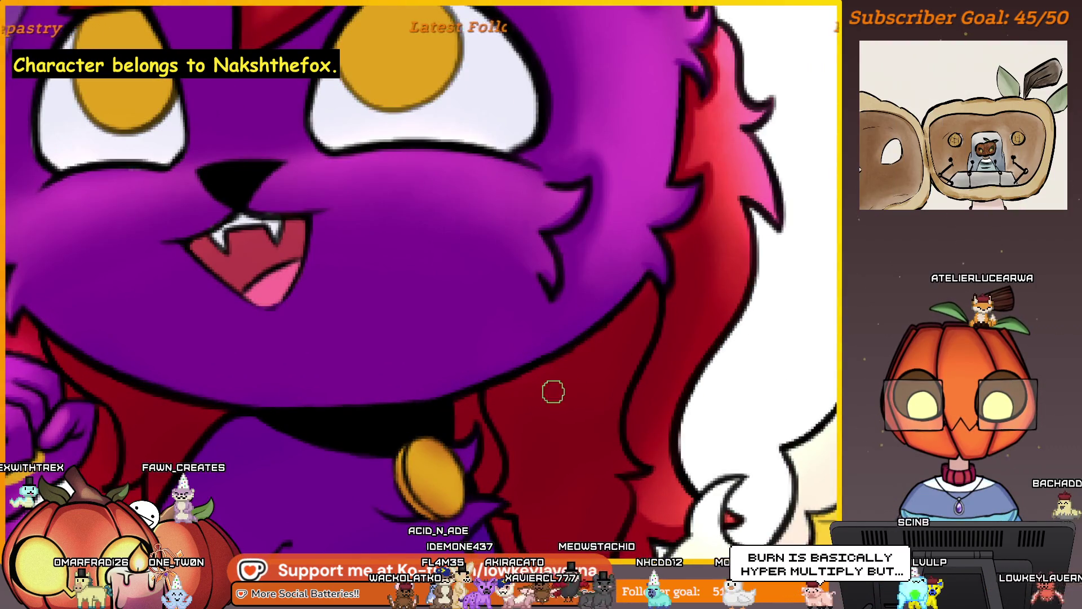
scroll(553, 392, "down", 1)
scroll(531, 379, "down", 1)
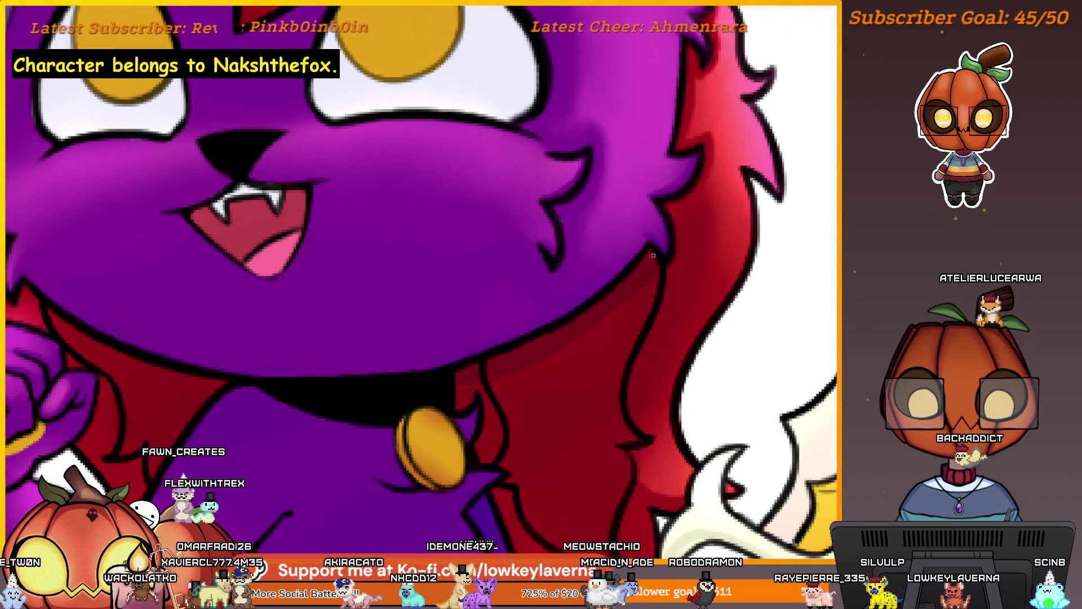
- Fit the whole character in view, mirror the canvas to check it, then unmirror
key("ctrl+0")
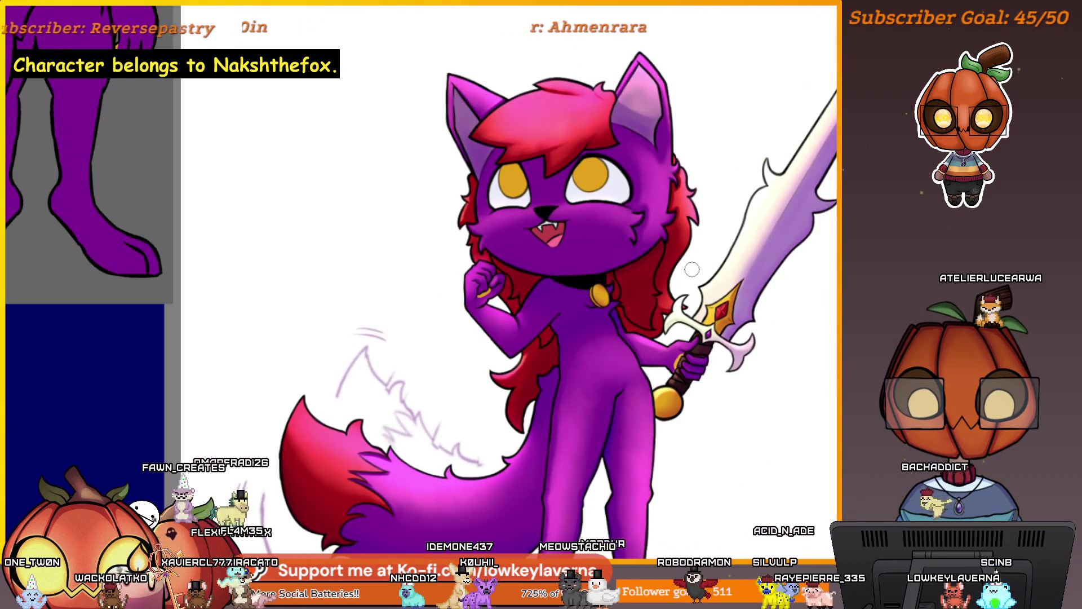
key("h")
left_click_drag(367, 375, 437, 431)
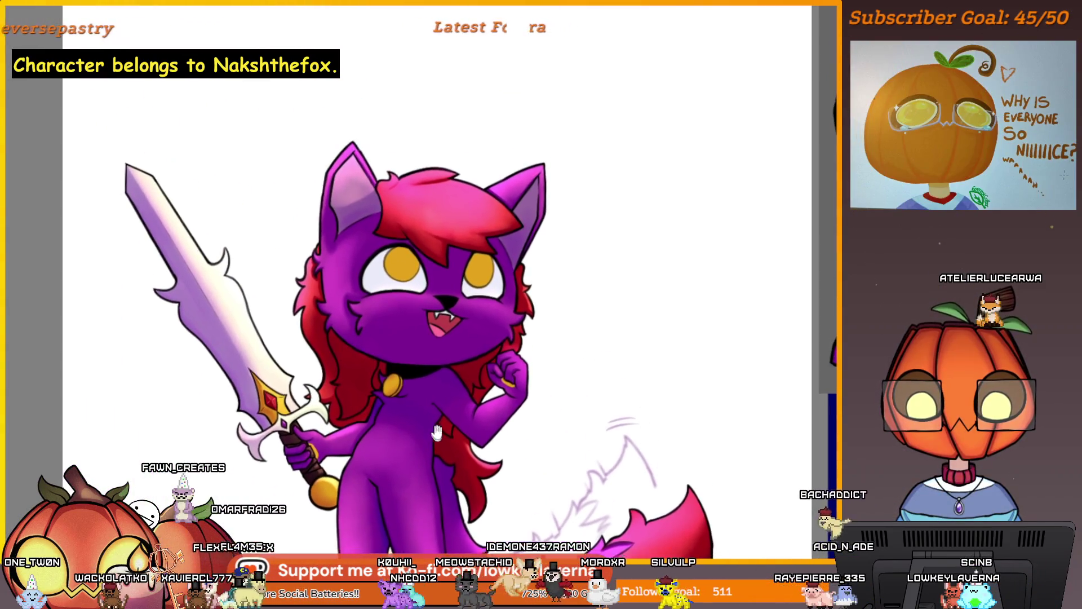
scroll(437, 432, "up", 5)
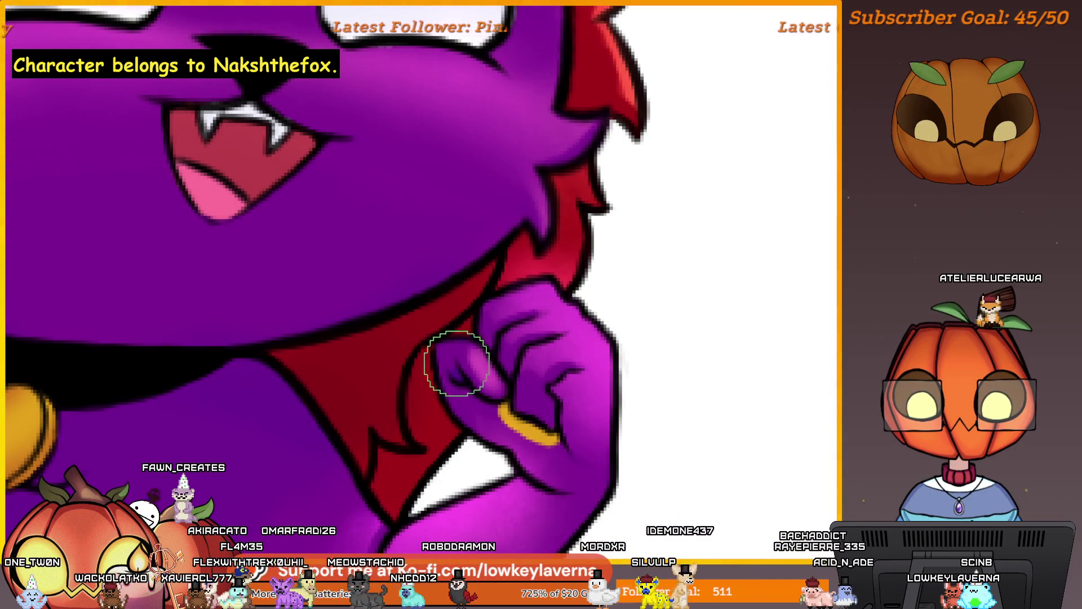
scroll(474, 366, "down", 1)
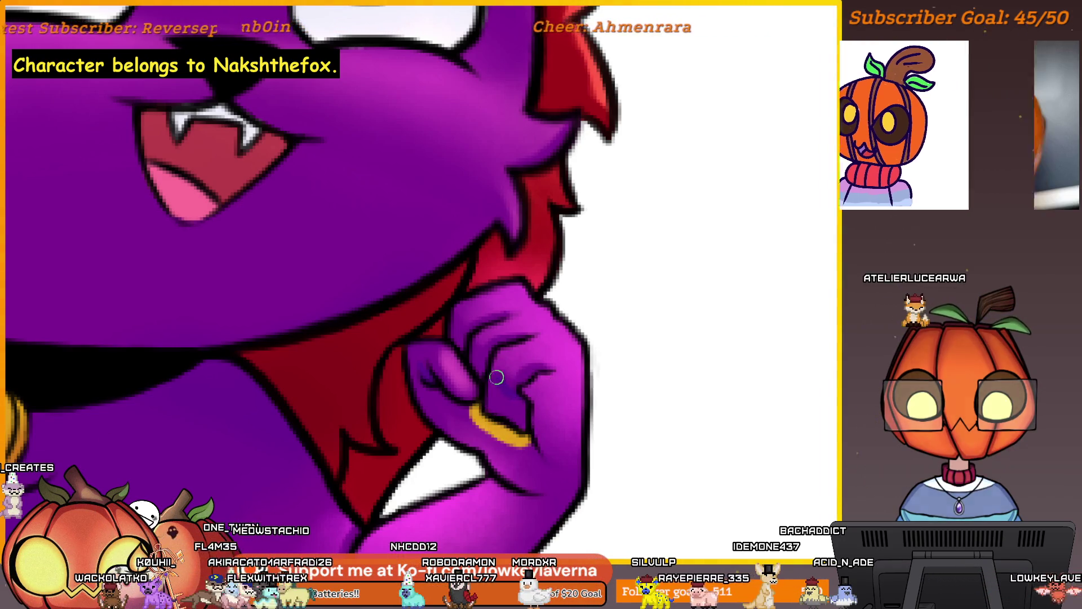
scroll(520, 416, "down", 2)
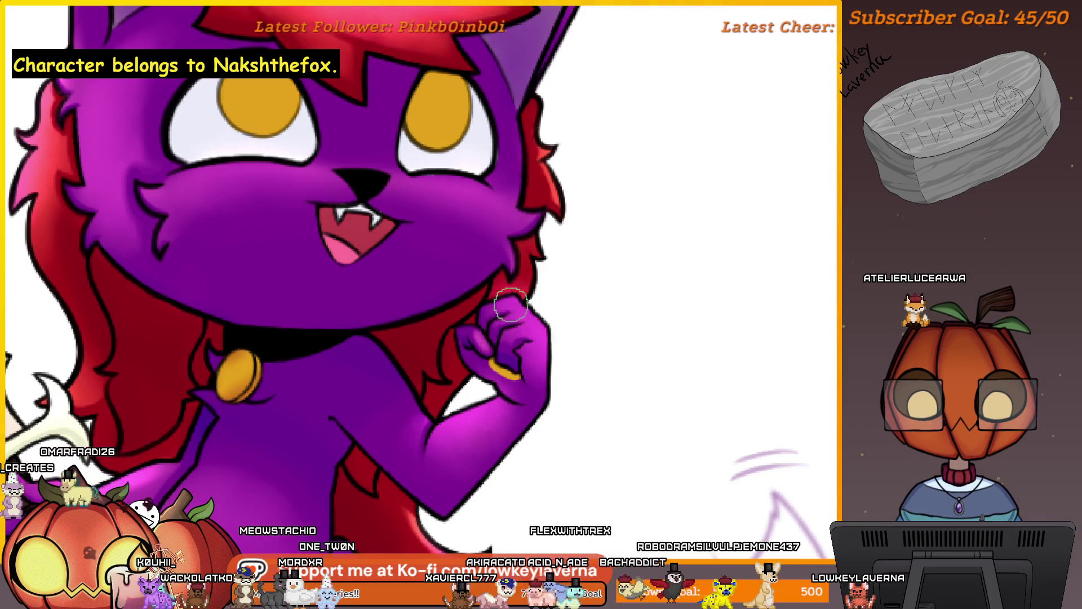
scroll(504, 344, "up", 1)
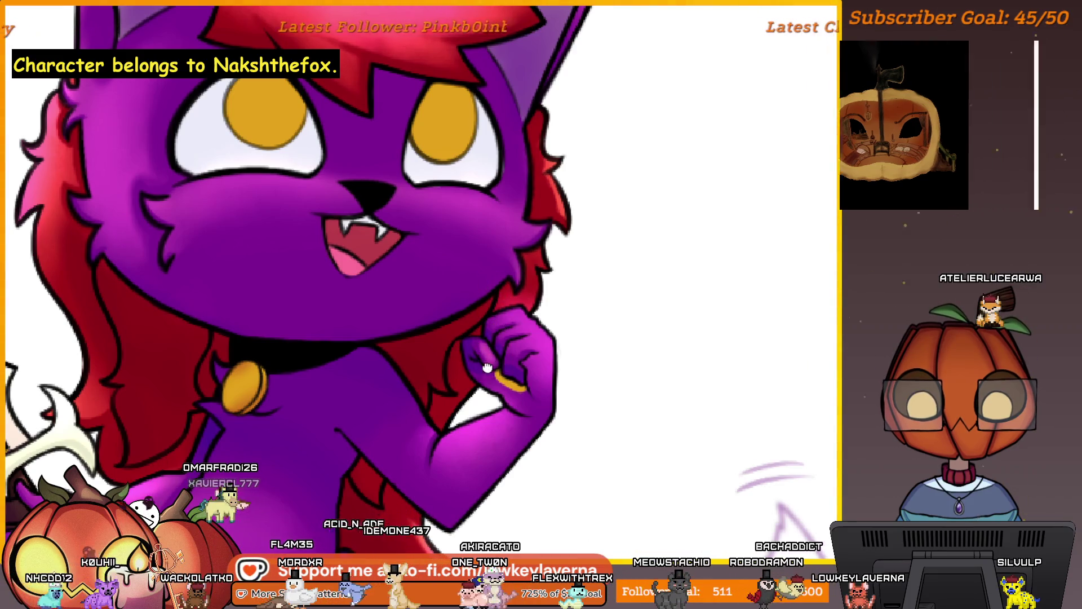
left_click_drag(479, 316, 474, 304)
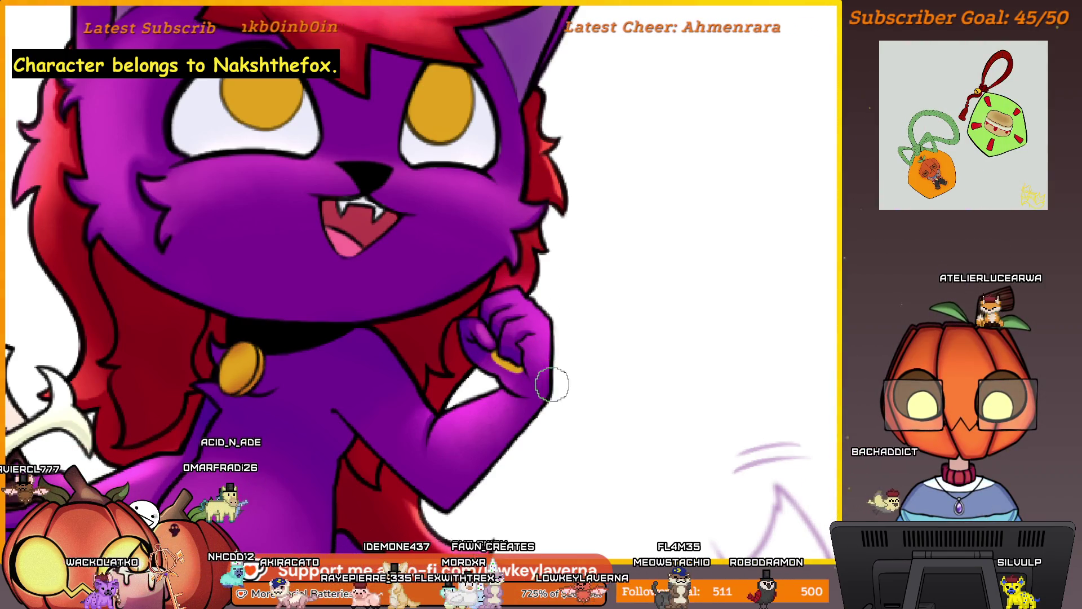
scroll(552, 383, "down", 3)
key("m")
- Zoom in and out to review the finished sword-wielding character
scroll(629, 379, "up", 3)
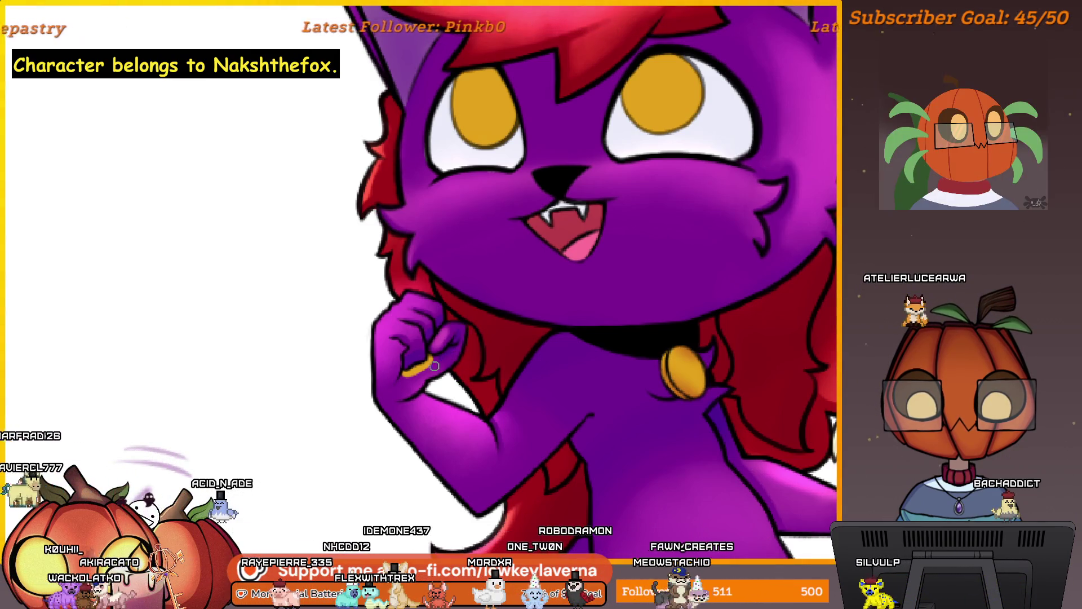
scroll(474, 293, "down", 3)
scroll(510, 221, "up", 5)
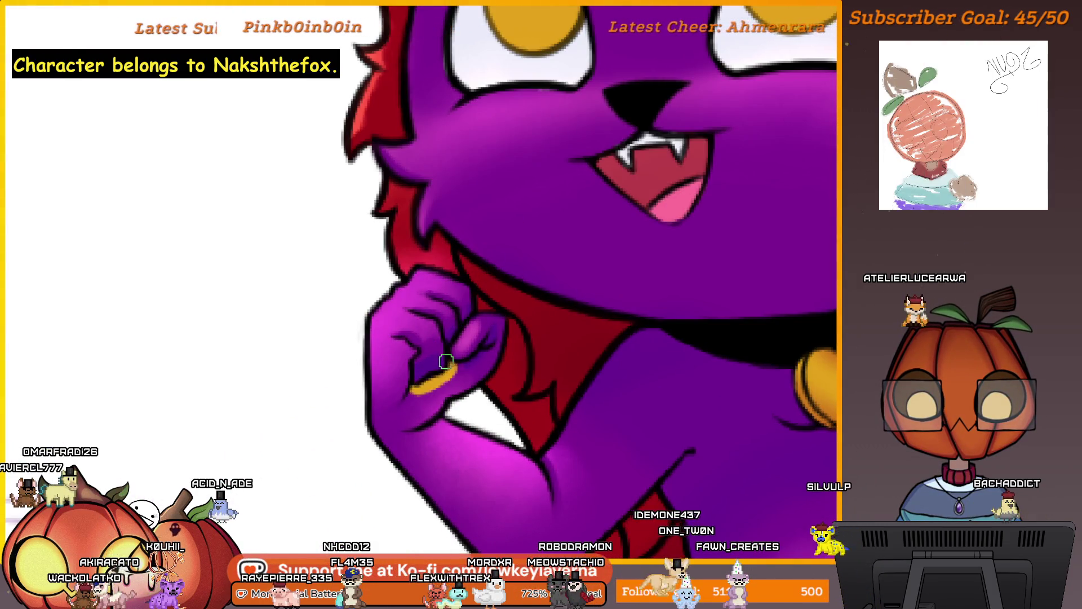
scroll(429, 354, "down", 3)
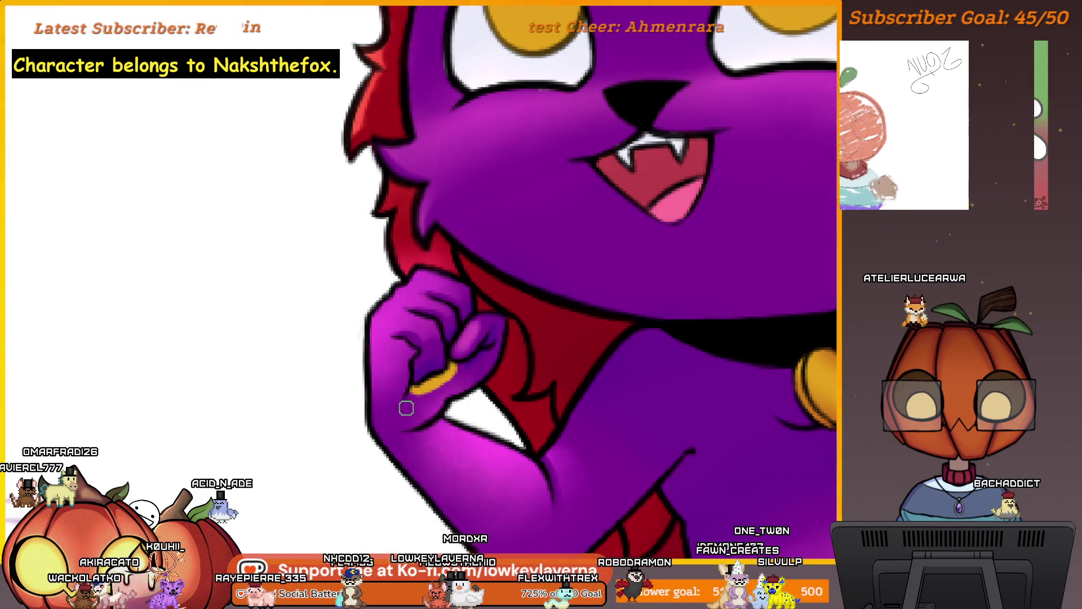
scroll(522, 335, "down", 2)
scroll(461, 326, "up", 2)
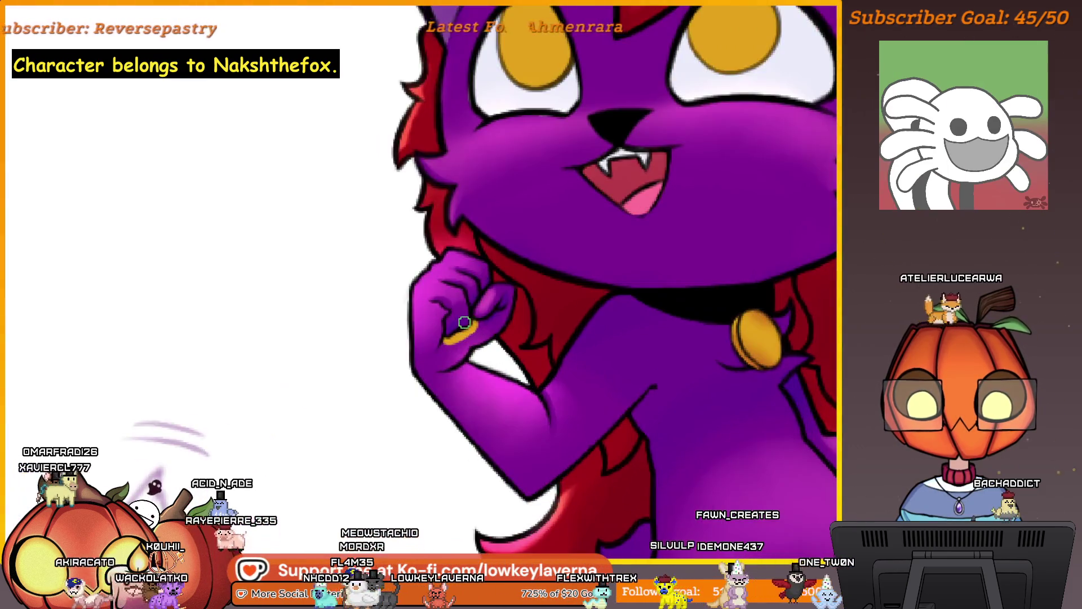
scroll(518, 299, "down", 3)
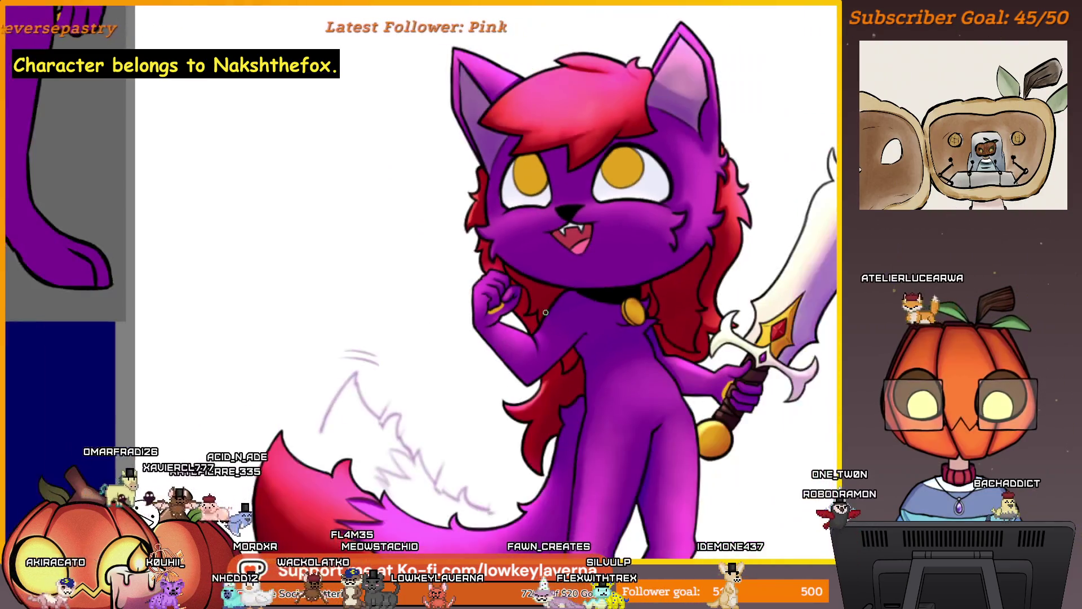
scroll(533, 312, "down", 3)
- Zoom in on the sword-gripping arm and enlarge the brush for soft shading
scroll(592, 314, "up", 1)
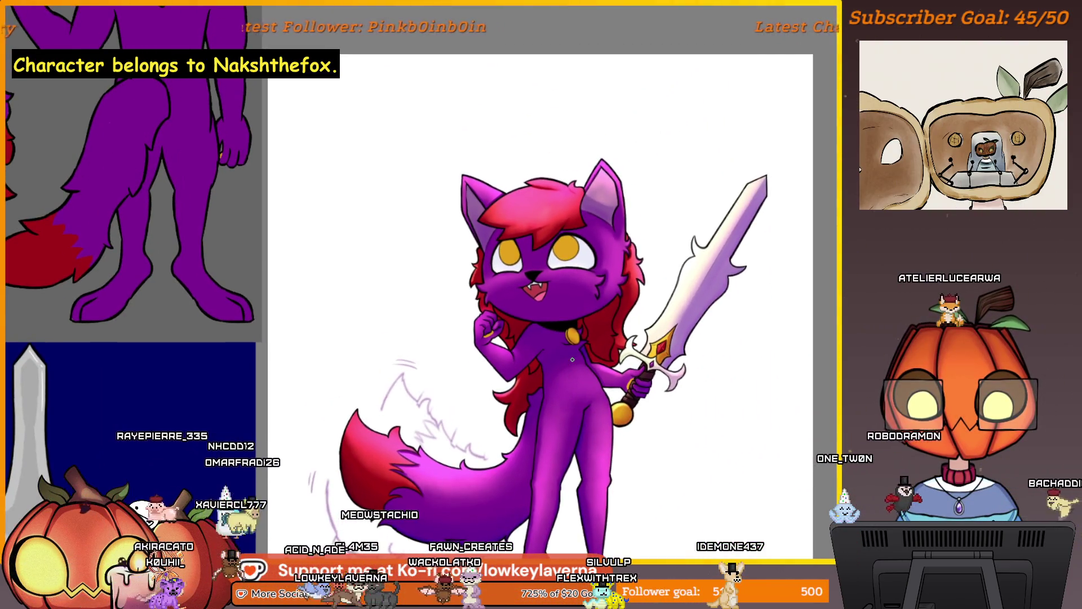
scroll(654, 315, "up", 2)
scroll(654, 316, "up", 4)
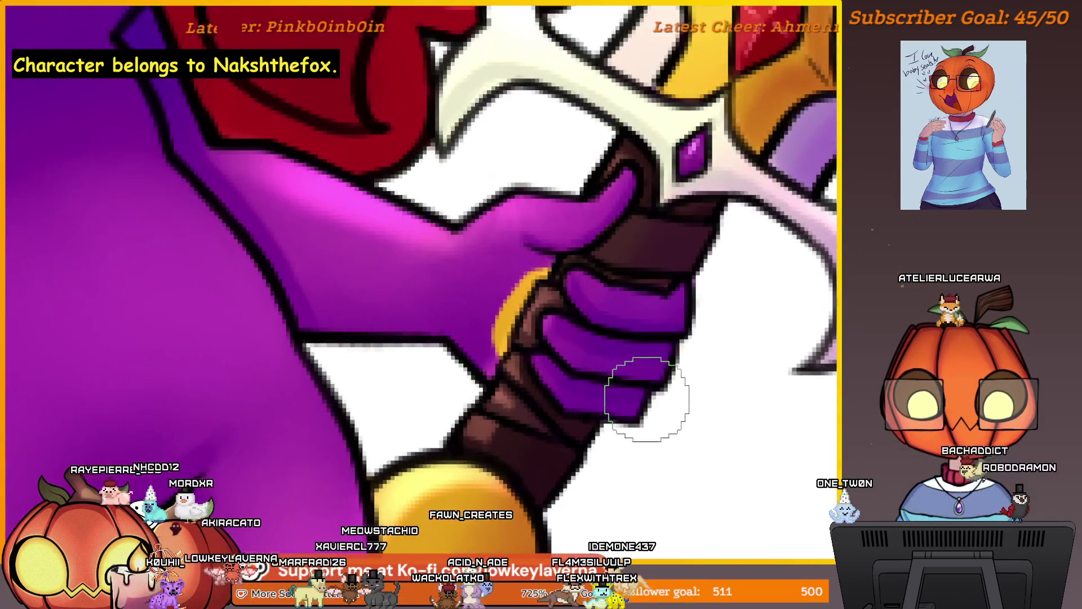
key("bracketright")
key("bracketright")
key("bracketright")
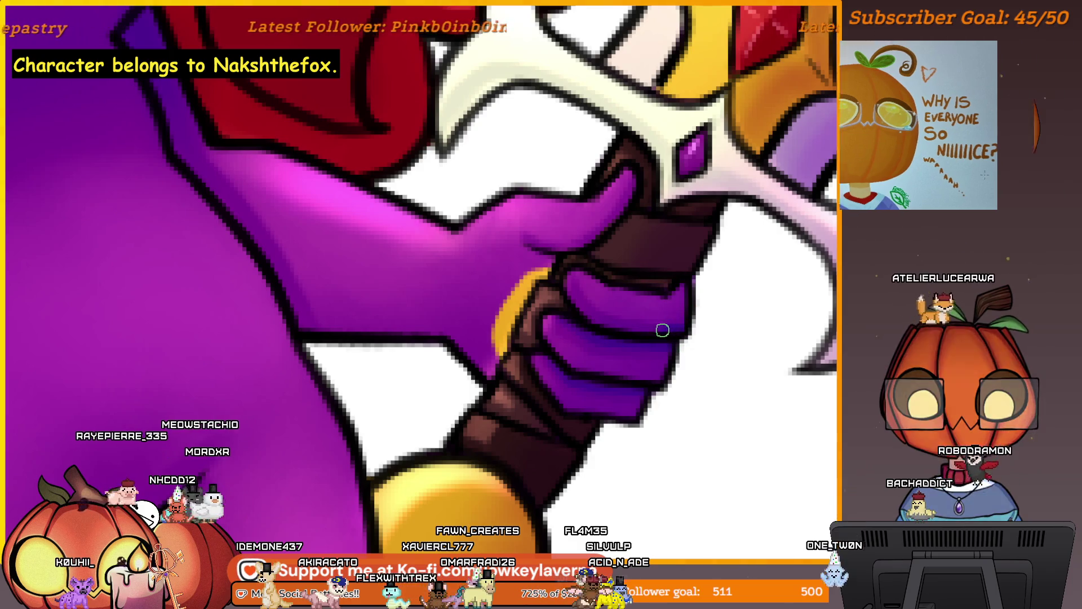
scroll(636, 382, "down", 3)
scroll(636, 382, "down", 2)
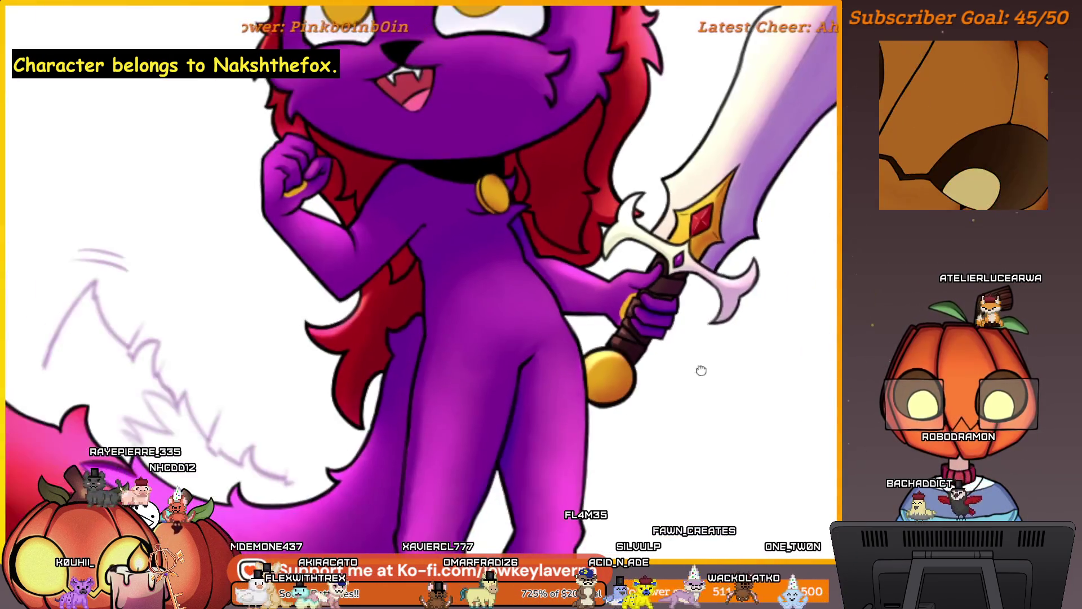
scroll(715, 273, "up", 5)
scroll(620, 315, "up", 1)
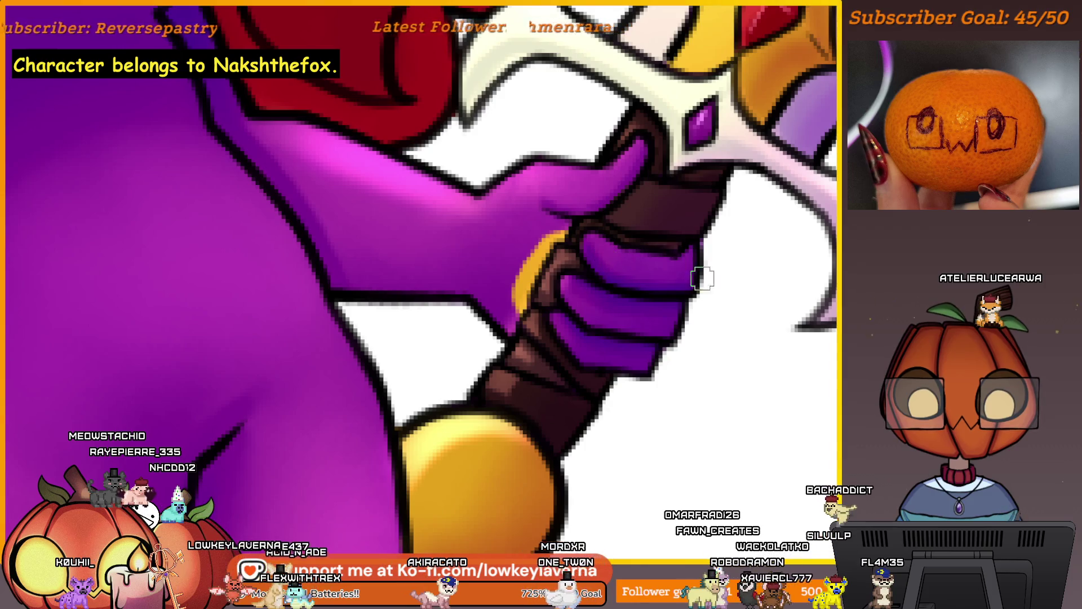
- Airbrush magenta highlights along the arm's underside and upper arm, then zoom out
scroll(717, 258, "down", 3)
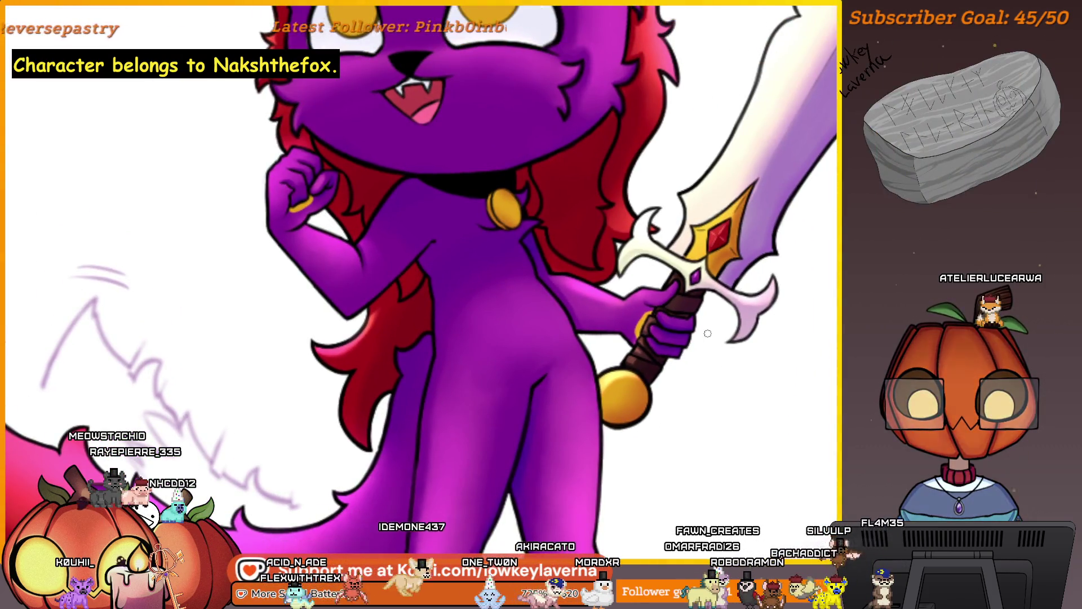
scroll(682, 316, "up", 3)
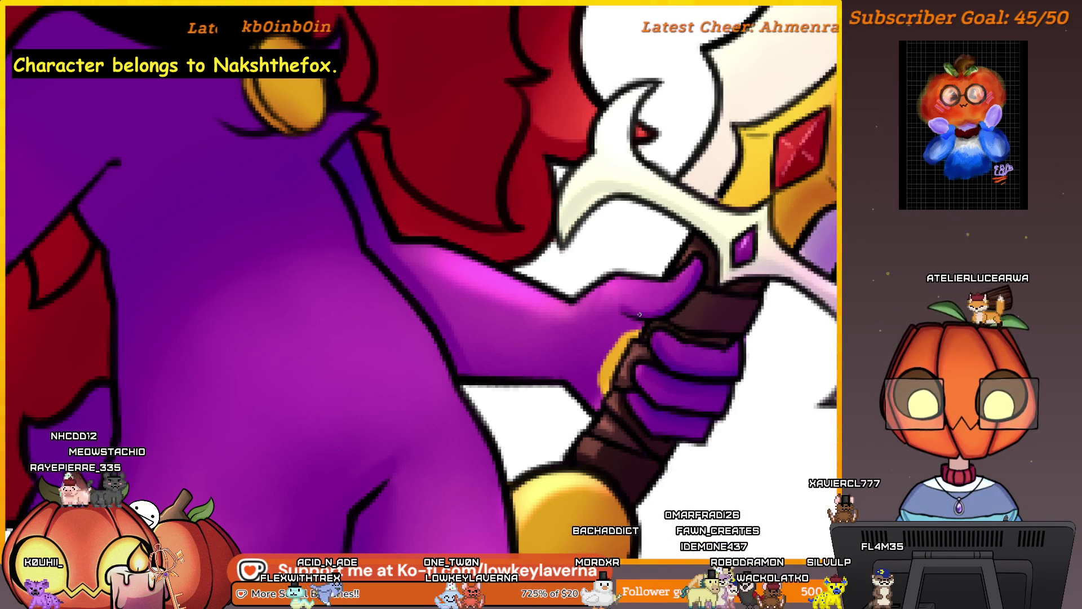
scroll(705, 248, "down", 4)
scroll(648, 331, "up", 1)
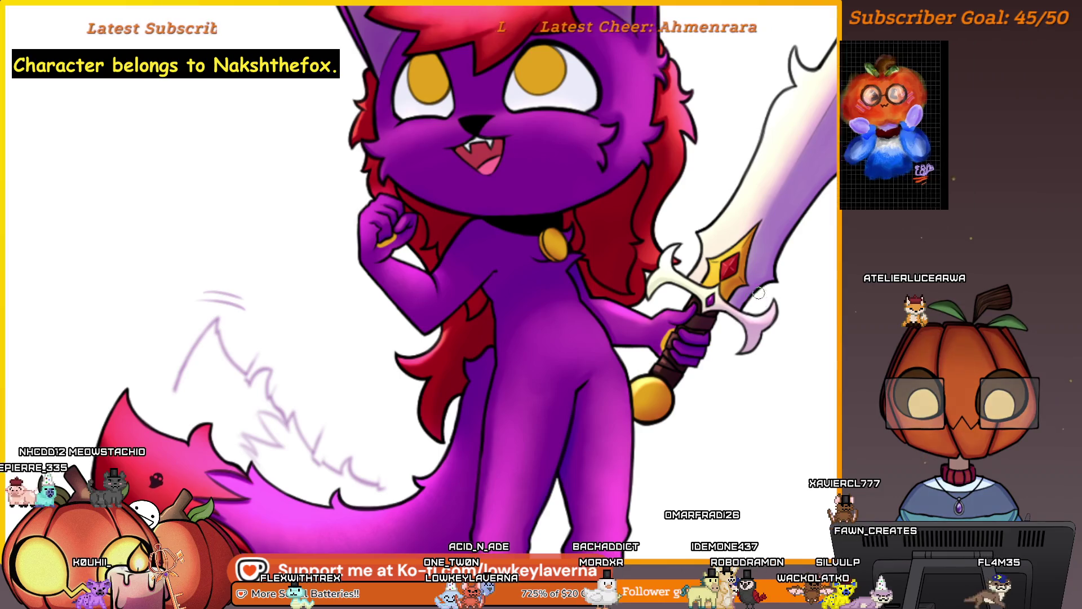
scroll(648, 331, "up", 3)
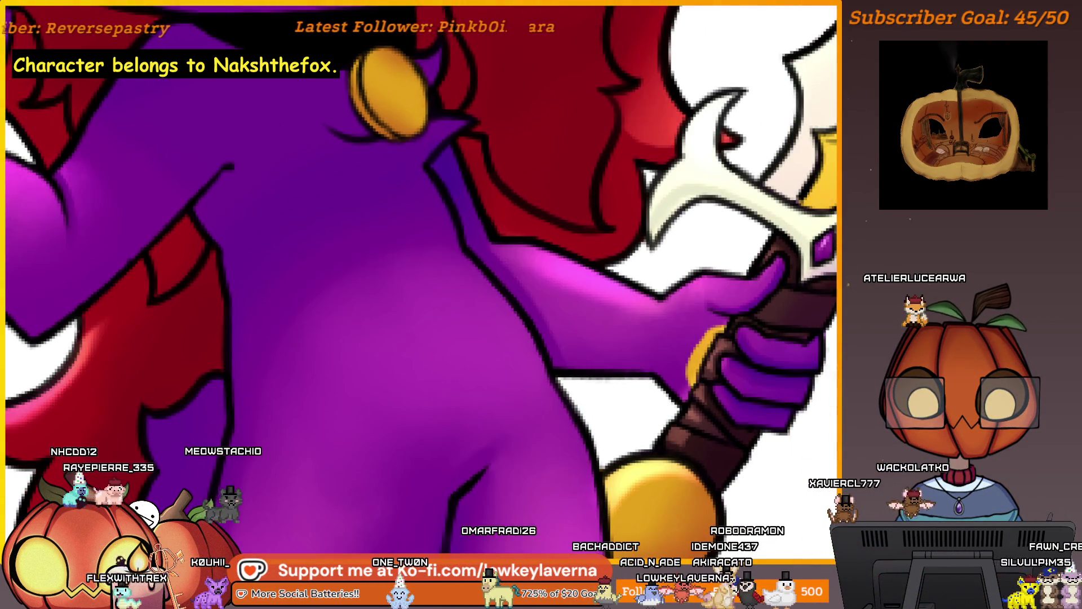
scroll(684, 399, "up", 3)
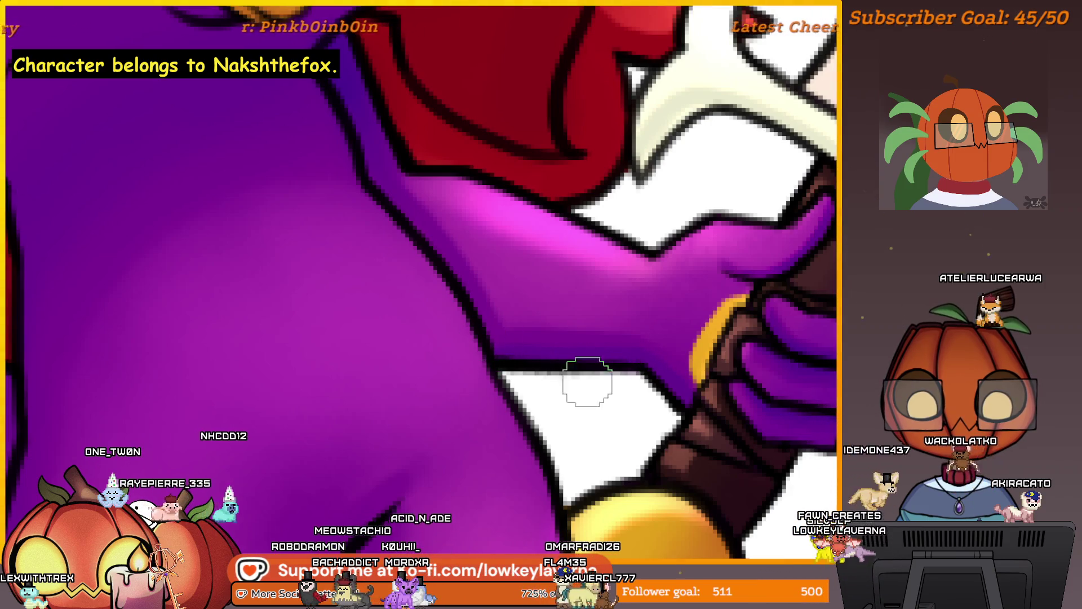
left_click_drag(645, 373, 627, 407)
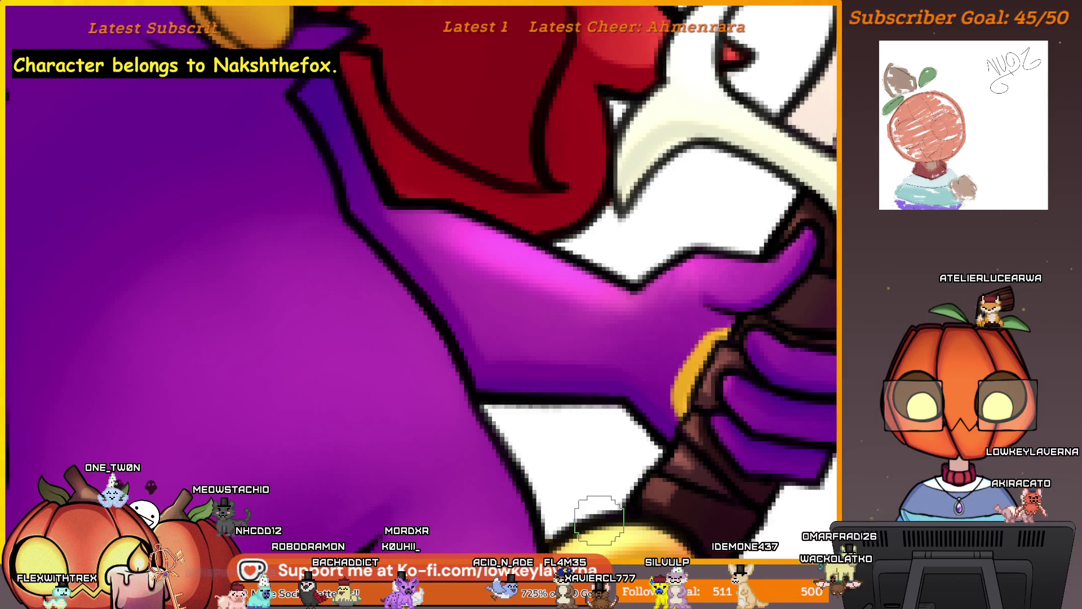
mouse_move(680, 440)
left_mouse_down()
mouse_move(646, 490)
mouse_move(627, 490)
left_mouse_up()
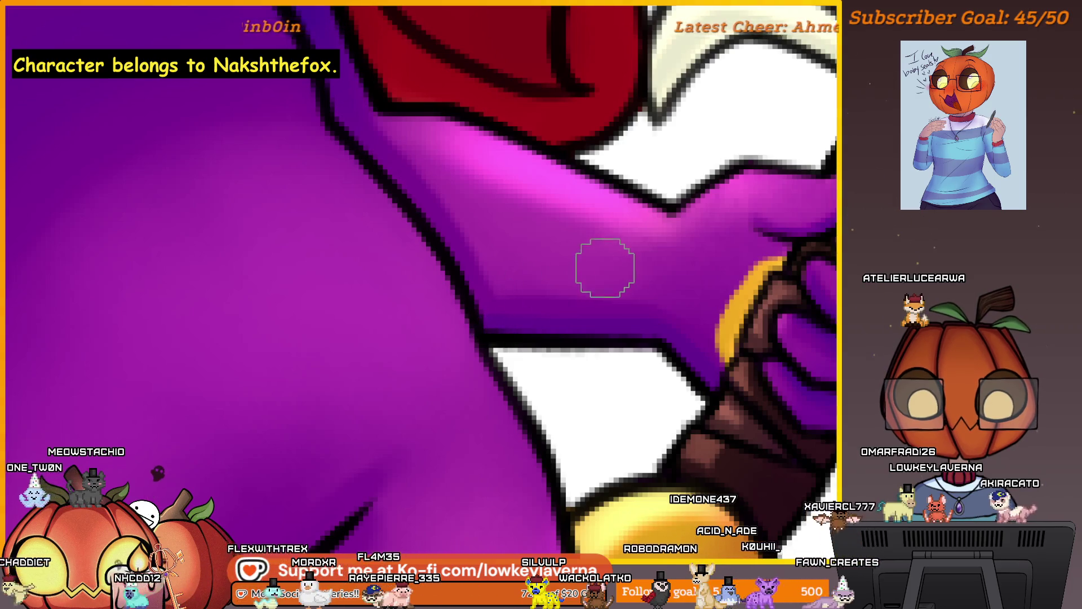
scroll(605, 268, "down", 10)
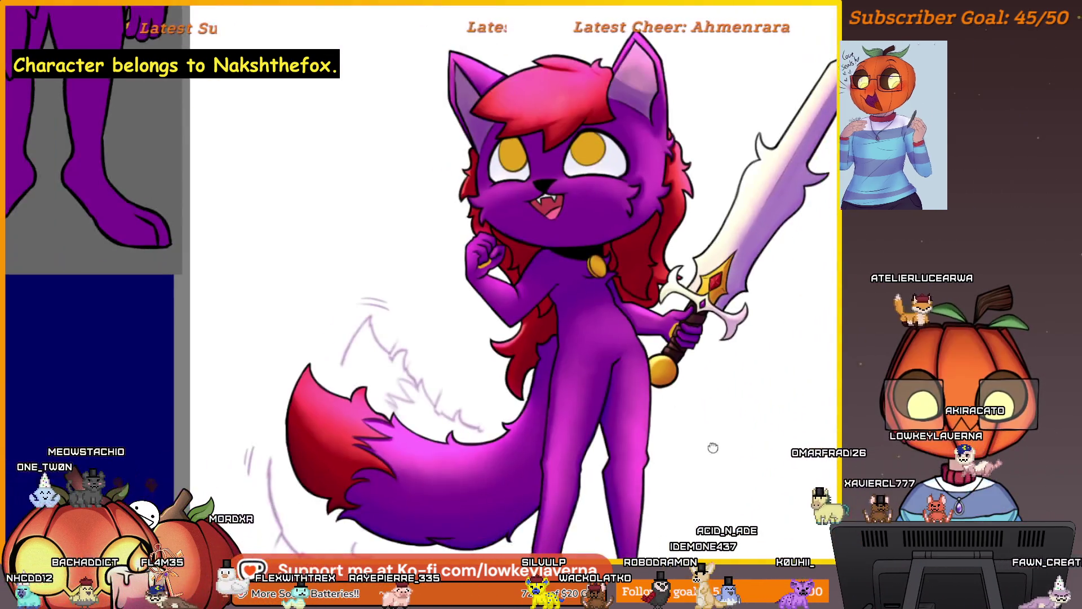
- Re-centre the character and zoom in on the red hair fringe and eyes
left_click_drag(714, 448, 682, 359)
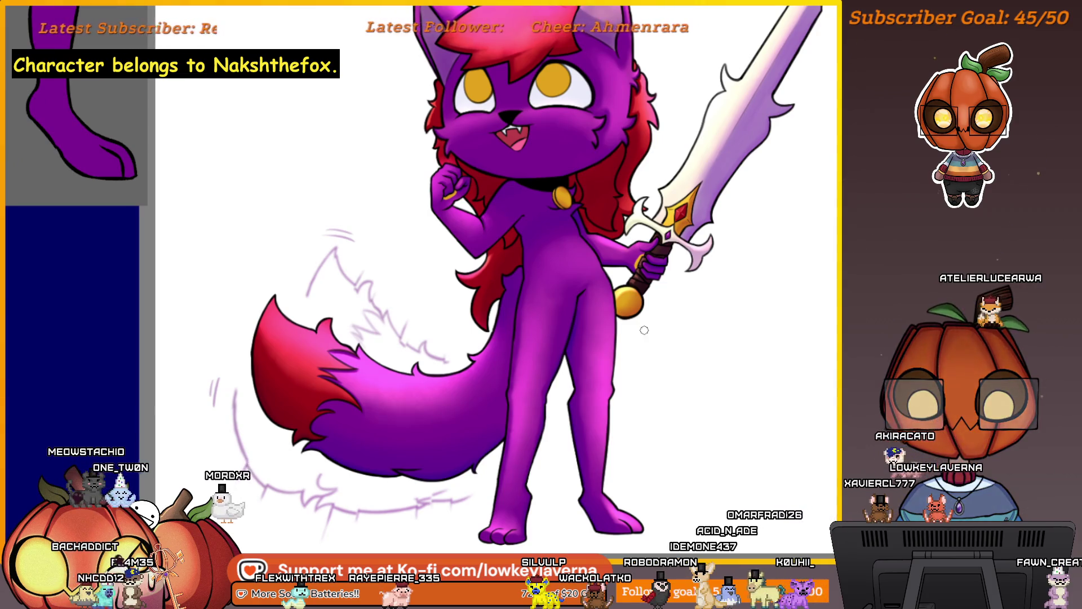
scroll(645, 330, "down", 2)
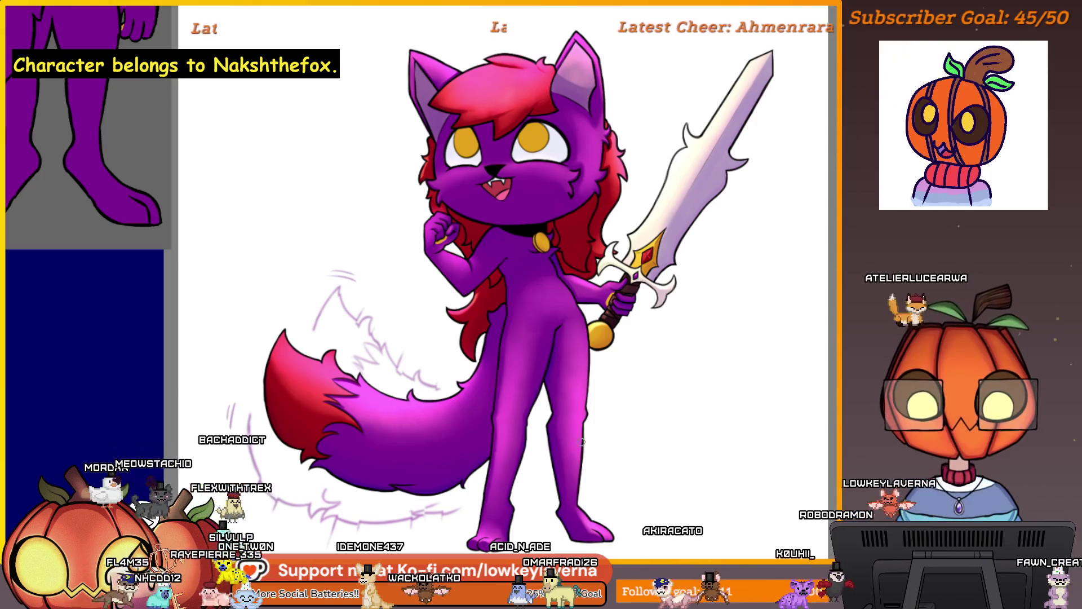
scroll(633, 380, "down", 2)
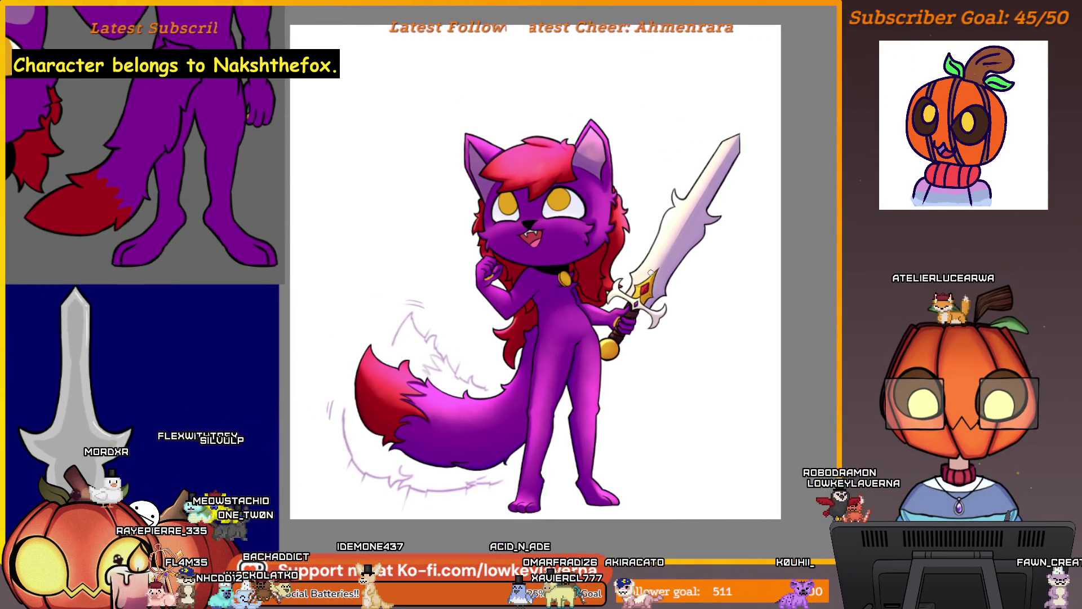
mouse_move(603, 396)
left_mouse_down()
mouse_move(650, 370)
mouse_move(643, 489)
left_mouse_up()
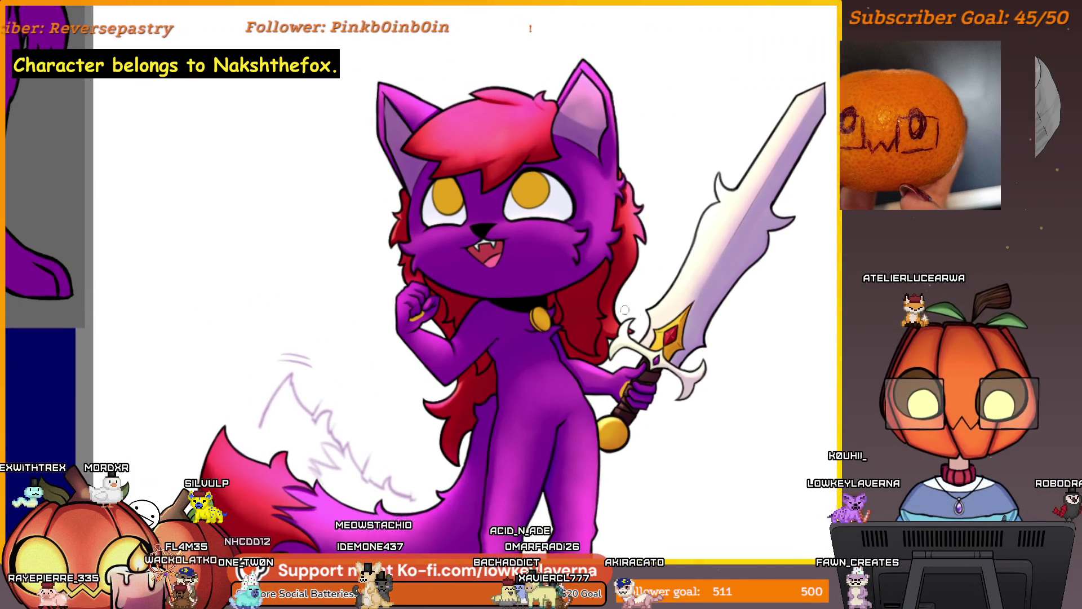
scroll(659, 251, "up", 5)
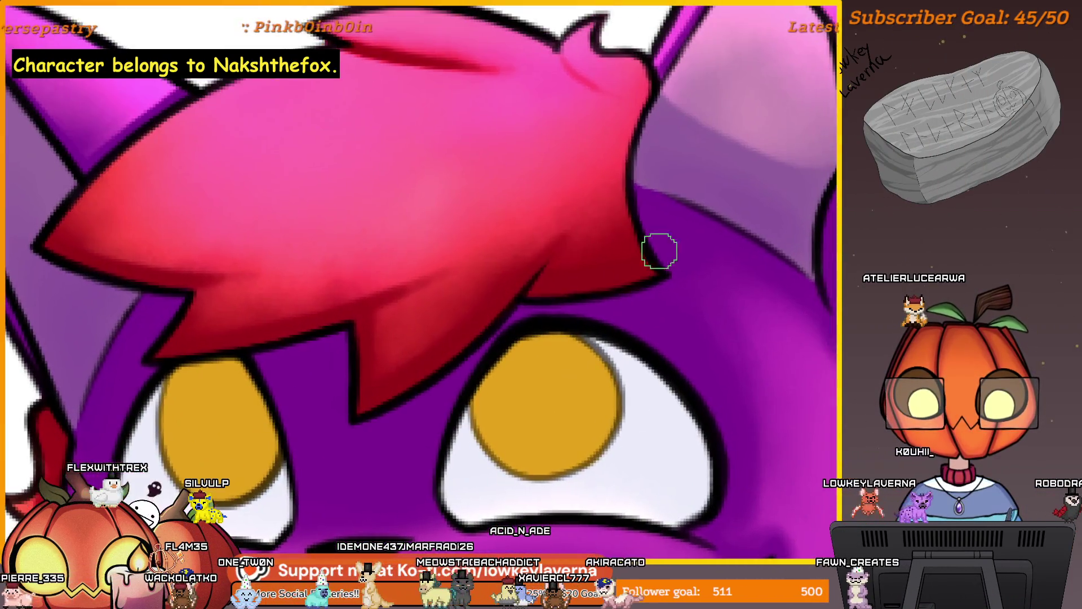
left_click_drag(659, 251, 709, 276)
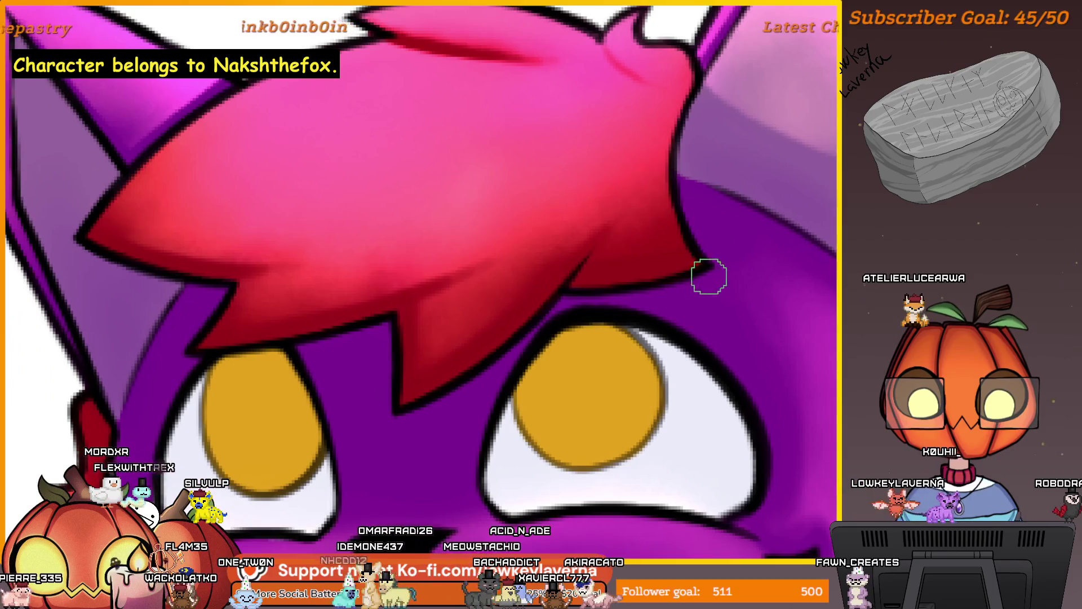
scroll(588, 313, "up", 1)
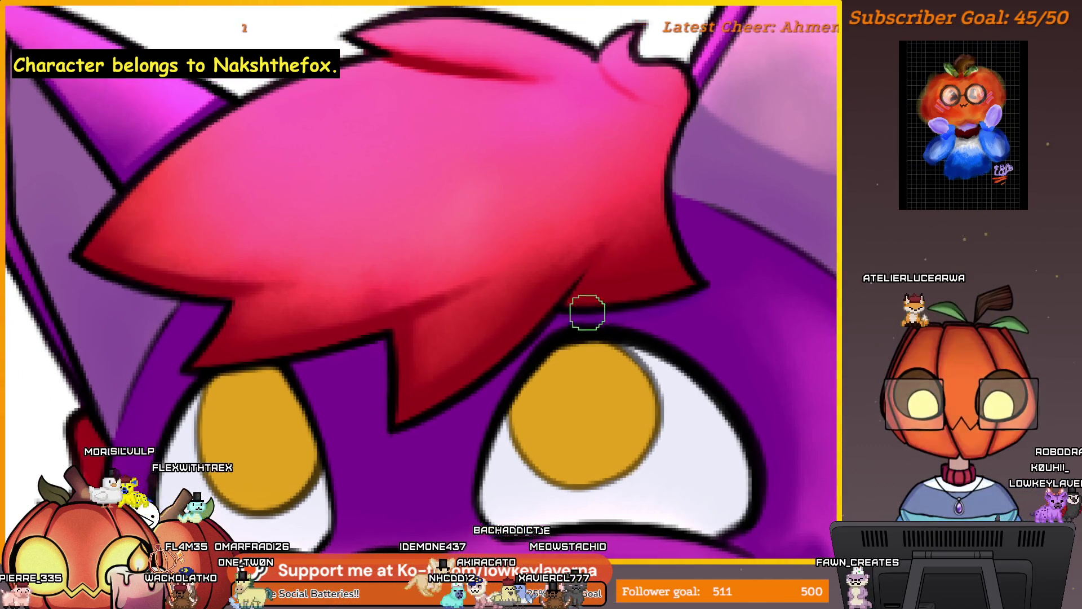
left_click_drag(719, 286, 698, 307)
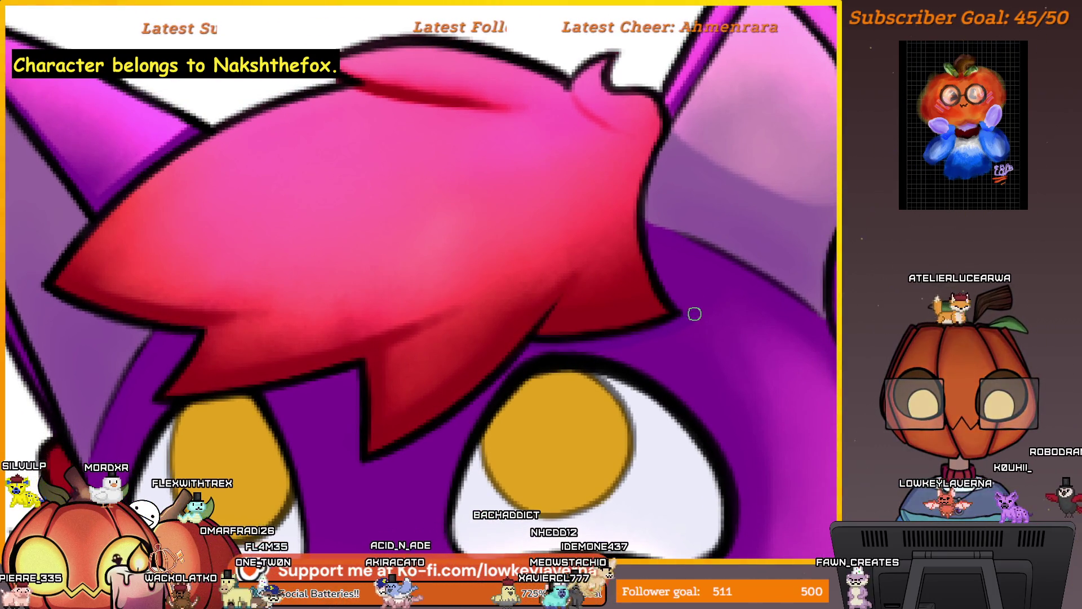
- With a larger brush, airbrush pink highlights across the fringe toward the left eye
key("bracketright")
mouse_move(691, 237)
left_mouse_down()
mouse_move(638, 245)
mouse_move(626, 355)
left_mouse_up()
left_click_drag(535, 381, 716, 322)
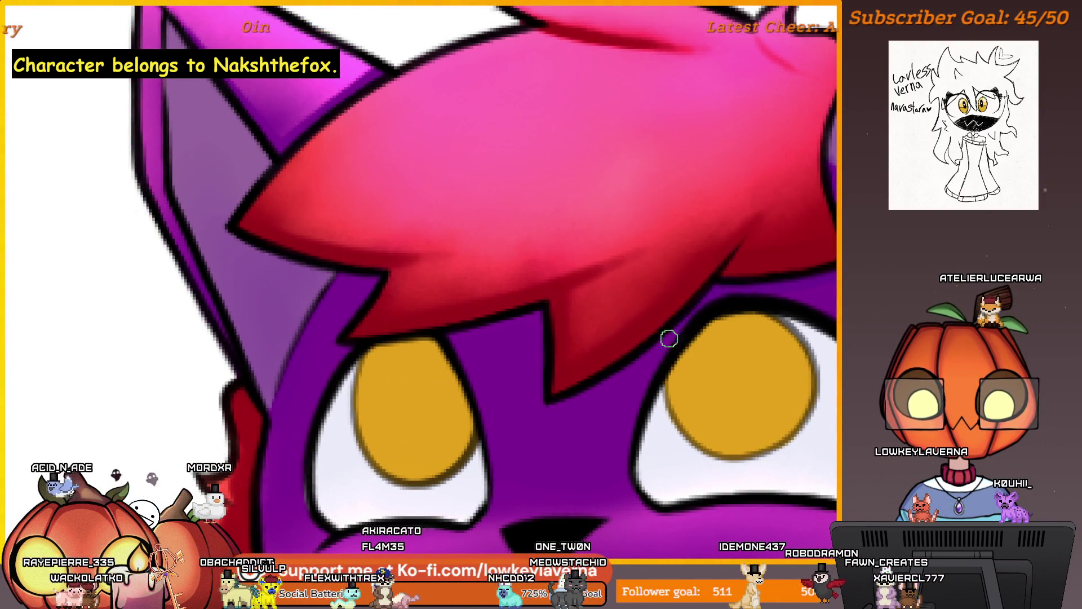
scroll(670, 350, "up", 2)
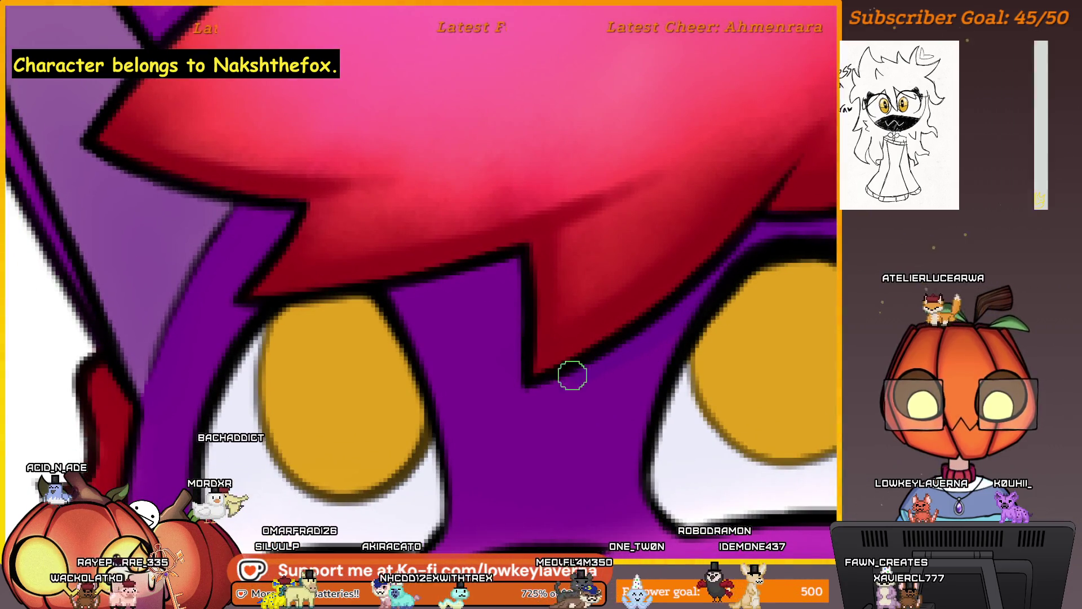
left_click_drag(711, 282, 739, 279)
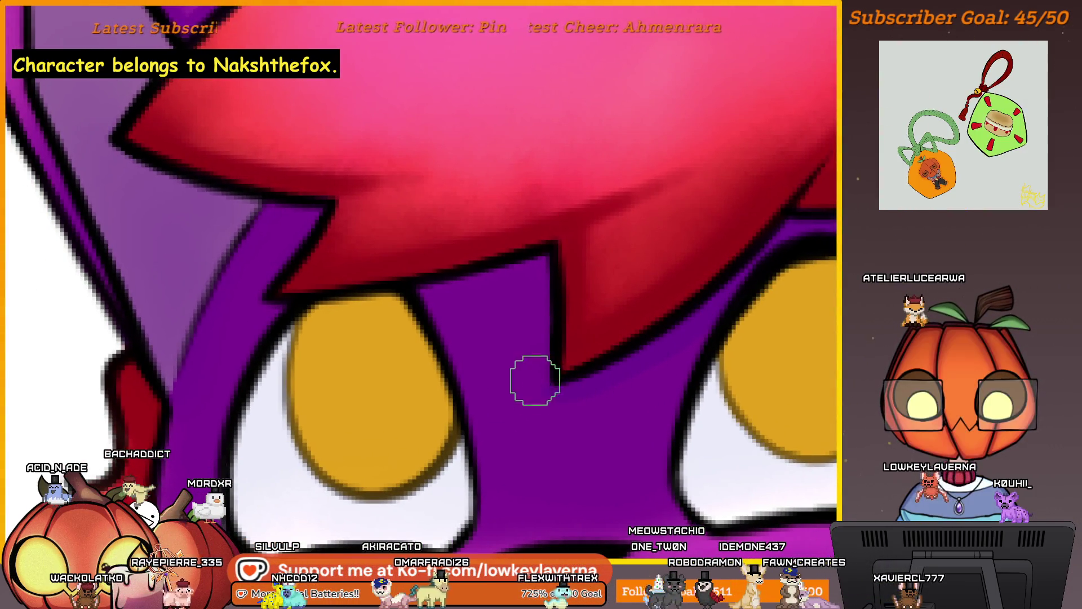
left_click_drag(581, 380, 611, 394)
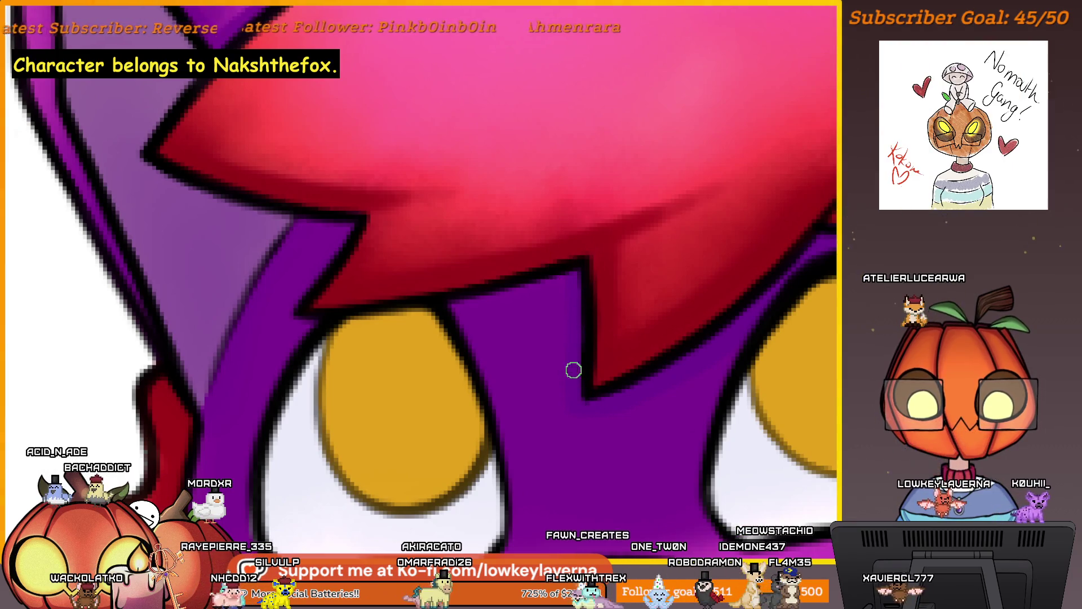
left_click_drag(627, 338, 728, 307)
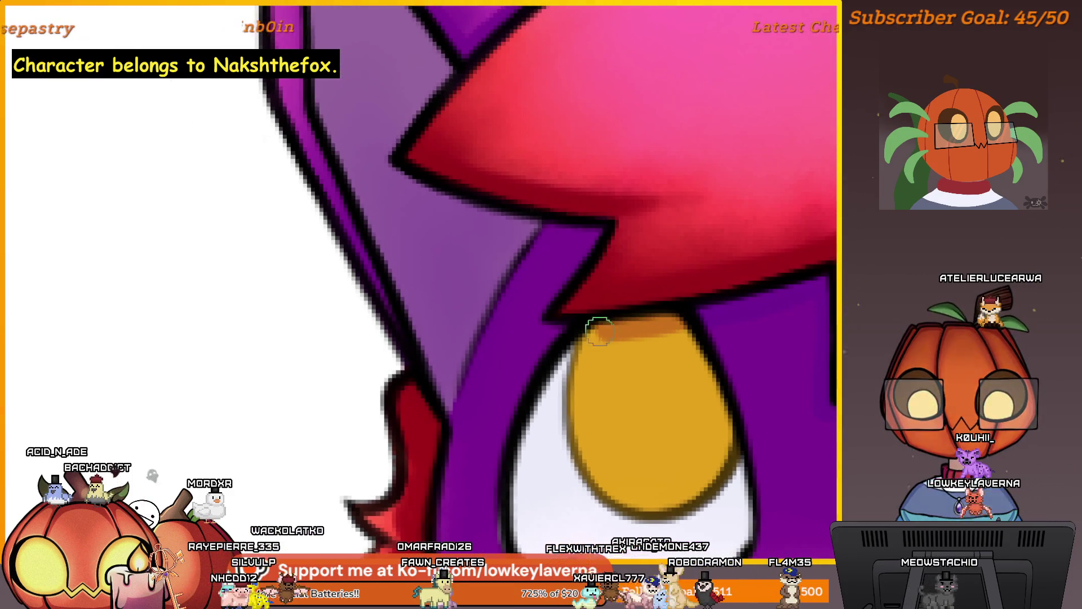
scroll(658, 338, "down", 3)
scroll(609, 326, "up", 3)
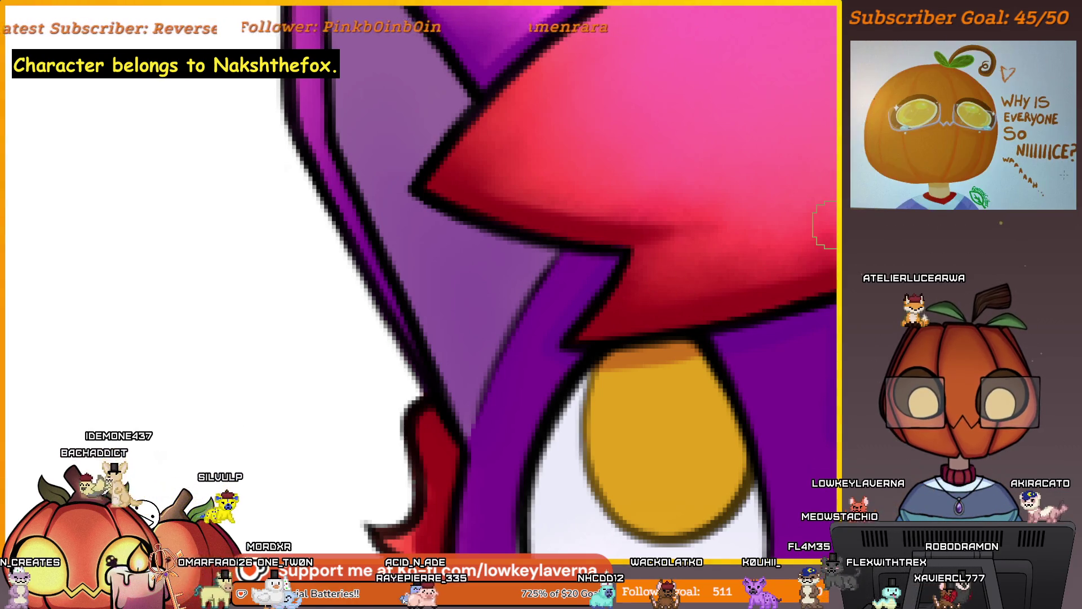
- Shade the fringe's outer edge deep red with an even wider brush
mouse_move(633, 237)
left_mouse_down()
mouse_move(665, 362)
mouse_move(657, 408)
mouse_move(668, 381)
left_mouse_up()
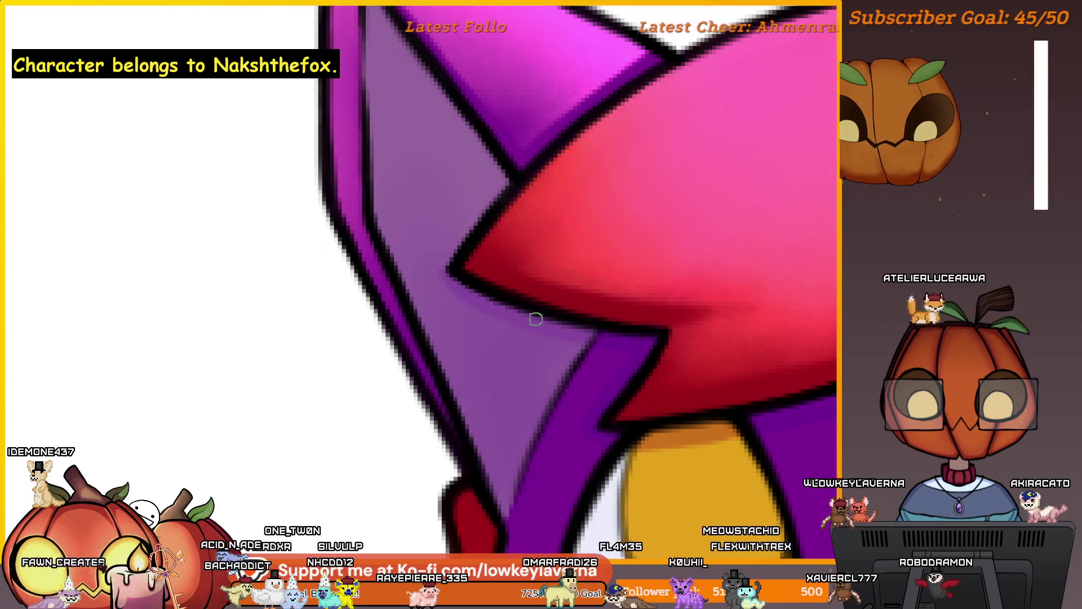
key("bracketright")
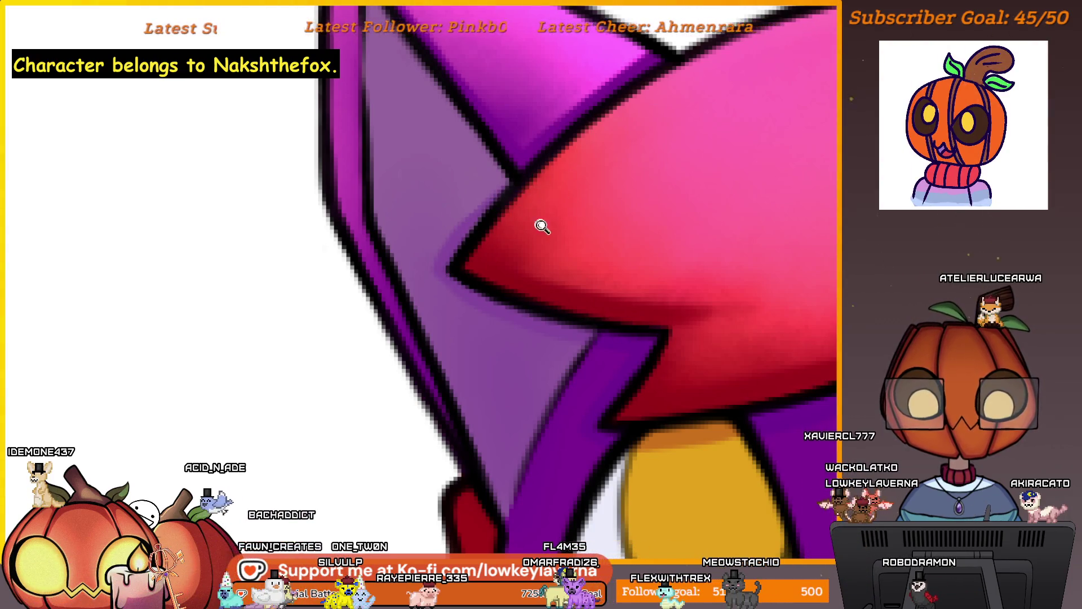
scroll(543, 226, "down", 5)
scroll(687, 310, "up", 1)
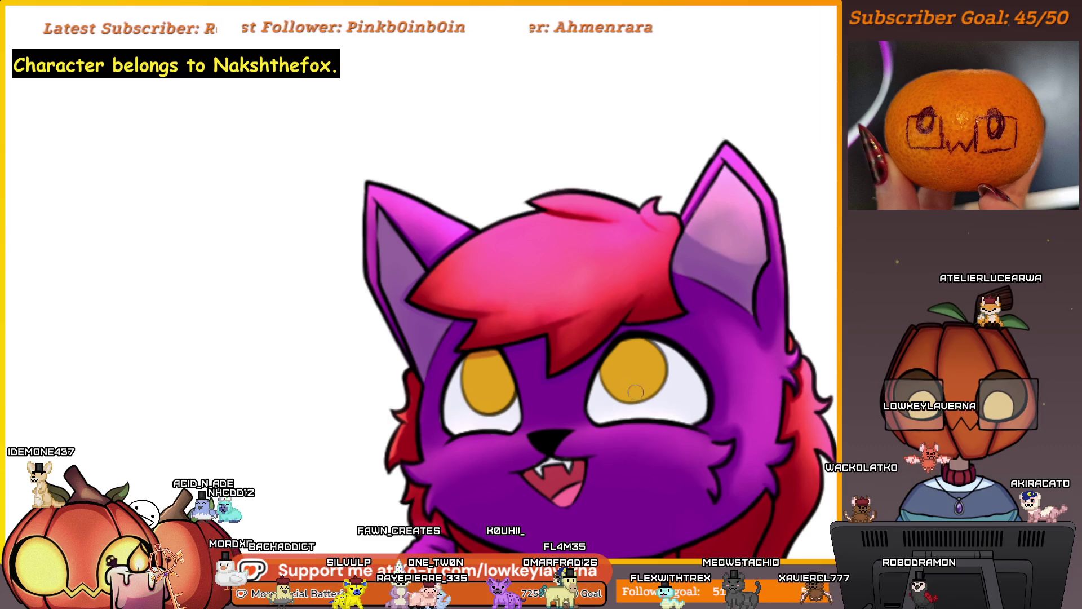
- Airbrush a soft pink highlight on the leg and a deeper magenta glow on the chest
key("ctrl+0")
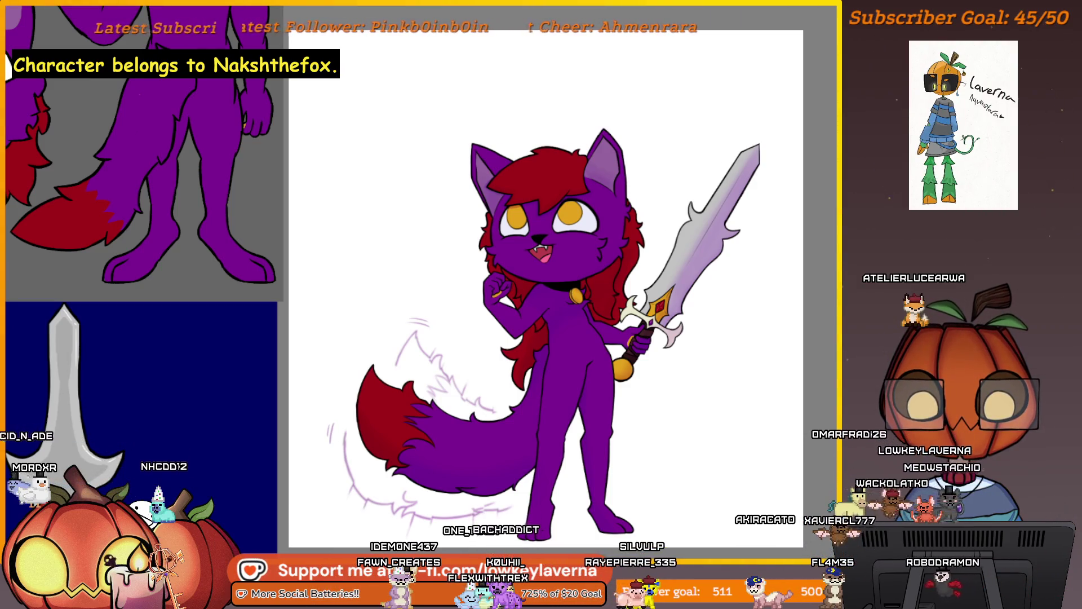
scroll(593, 365, "up", 3)
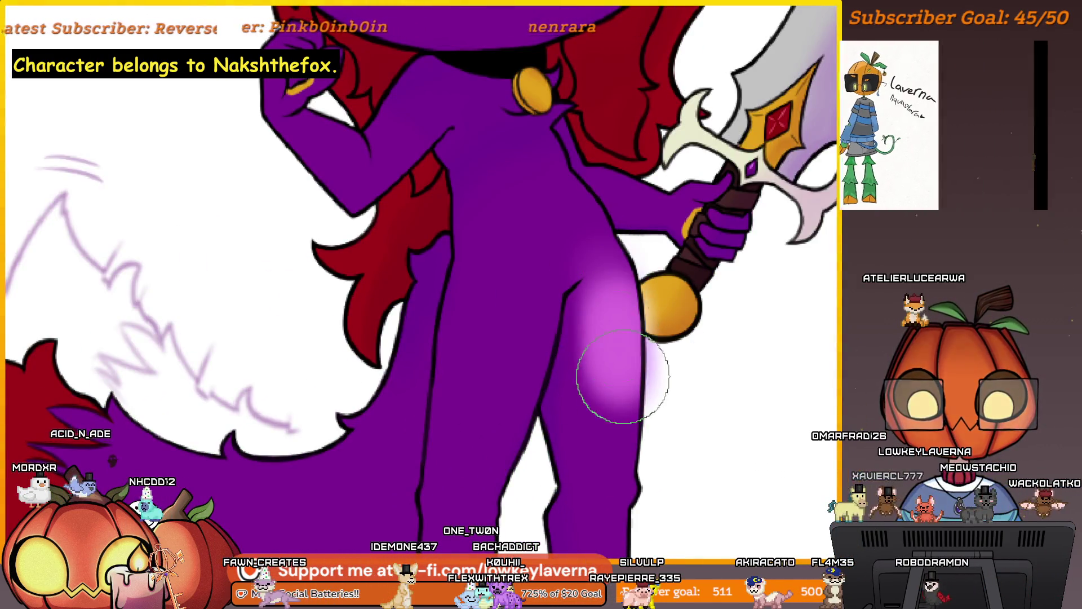
mouse_move(534, 266)
left_mouse_down()
mouse_move(545, 225)
mouse_move(632, 225)
left_mouse_up()
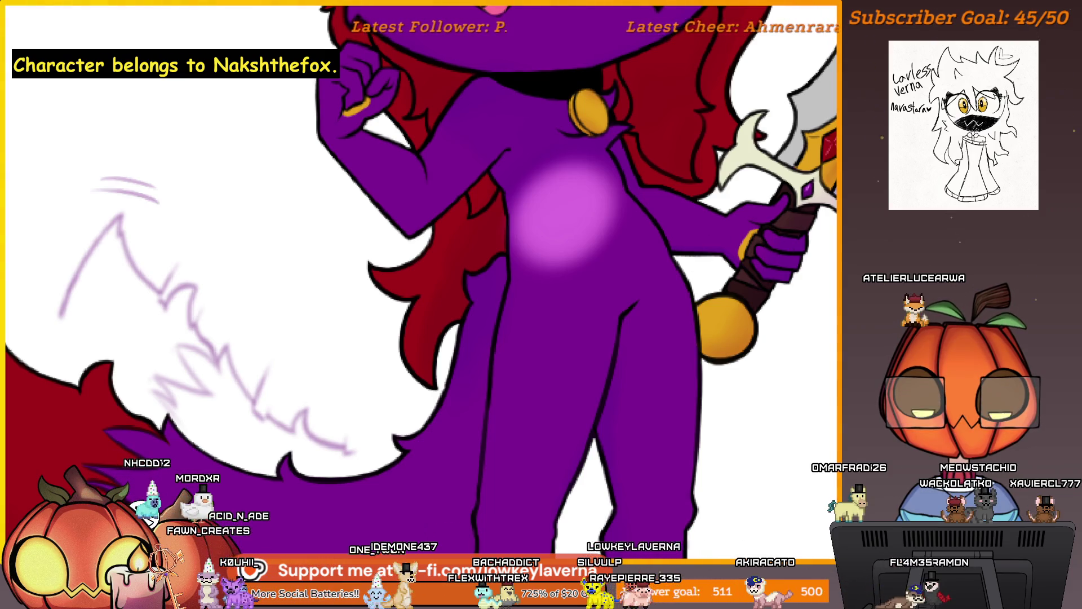
left_click_drag(636, 259, 619, 294)
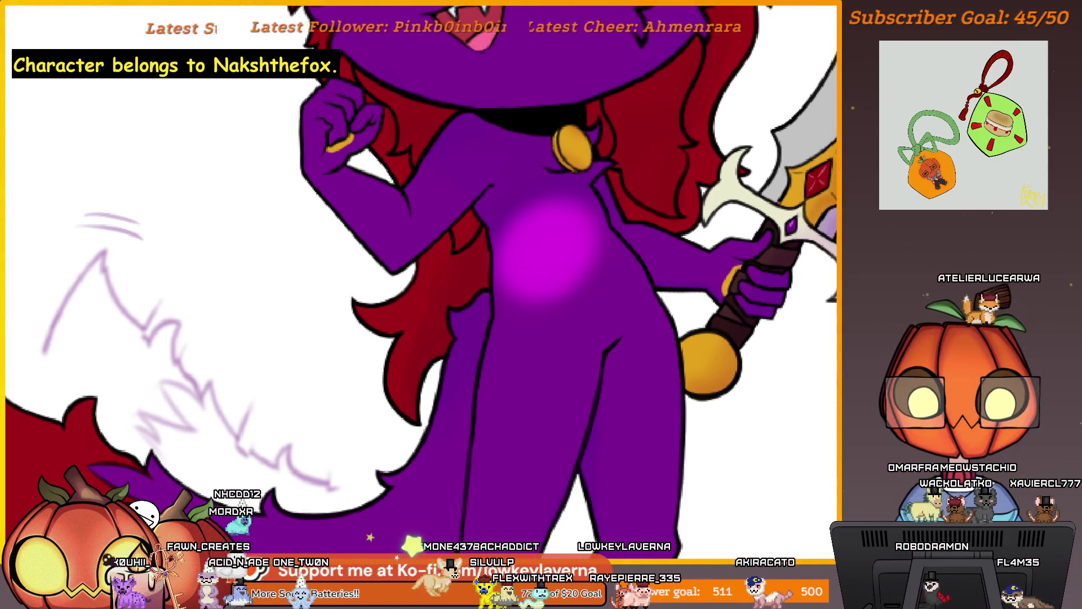
left_click_drag(709, 314, 681, 247)
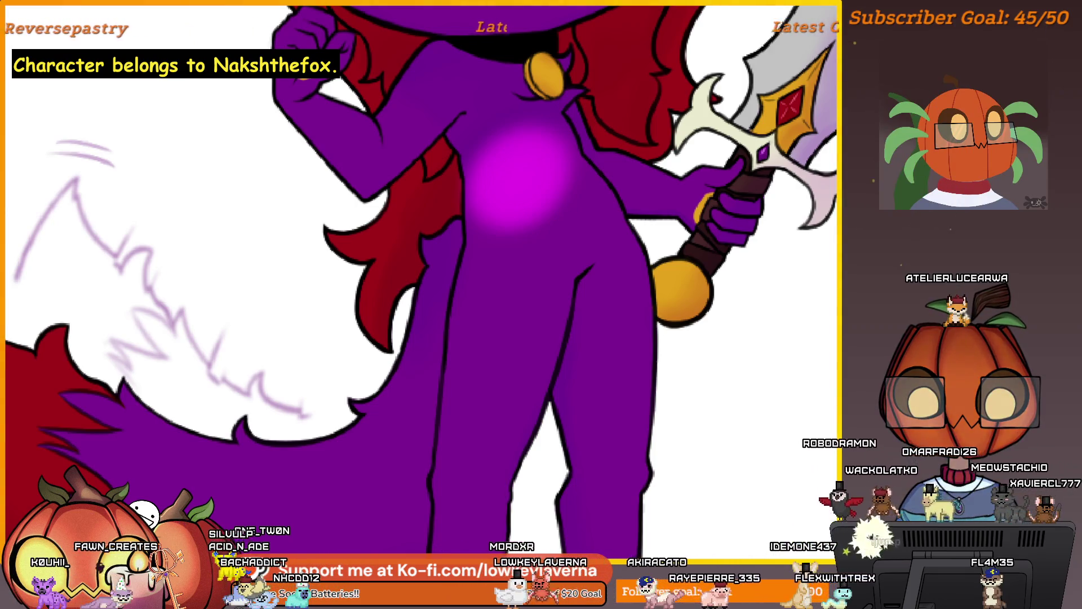
- Paint a pink glow on the hip and spread it over the lower torso and upper chest
mouse_move(632, 344)
left_mouse_down()
mouse_move(581, 306)
mouse_move(560, 259)
mouse_move(586, 293)
left_mouse_up()
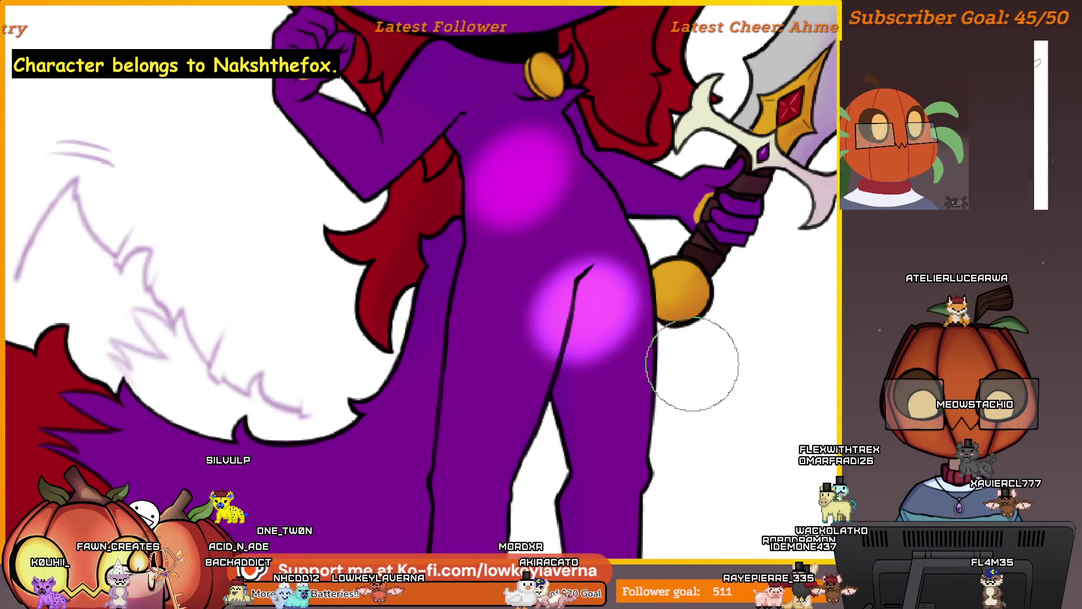
scroll(666, 370, "down", 2)
scroll(665, 370, "up", 3)
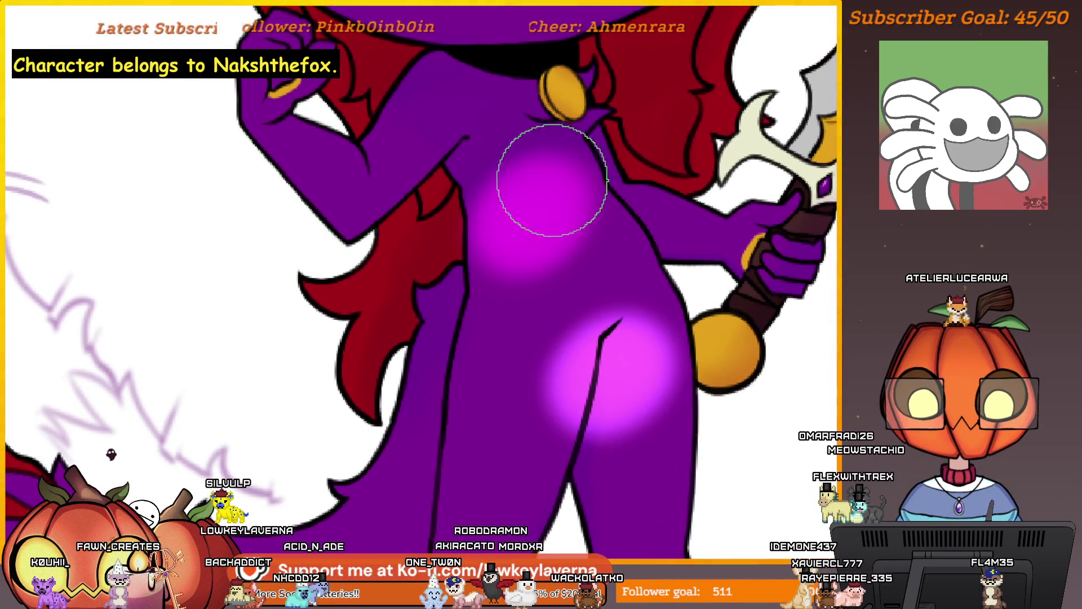
left_click_drag(552, 180, 551, 232)
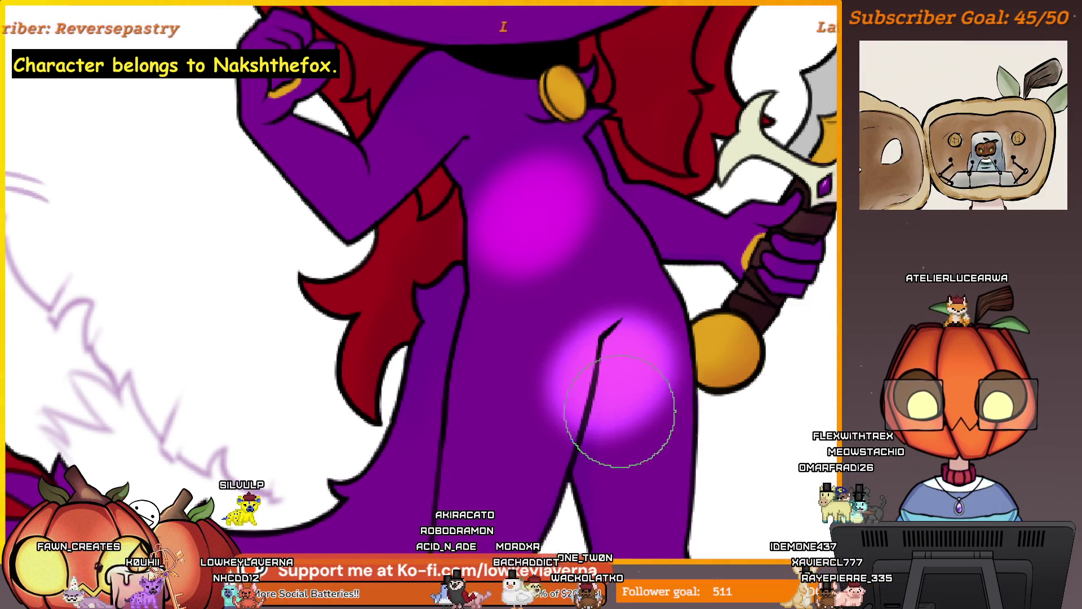
mouse_move(601, 351)
left_mouse_down()
mouse_move(564, 378)
mouse_move(631, 395)
mouse_move(601, 374)
left_mouse_up()
mouse_move(560, 338)
left_mouse_down()
mouse_move(569, 188)
mouse_move(556, 218)
mouse_move(532, 218)
mouse_move(531, 181)
mouse_move(512, 189)
left_mouse_up()
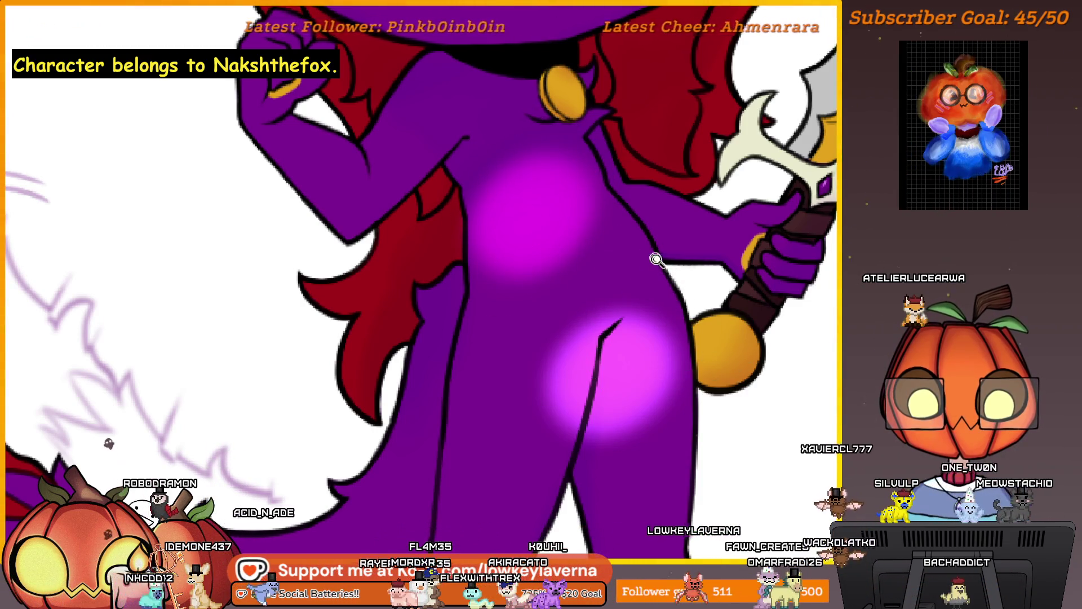
scroll(656, 259, "down", 5)
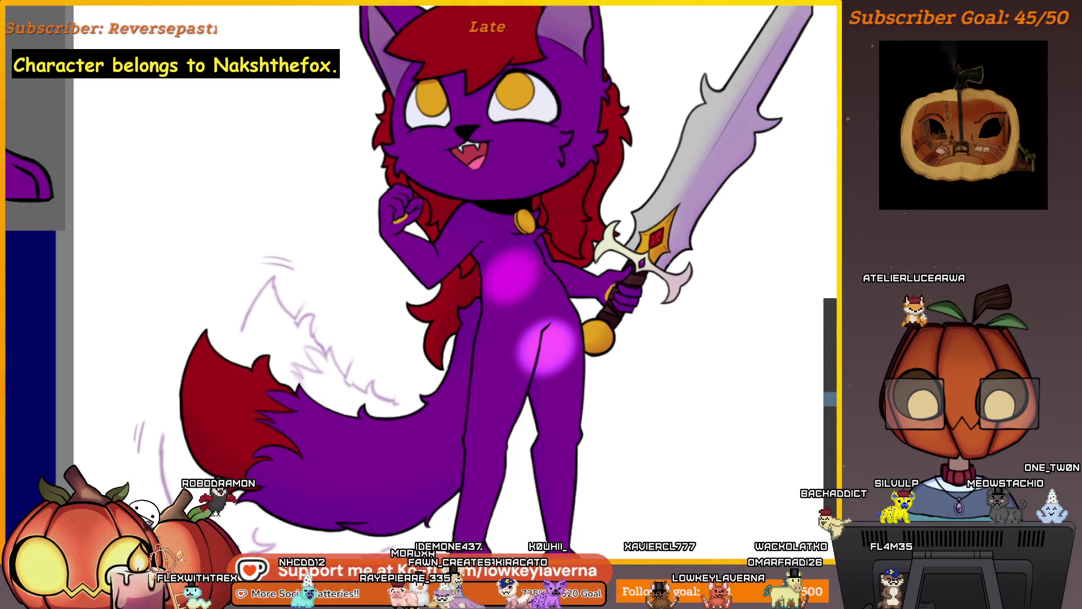
- Undo the two pink torso glow strokes and zoom toward the collar bell
key("ctrl+z")
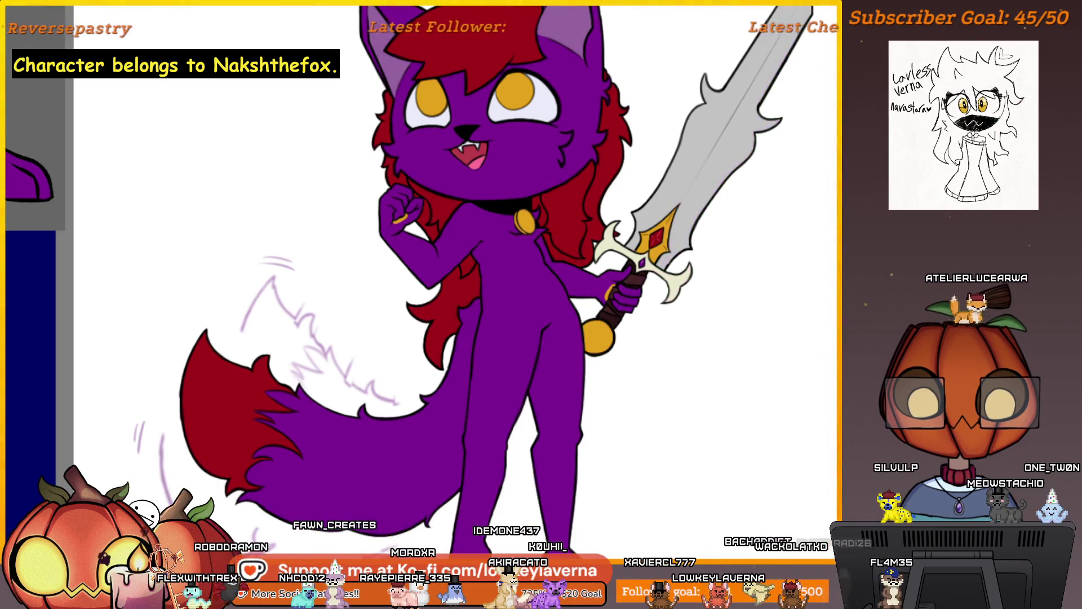
key("ctrl+z")
key("ctrl+z")
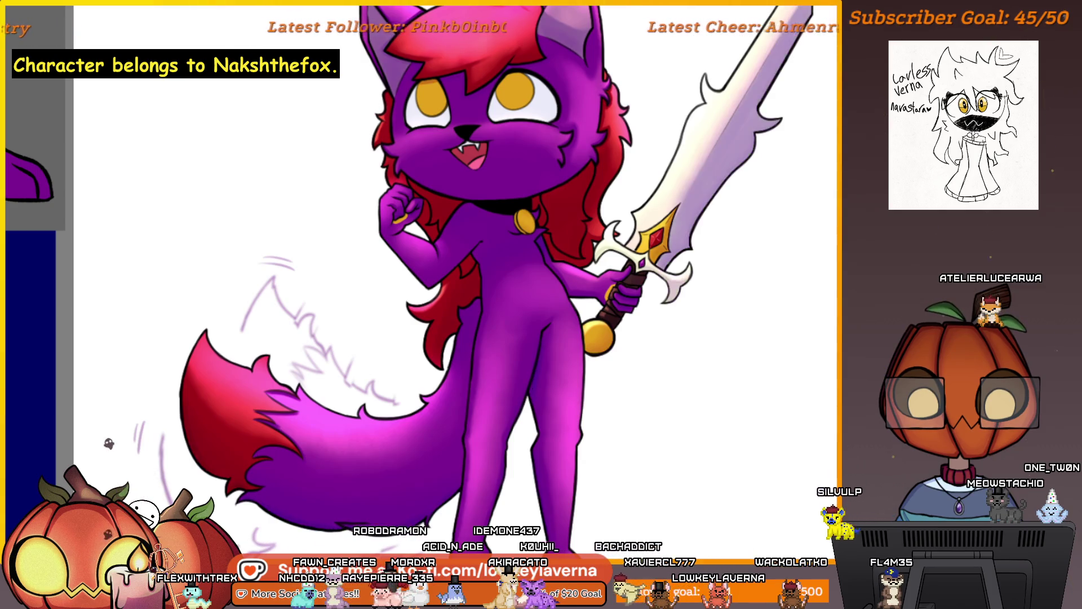
scroll(810, 338, "down", 3)
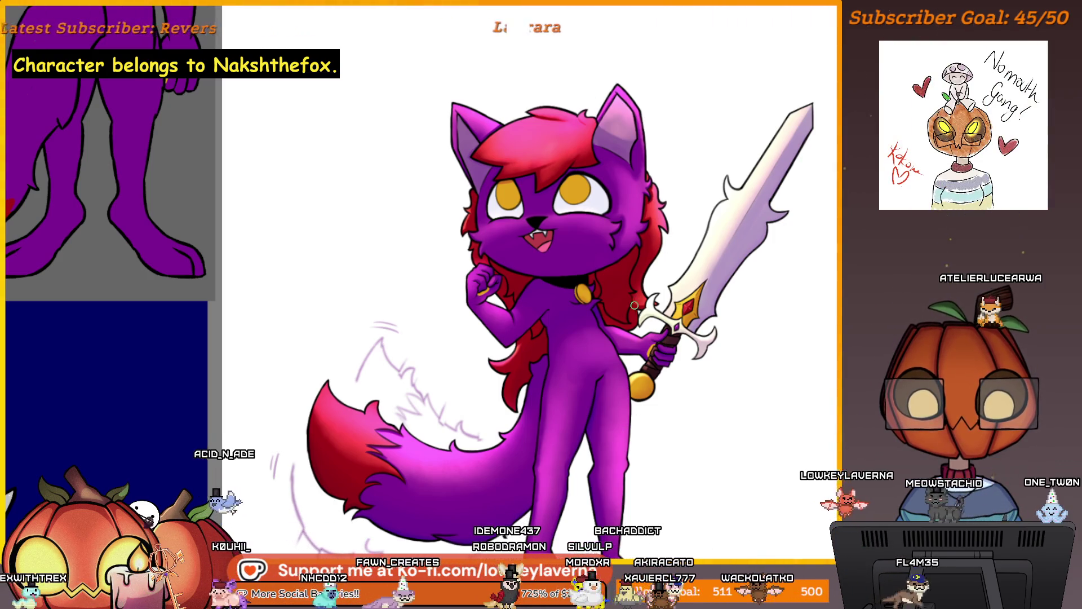
scroll(622, 361, "up", 5)
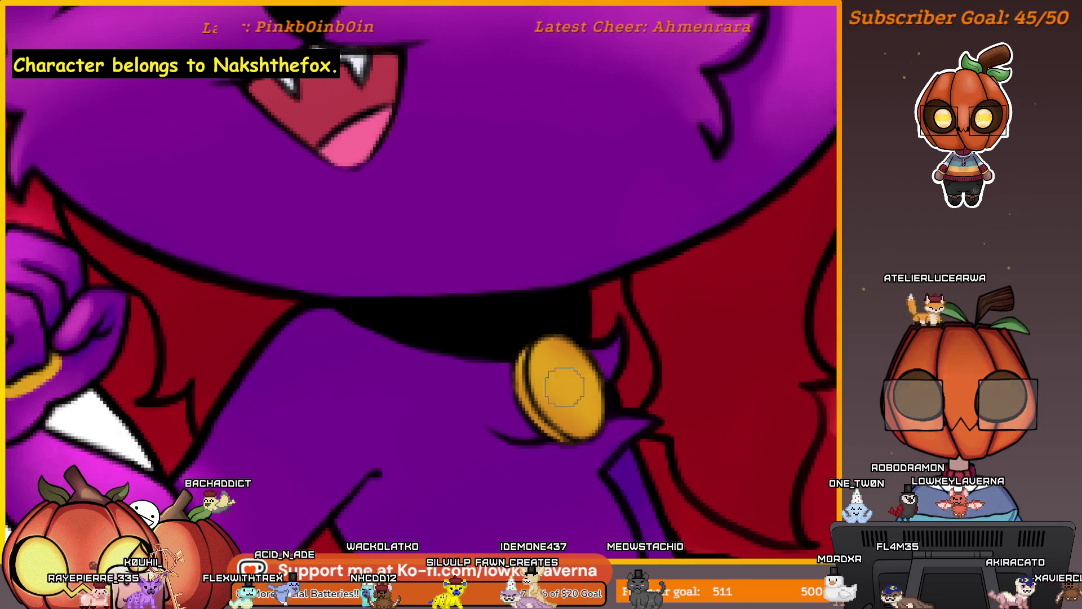
- Touch up the bell's top edge in red, then undo a trial darker purple chest stroke
left_click_drag(519, 370, 521, 351)
scroll(517, 367, "down", 5)
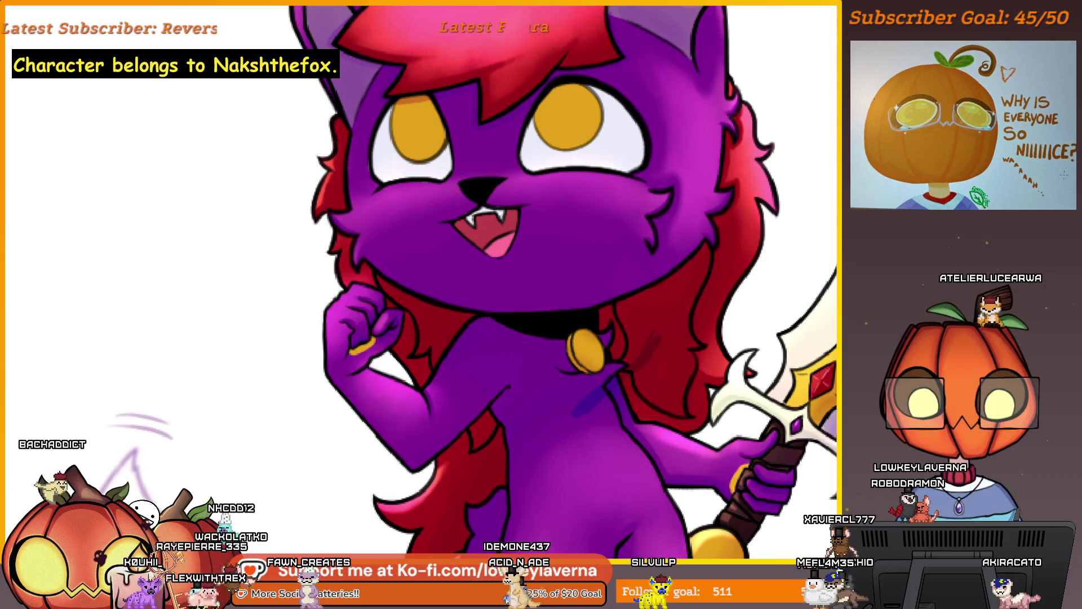
left_click_drag(703, 366, 701, 389)
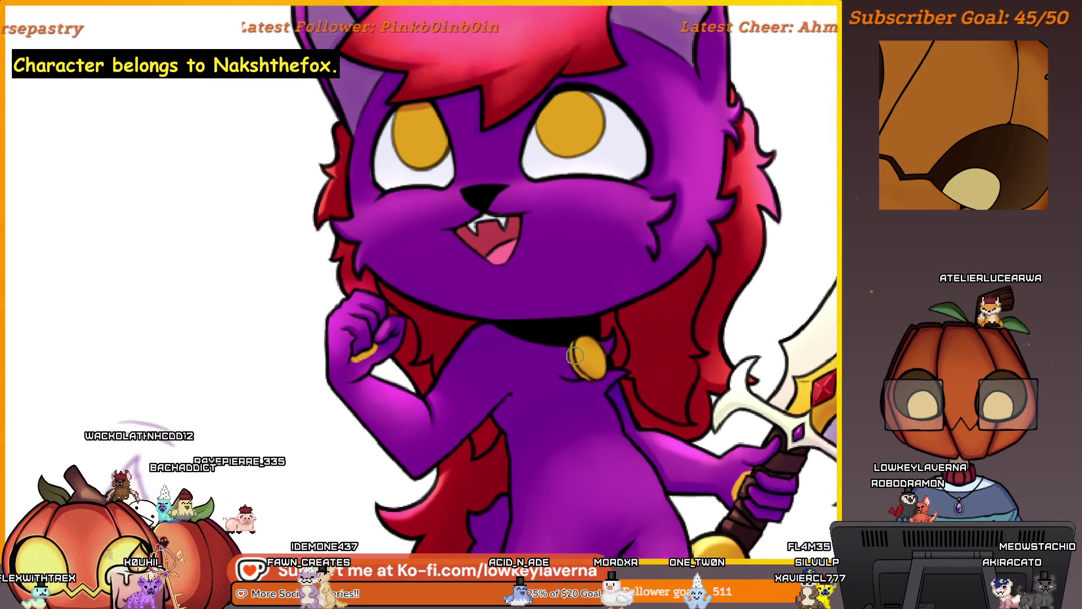
left_click_drag(592, 395, 544, 440)
key("ctrl+z")
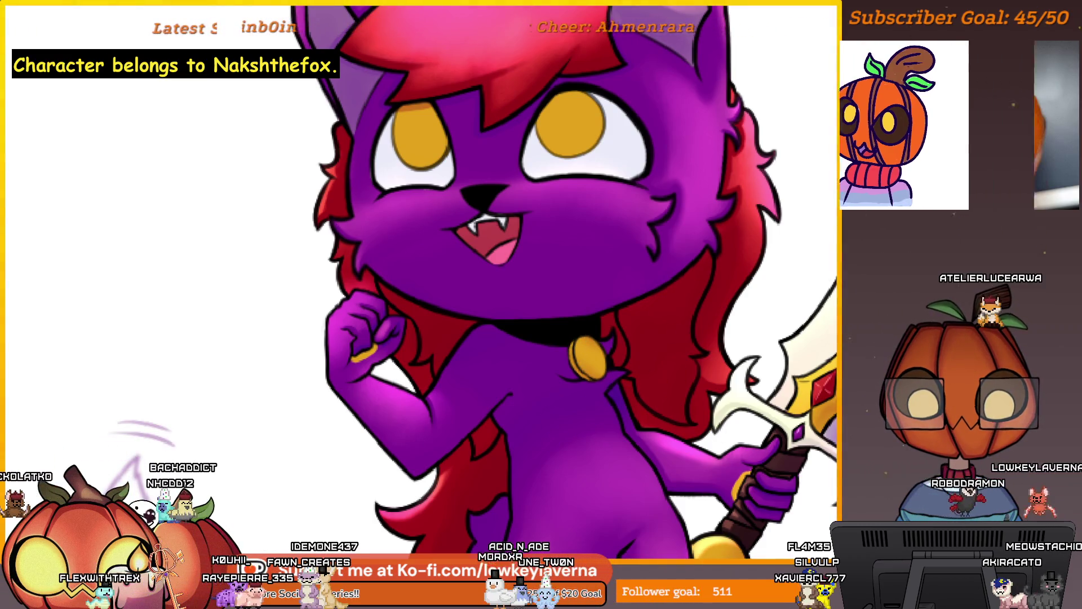
- Fit the whole character in view, zoom on the gold collar bell, then fit again
scroll(586, 381, "up", 2)
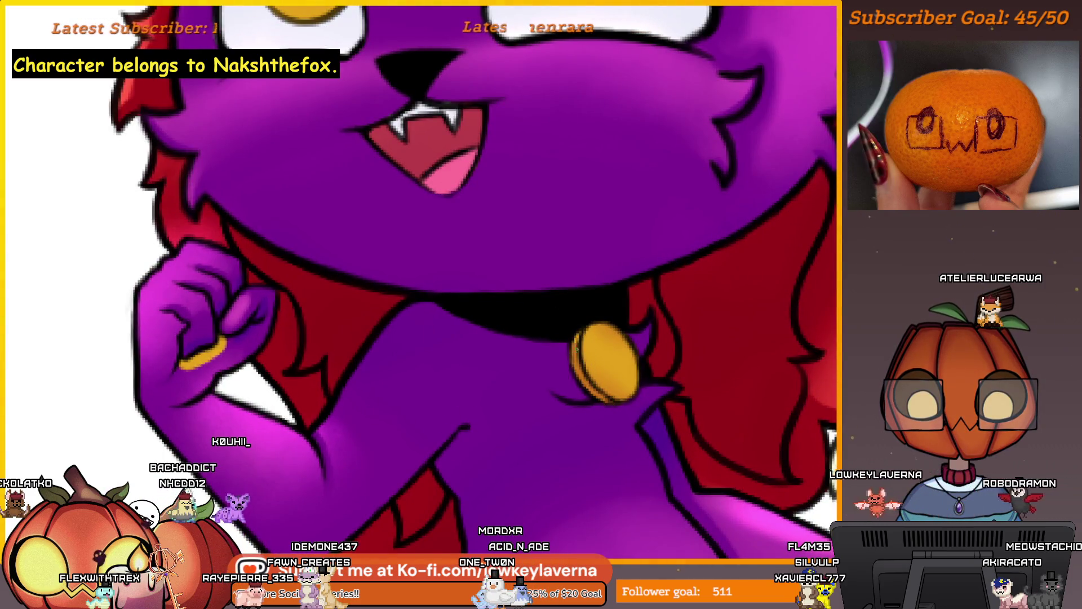
scroll(609, 290, "down", 3)
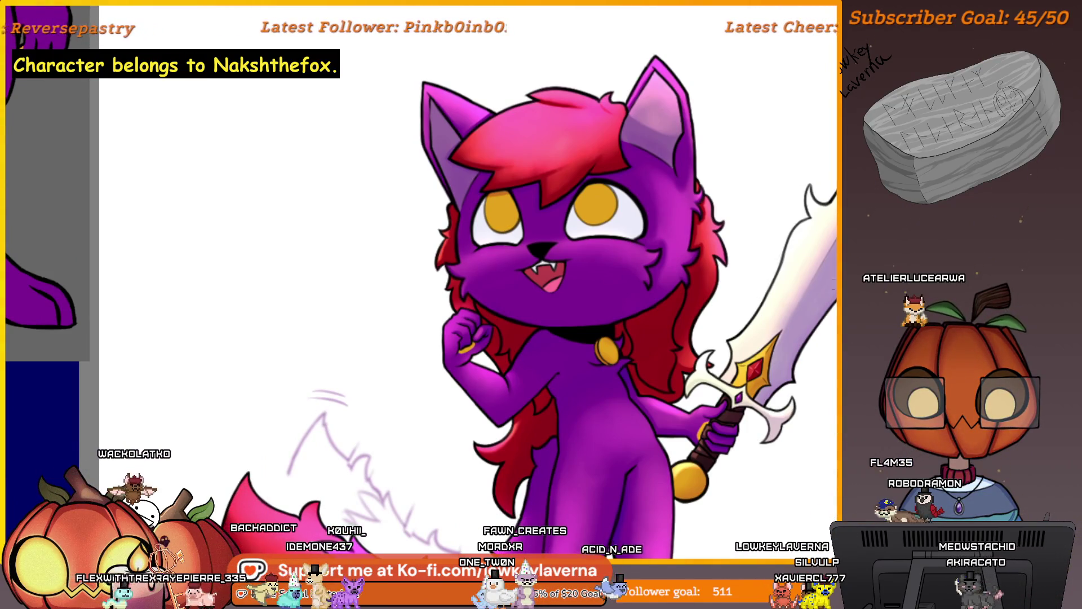
scroll(621, 345, "up", 5)
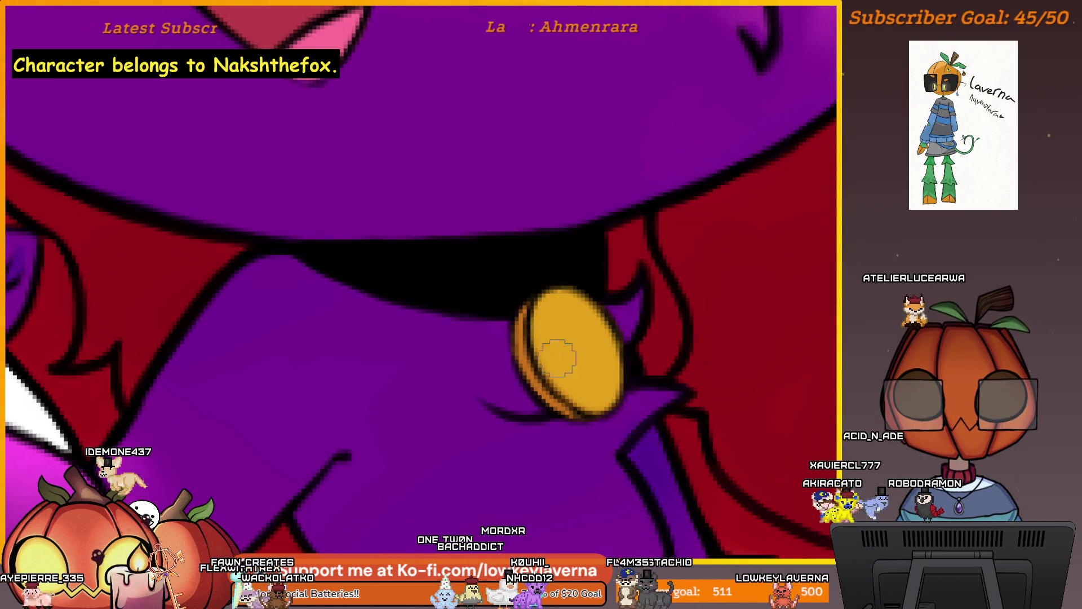
key("ctrl+0")
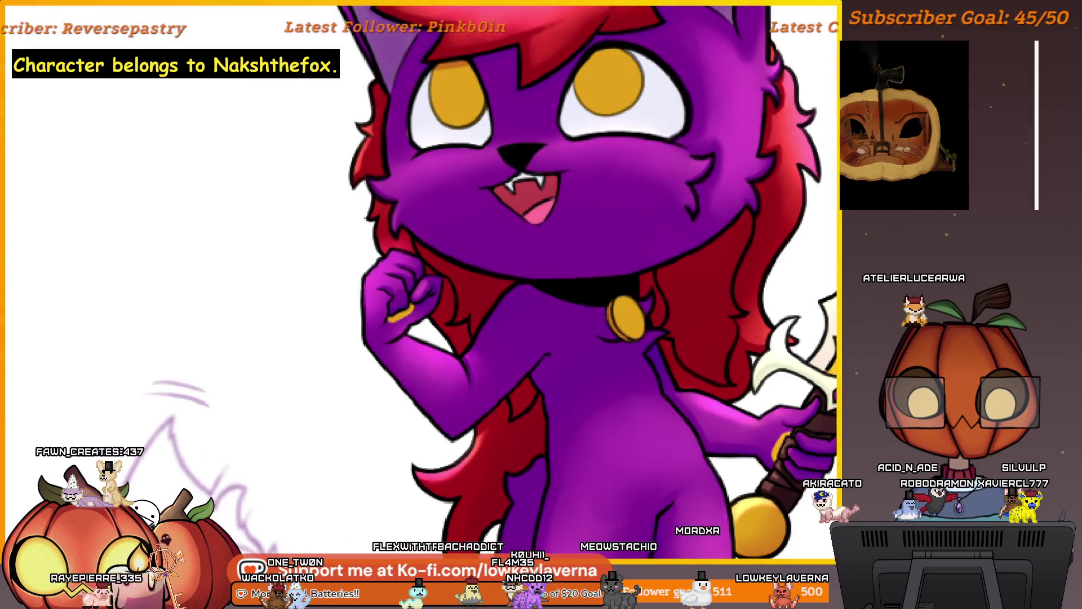
left_click(646, 306)
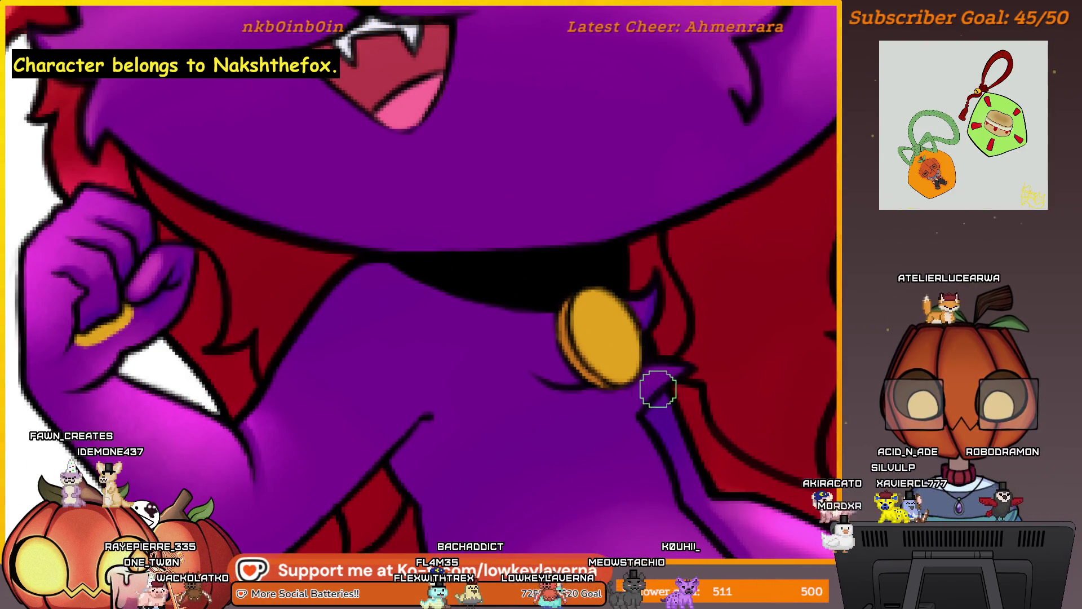
key("ctrl+0")
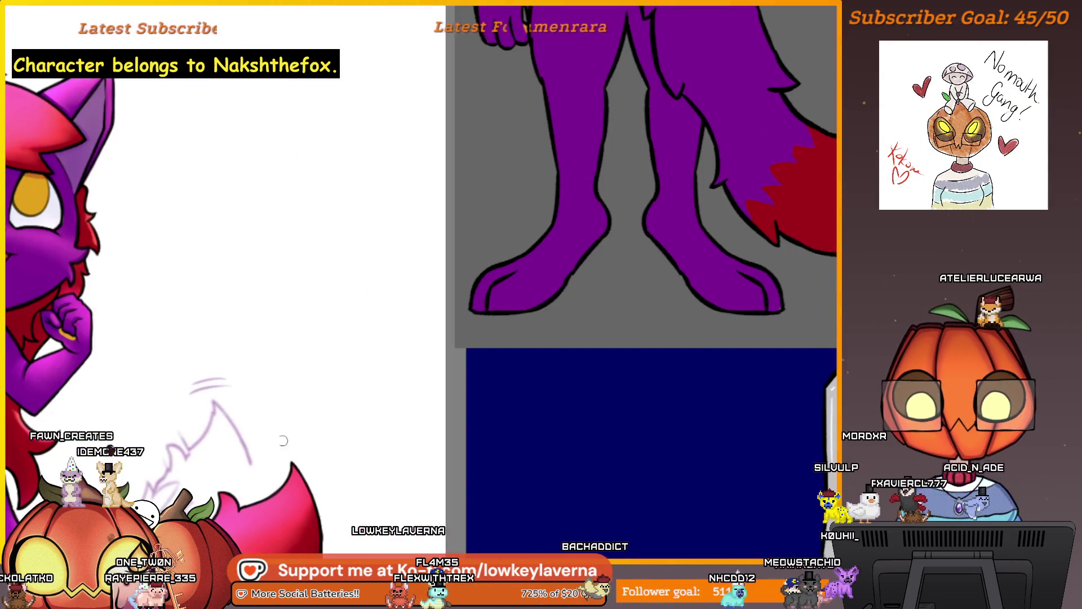
left_click_drag(283, 441, 573, 374)
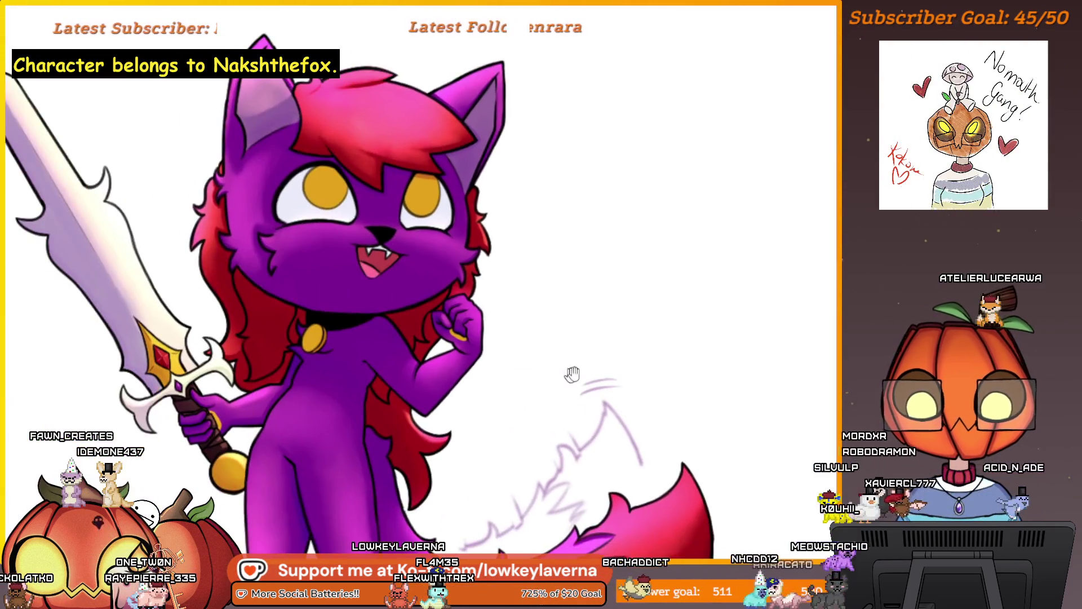
left_click_drag(289, 346, 312, 358)
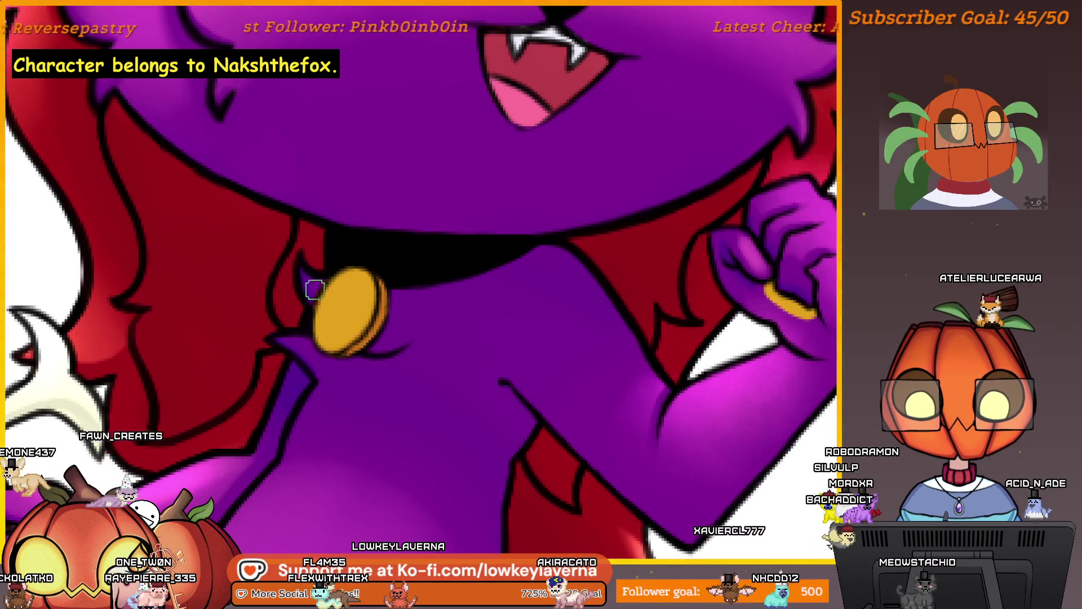
key("ctrl+0")
left_click_drag(363, 296, 449, 319)
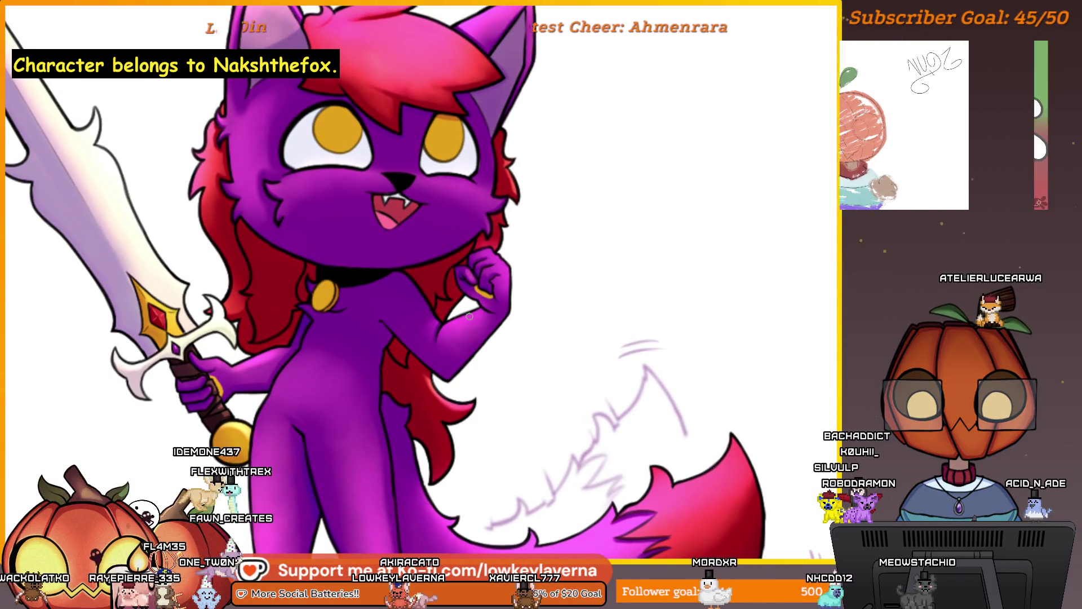
scroll(470, 317, "up", 3)
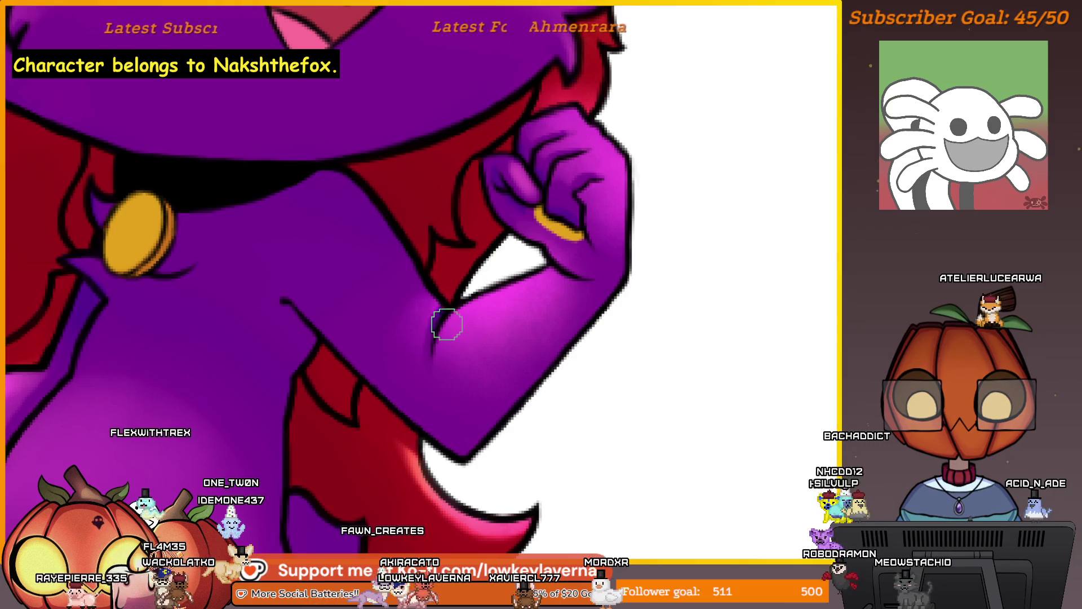
scroll(529, 333, "down", 3)
scroll(490, 325, "up", 2)
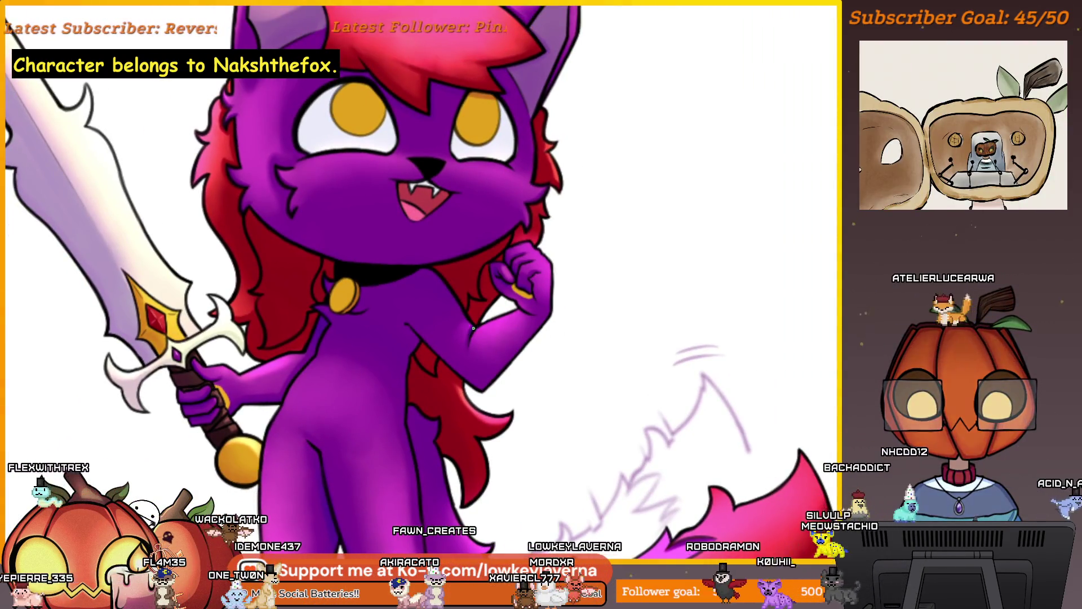
scroll(502, 469, "up", 3)
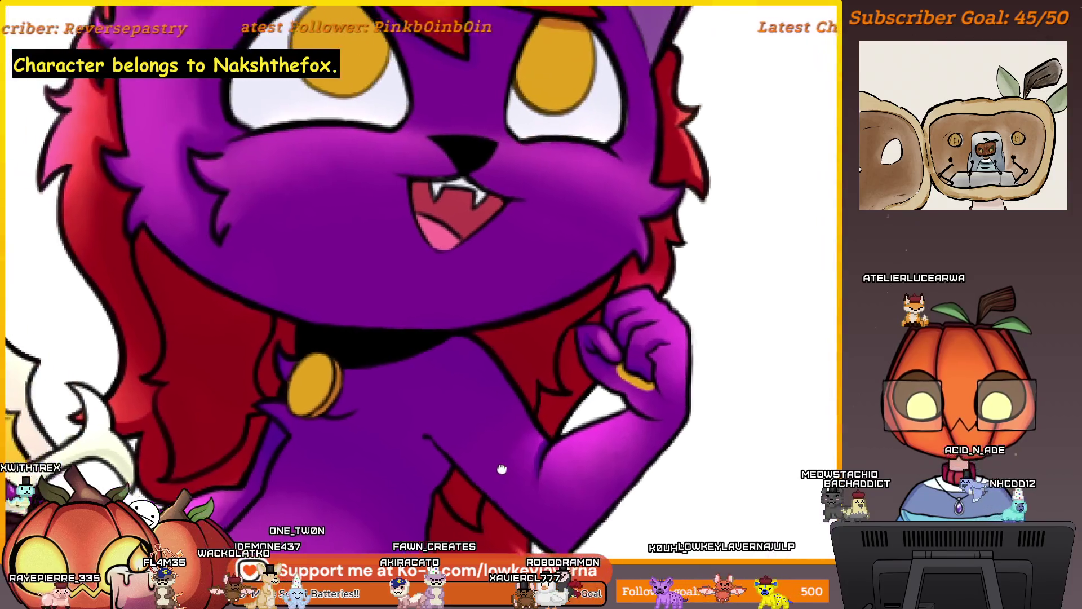
left_click_drag(501, 469, 625, 492)
scroll(500, 384, "up", 4)
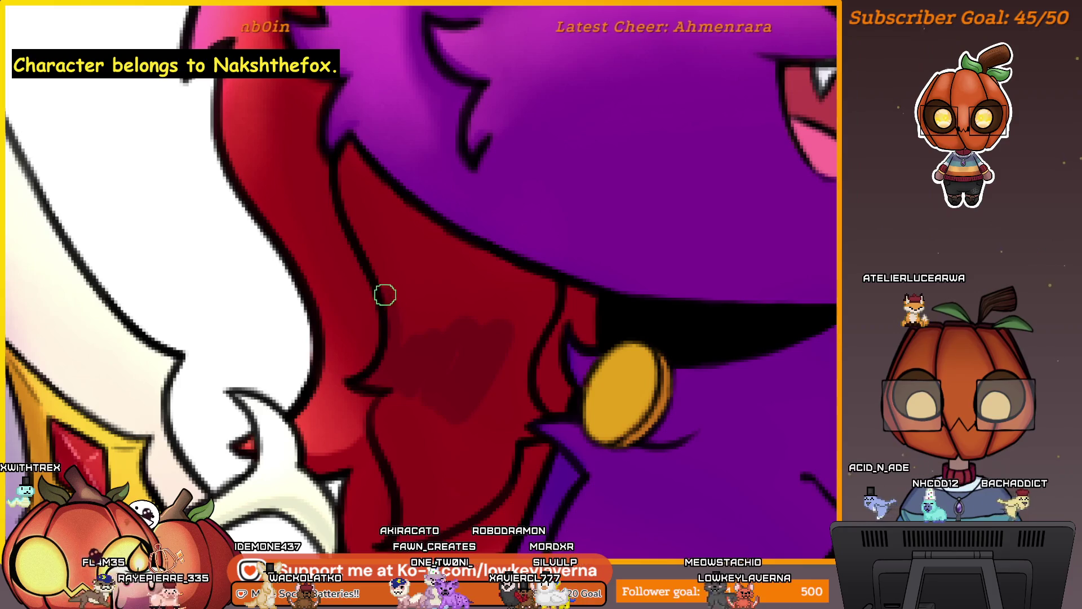
key("ctrl+0")
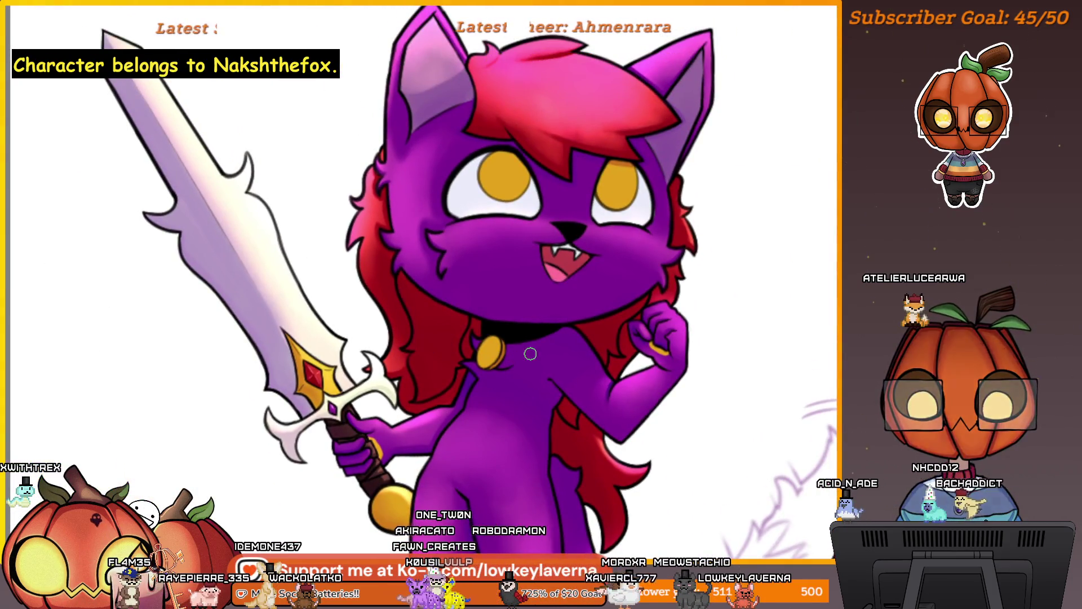
scroll(479, 318, "up", 3)
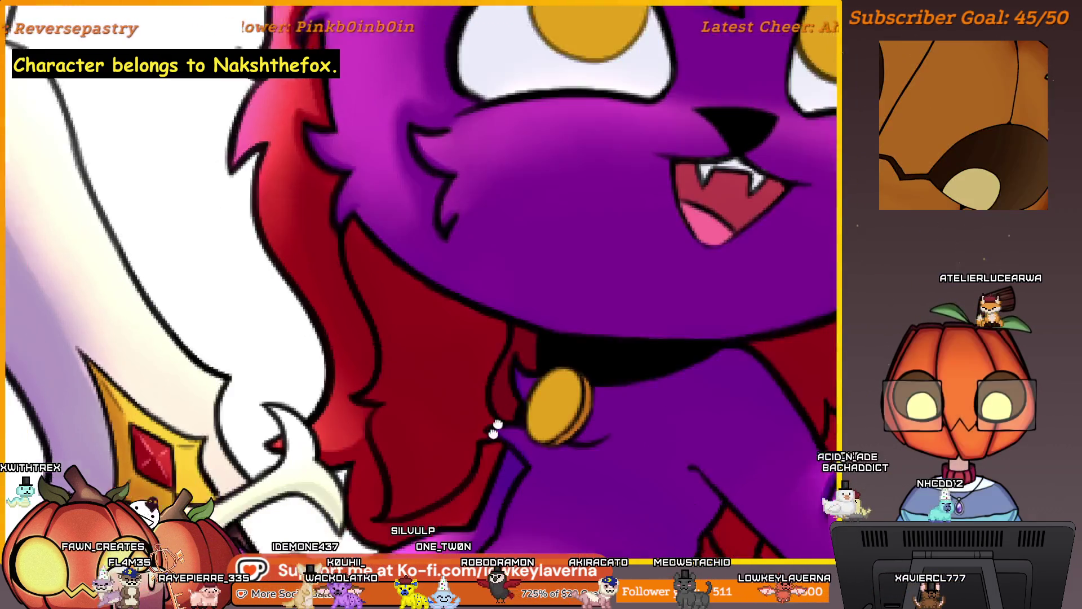
left_click_drag(496, 430, 568, 341)
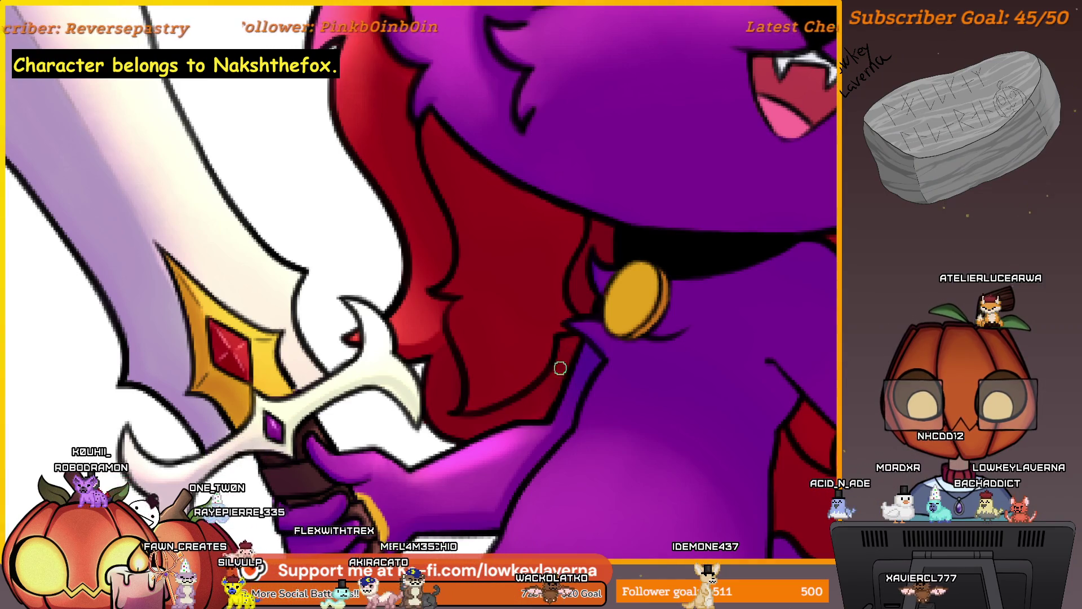
scroll(570, 340, "down", 5)
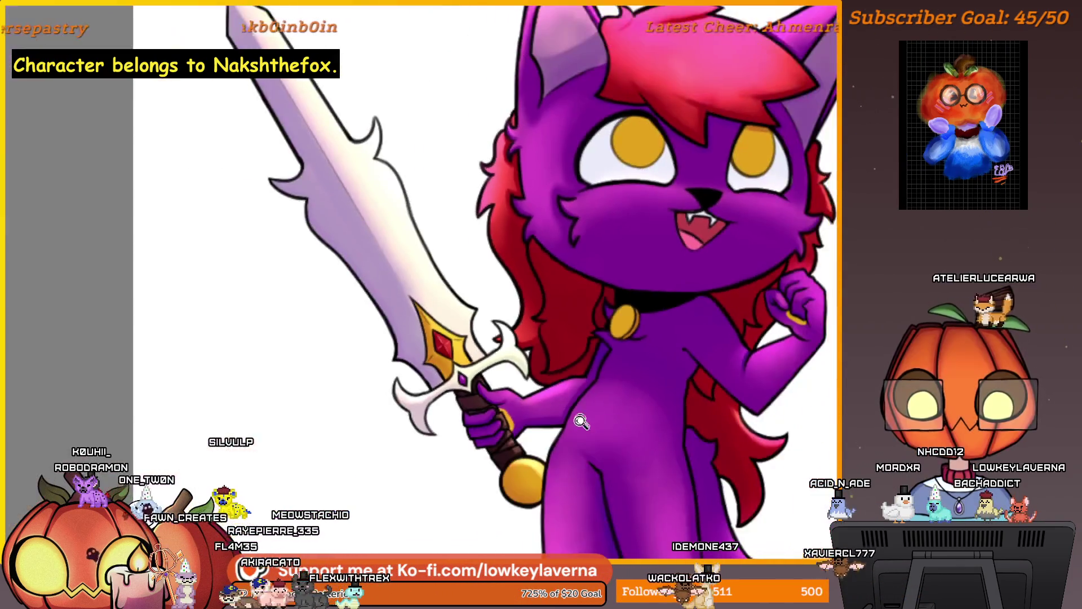
scroll(617, 389, "up", 3)
scroll(617, 389, "up", 3)
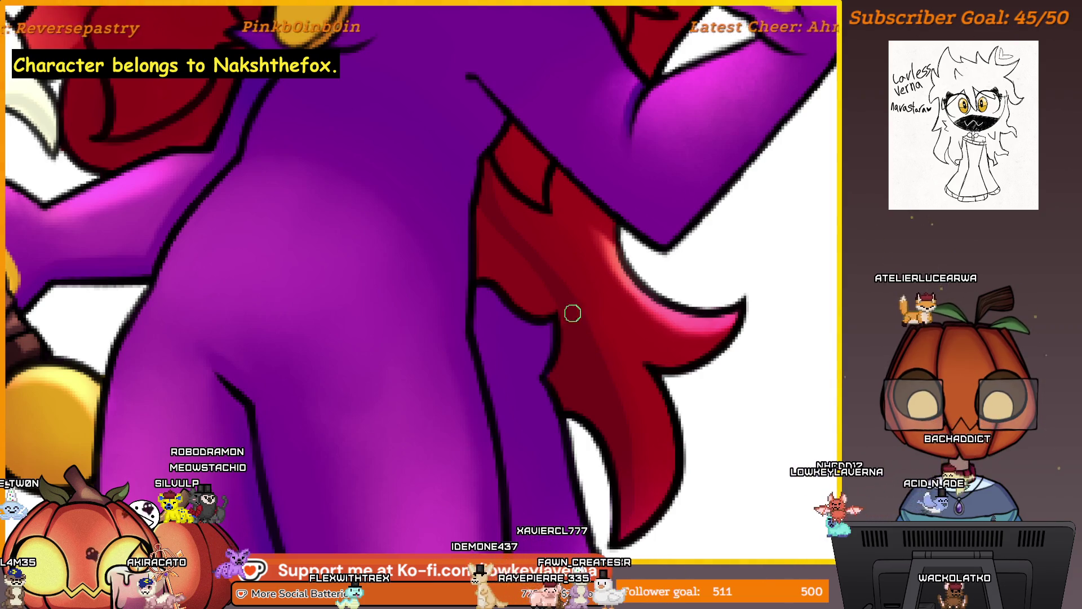
- Mirror the view, zoom in on the red hair strands by the chest, and enlarge the brush twice
left_click_drag(573, 313, 590, 391)
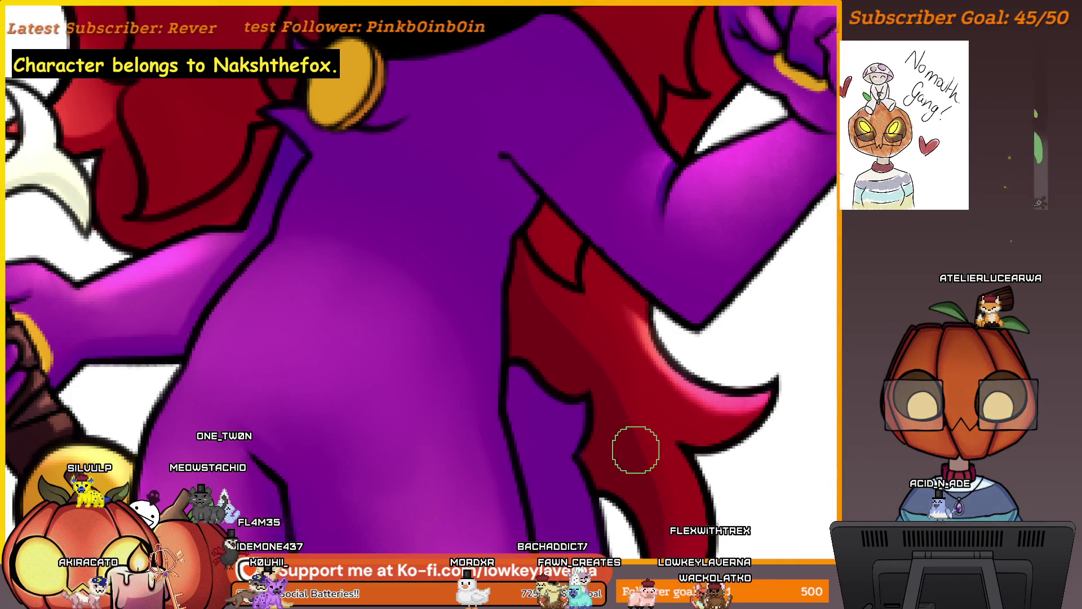
key("m")
left_click_drag(180, 461, 609, 326)
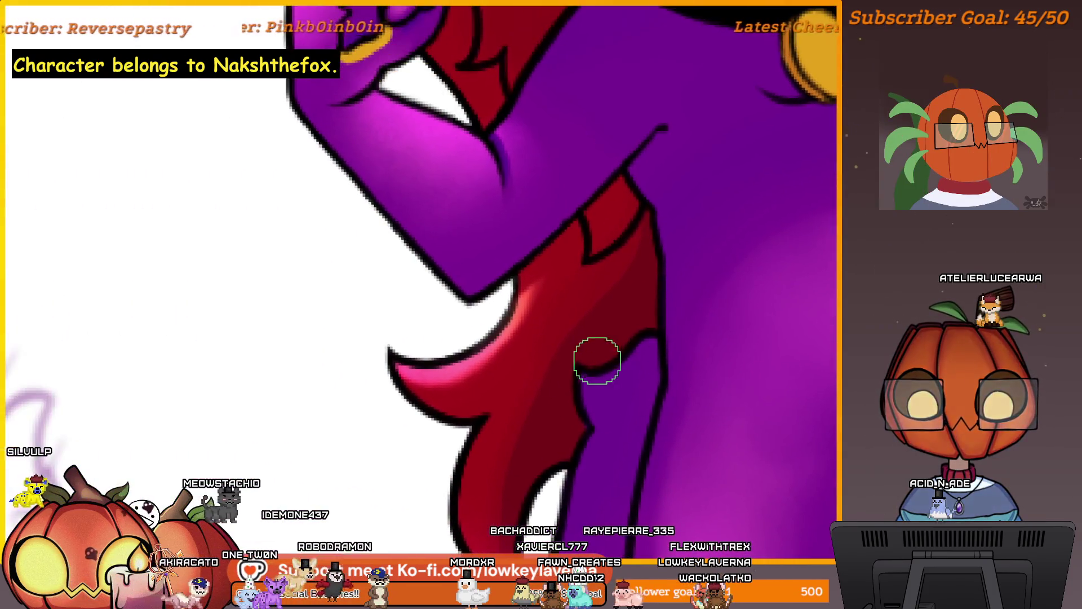
key("bracketright")
key("bracketright")
key("bracketright")
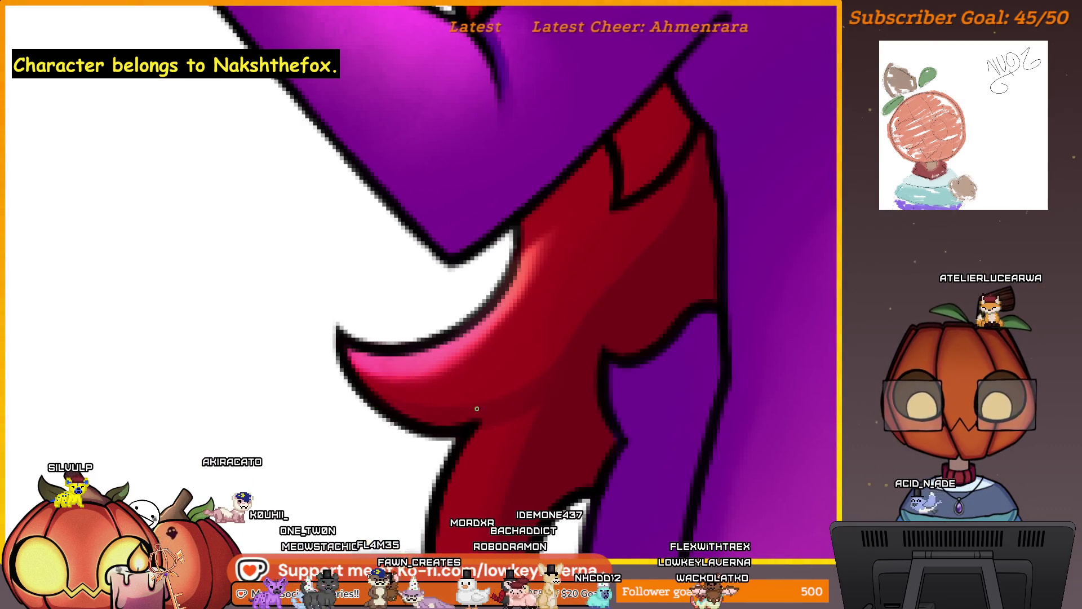
key("bracketright")
key("bracketright")
key("bracketright")
- Shade the red strands up the chest, checking the whole cat before zooming back in
mouse_move(556, 435)
left_mouse_down()
mouse_move(580, 242)
mouse_move(559, 216)
left_mouse_up()
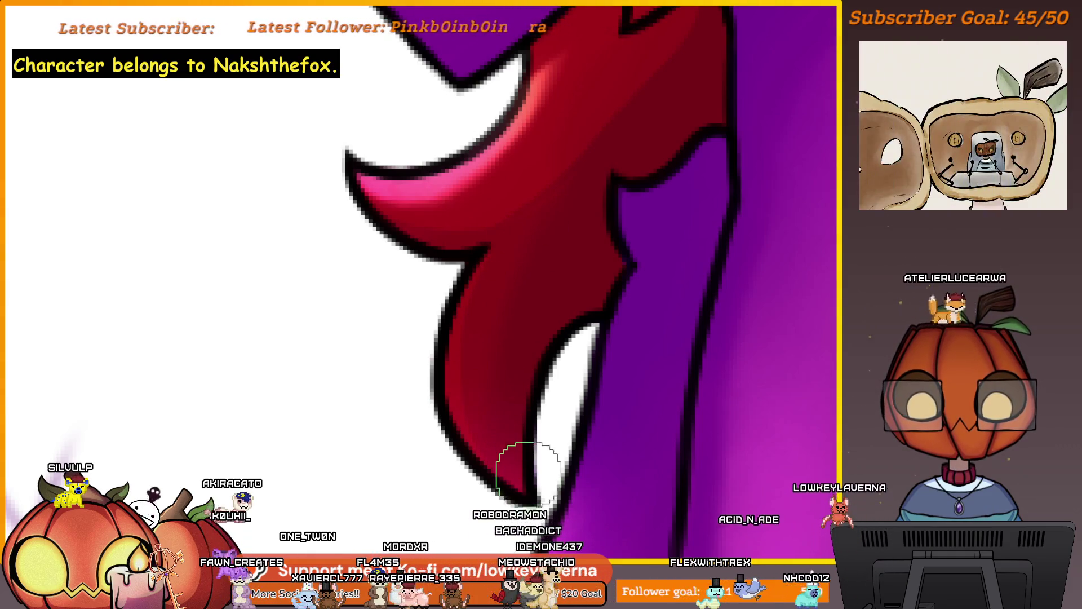
mouse_move(479, 273)
left_mouse_down()
mouse_move(544, 364)
mouse_move(563, 333)
left_mouse_up()
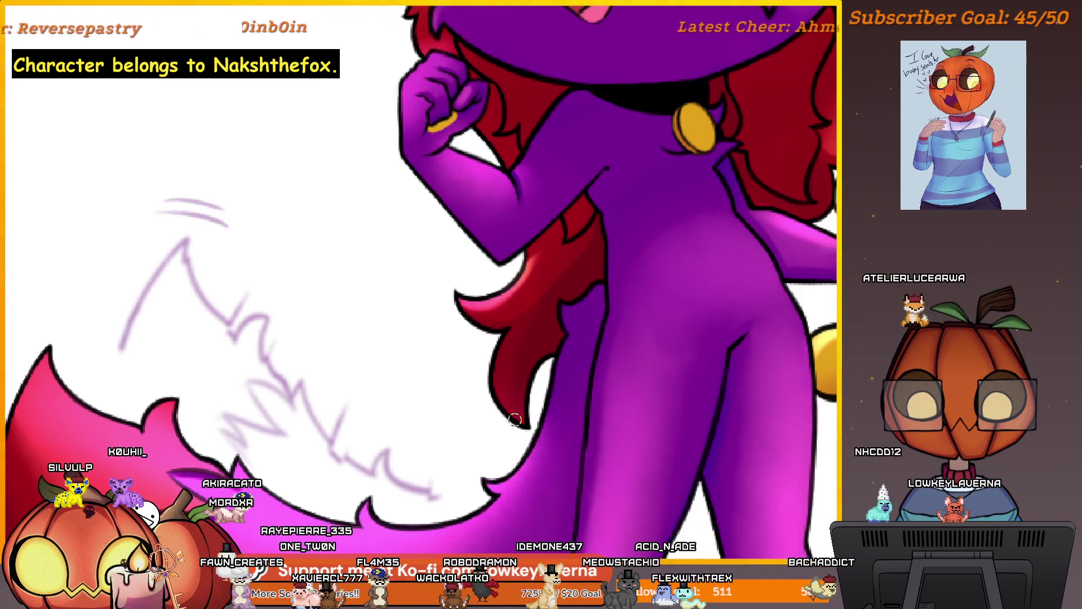
mouse_move(554, 335)
left_mouse_down()
mouse_move(583, 305)
mouse_move(559, 383)
mouse_move(543, 362)
mouse_move(553, 338)
mouse_move(541, 356)
mouse_move(566, 355)
left_mouse_up()
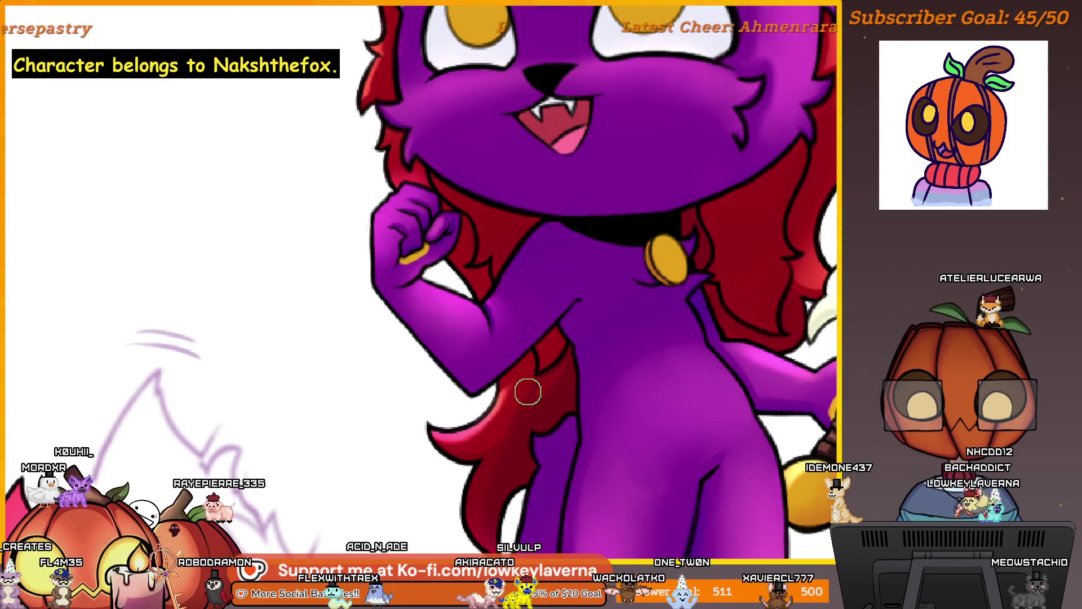
scroll(480, 453, "up", 3)
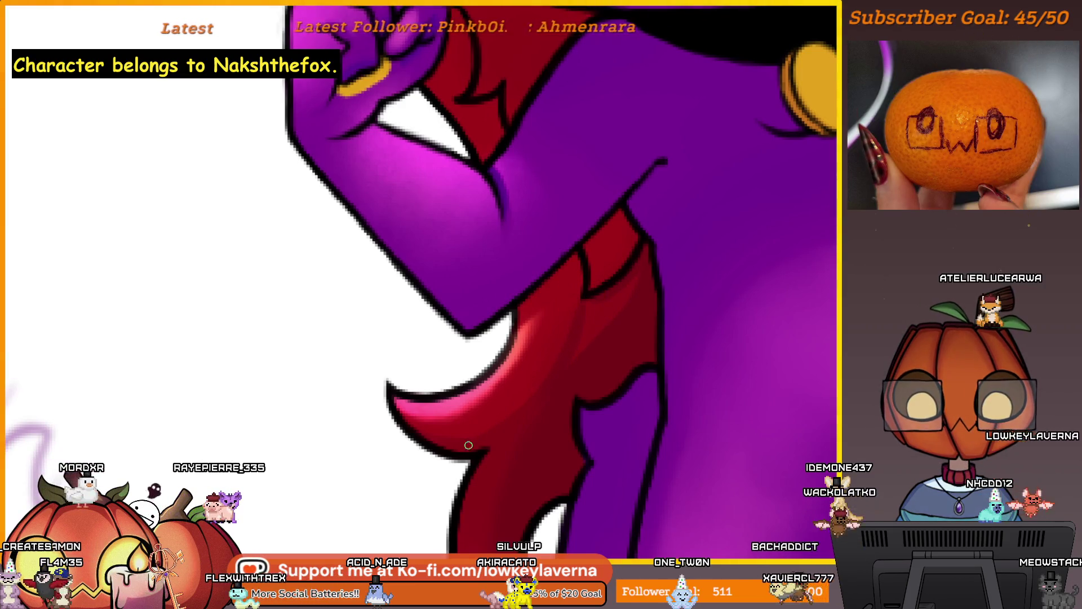
scroll(531, 413, "up", 2)
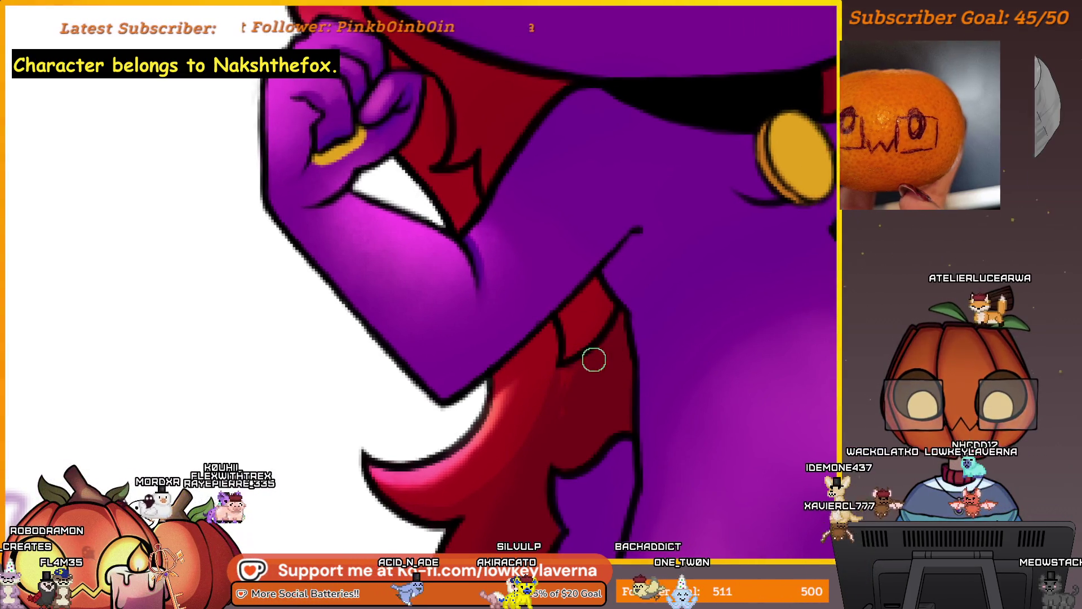
scroll(560, 386, "up", 2)
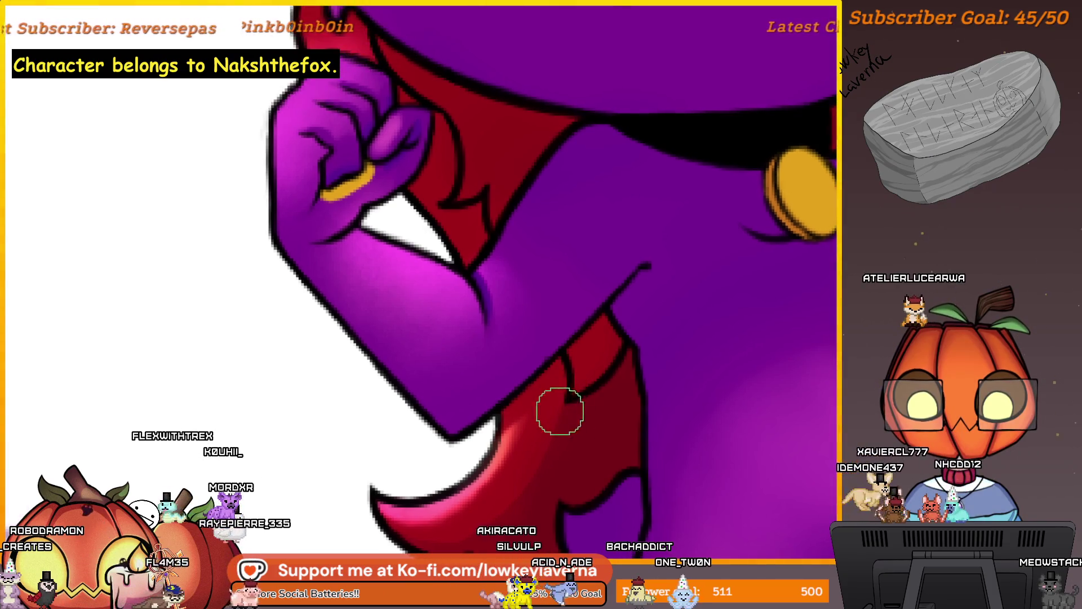
scroll(564, 406, "up", 6)
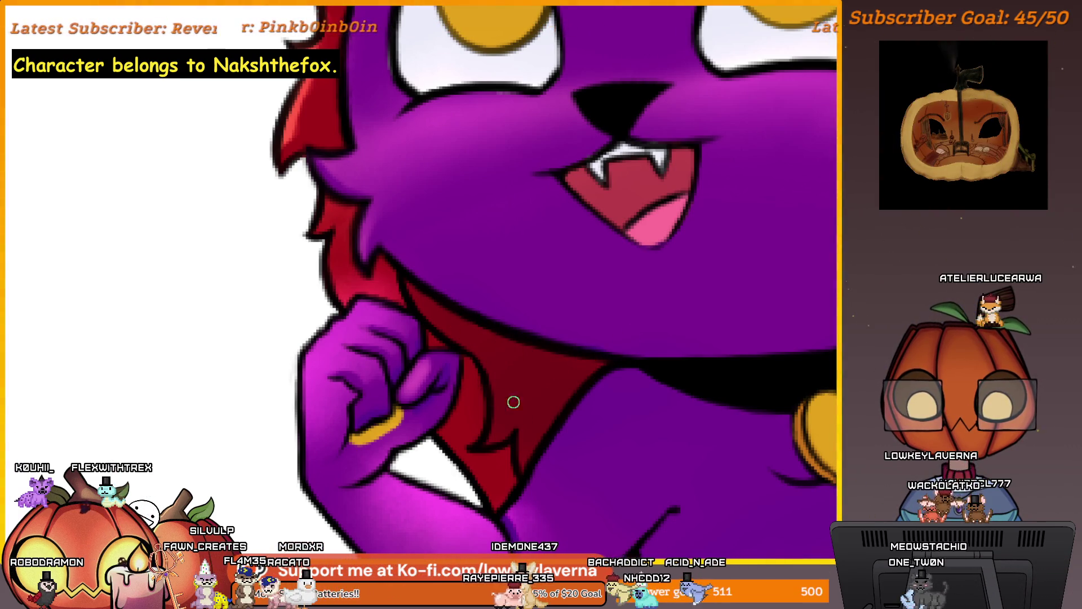
scroll(513, 402, "down", 5)
scroll(681, 324, "down", 3)
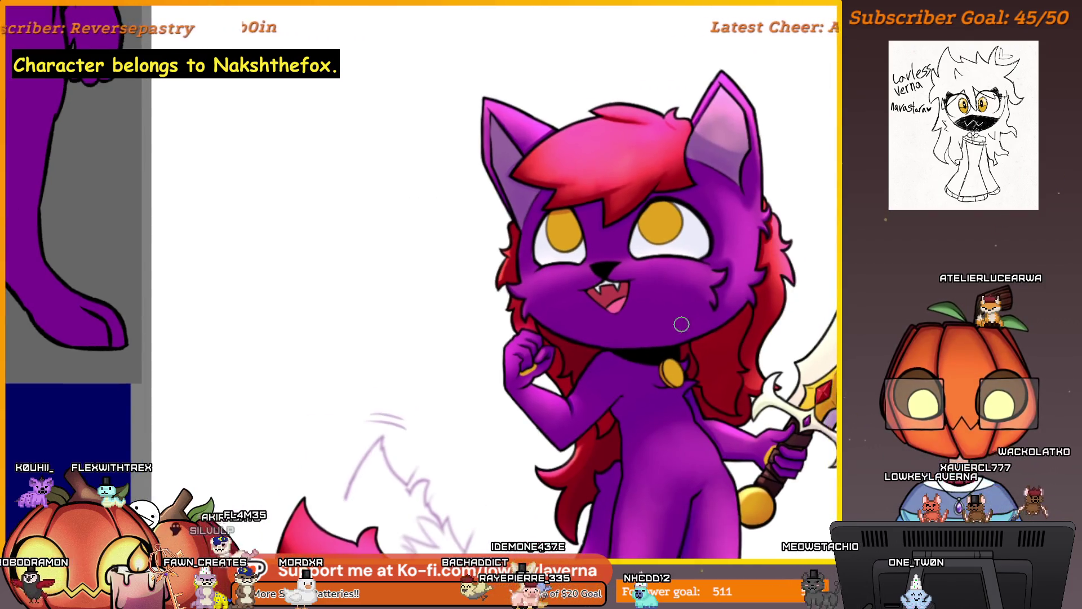
left_click(612, 385, "ctrl")
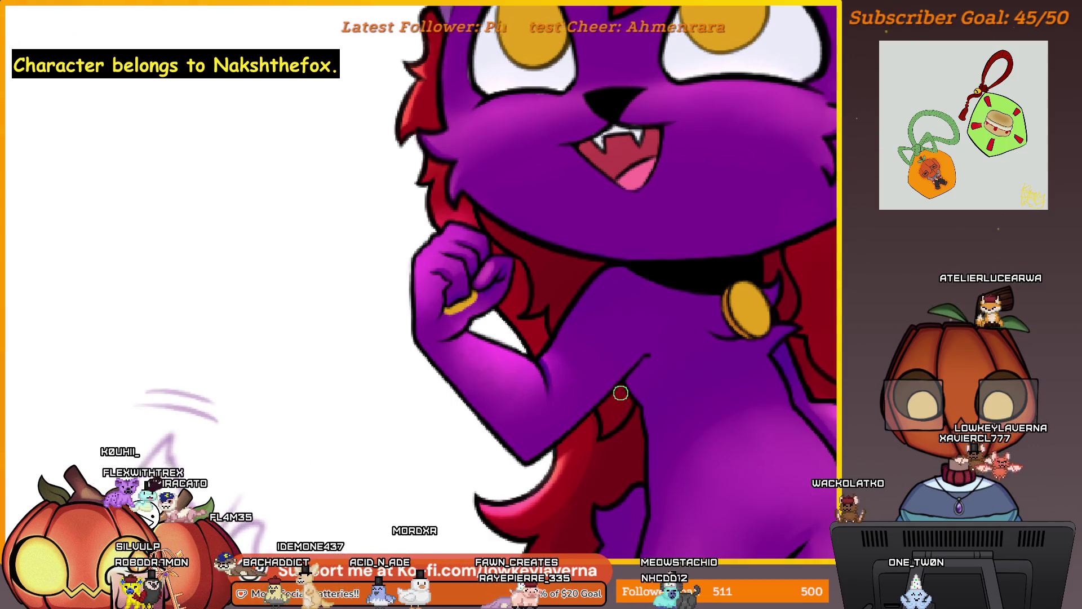
scroll(678, 400, "down", 3)
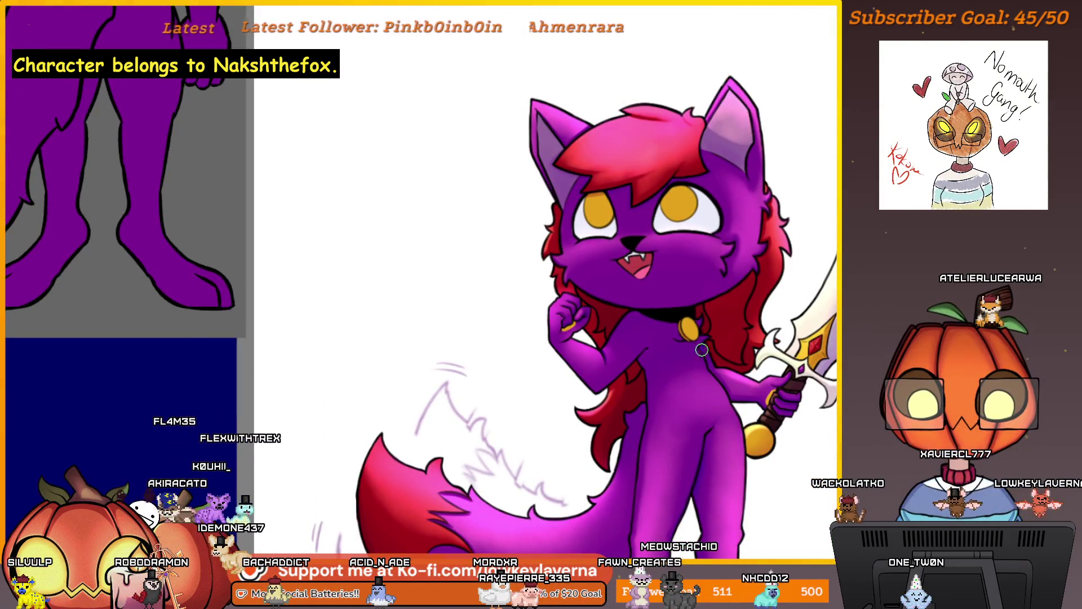
key("m")
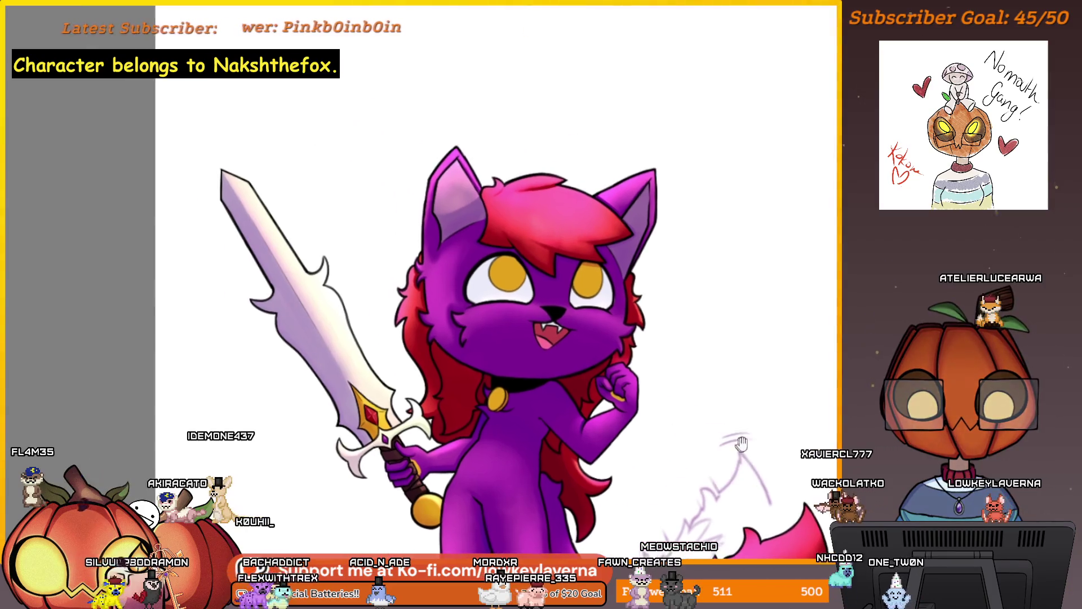
scroll(577, 443, "up", 3)
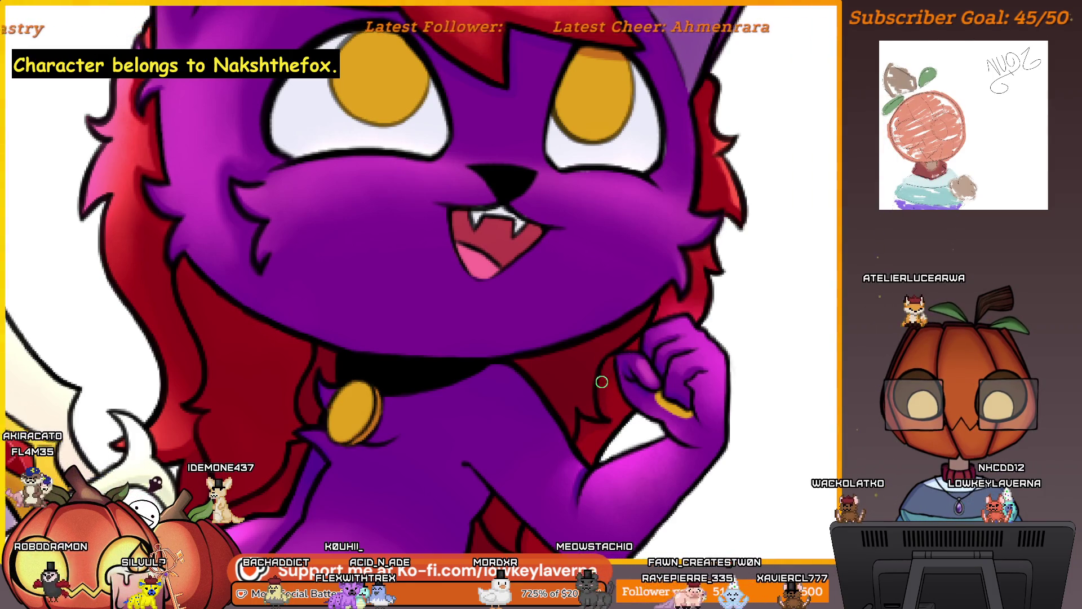
mouse_move(614, 366)
left_mouse_down()
mouse_move(612, 396)
mouse_move(626, 404)
left_mouse_up()
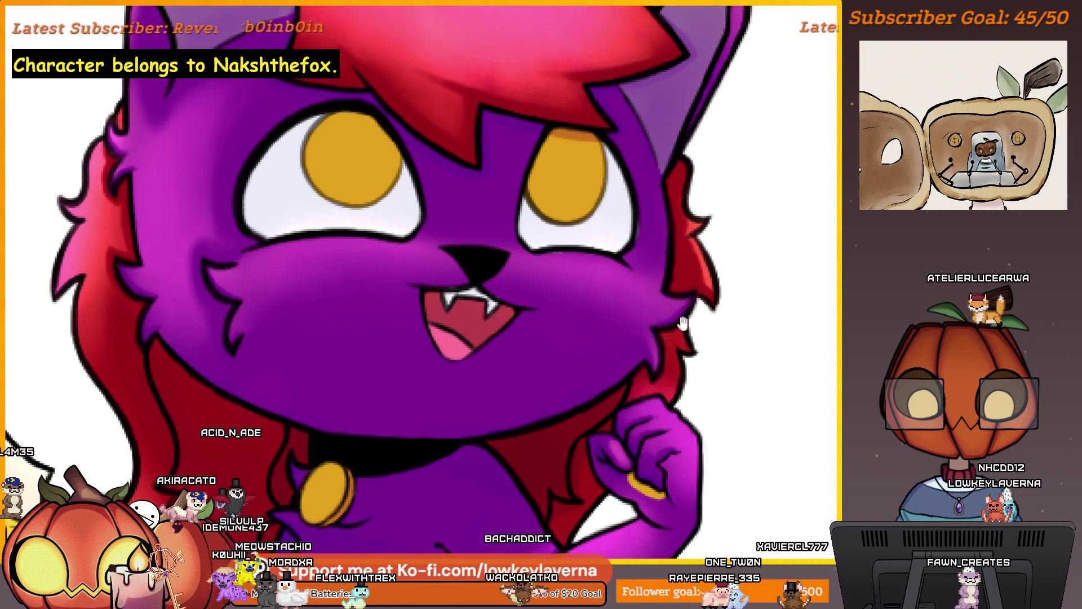
scroll(705, 324, "down", 3)
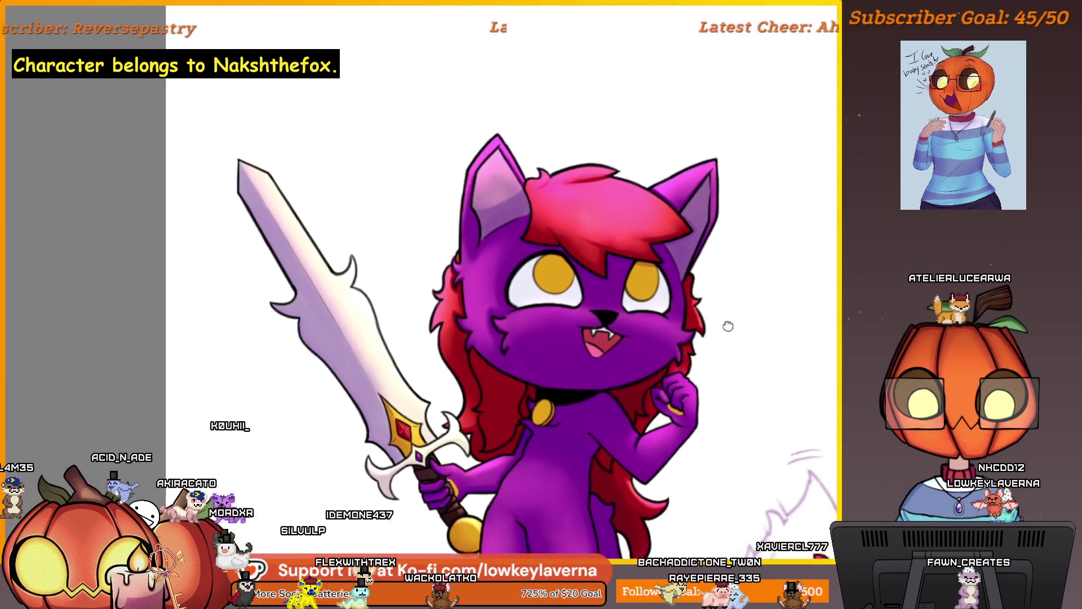
scroll(728, 325, "up", 3)
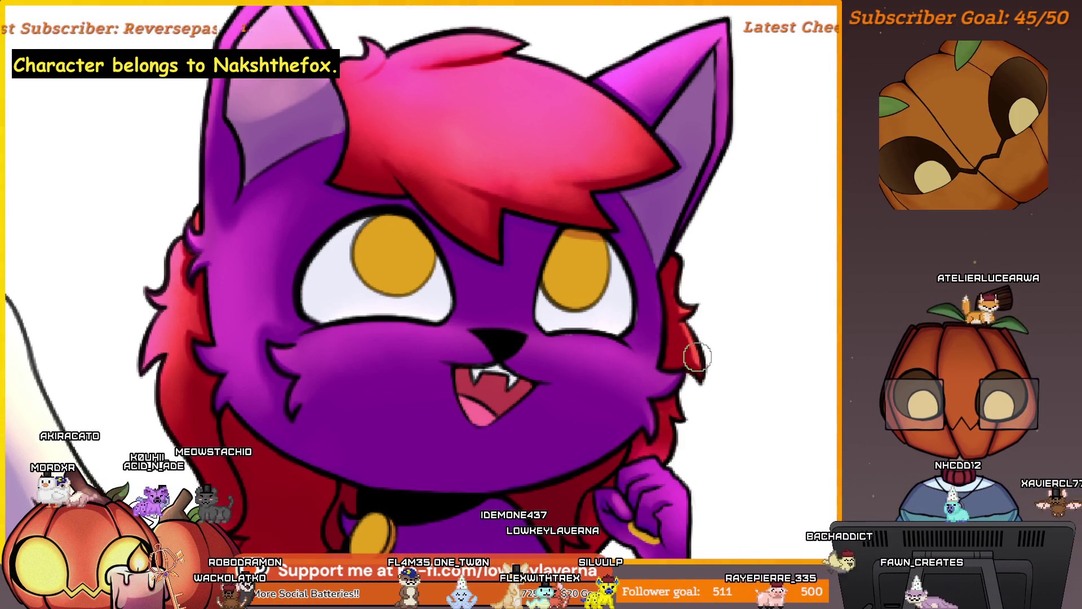
scroll(605, 356, "down", 5)
- Unmirror the canvas and paint a darker orange shadow across the top of the gold iris
scroll(620, 367, "up", 6)
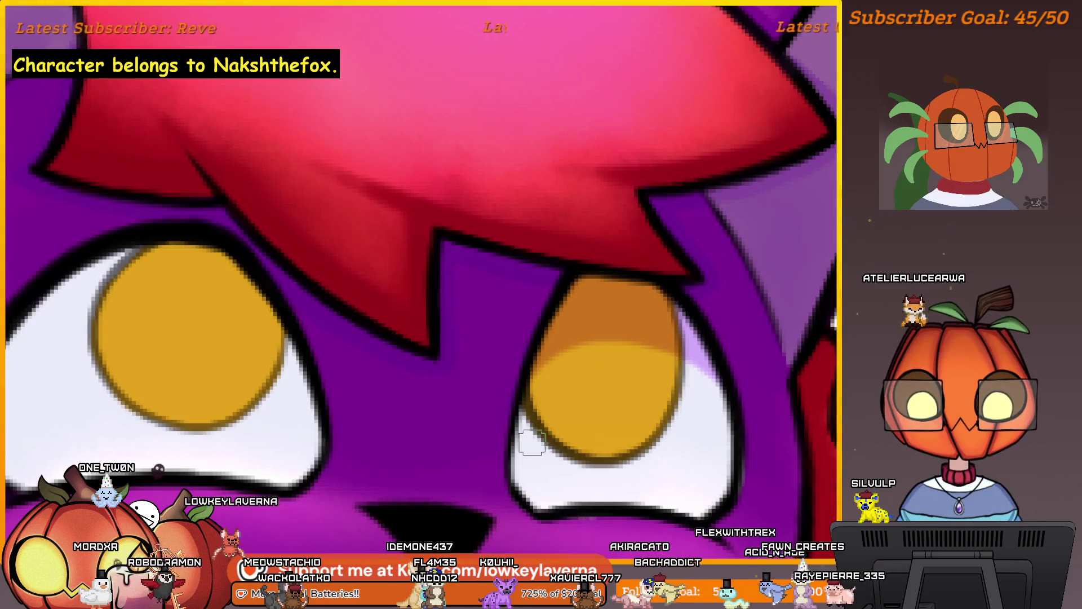
scroll(688, 445, "down", 5)
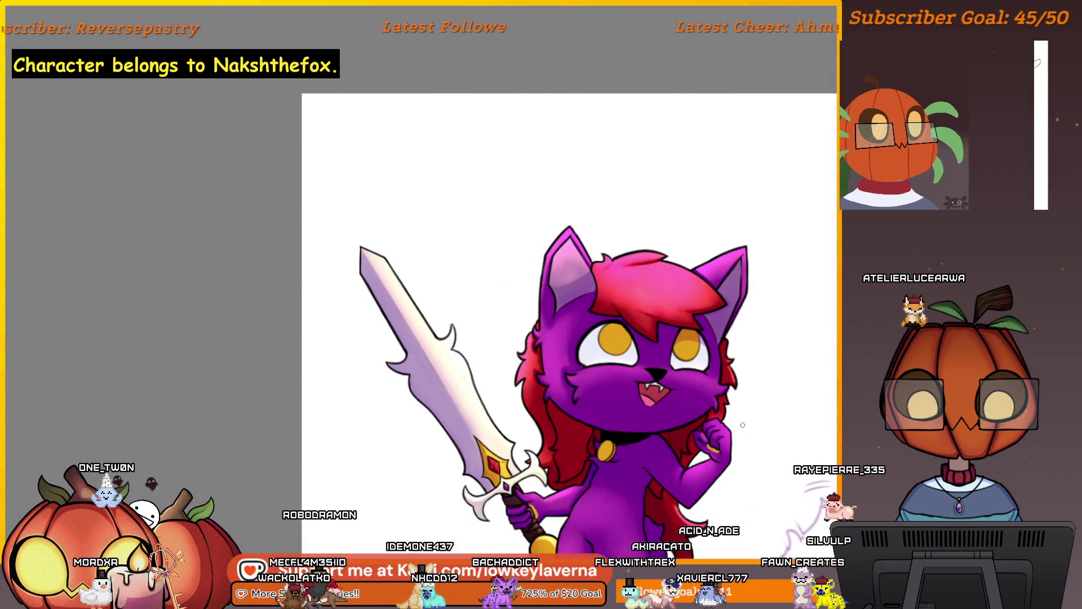
key("h")
scroll(620, 319, "up", 3)
scroll(620, 318, "up", 4)
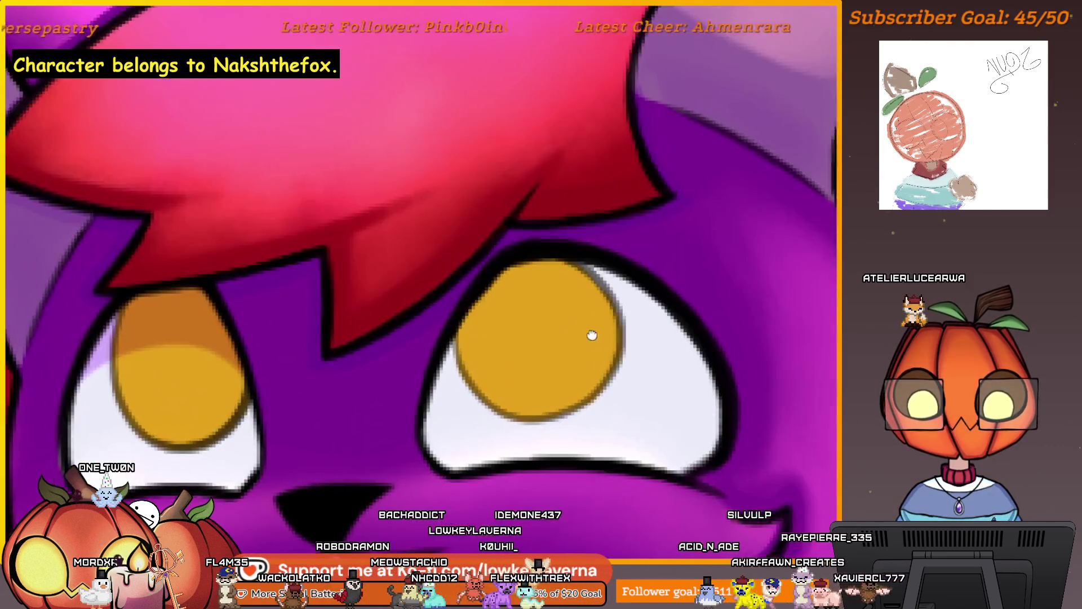
left_click_drag(750, 327, 569, 315)
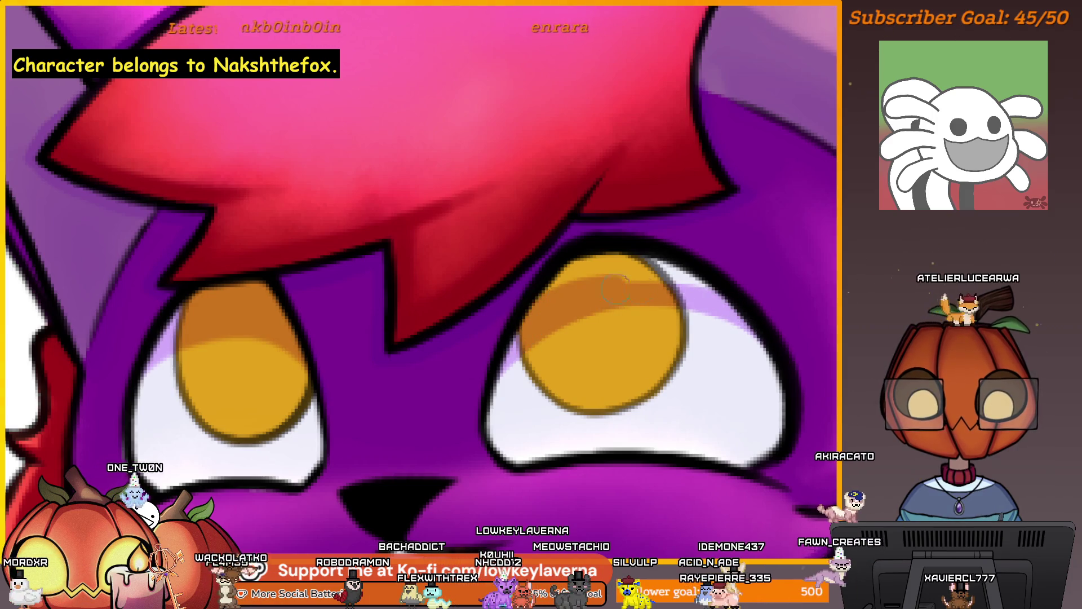
left_click_drag(677, 259, 558, 276)
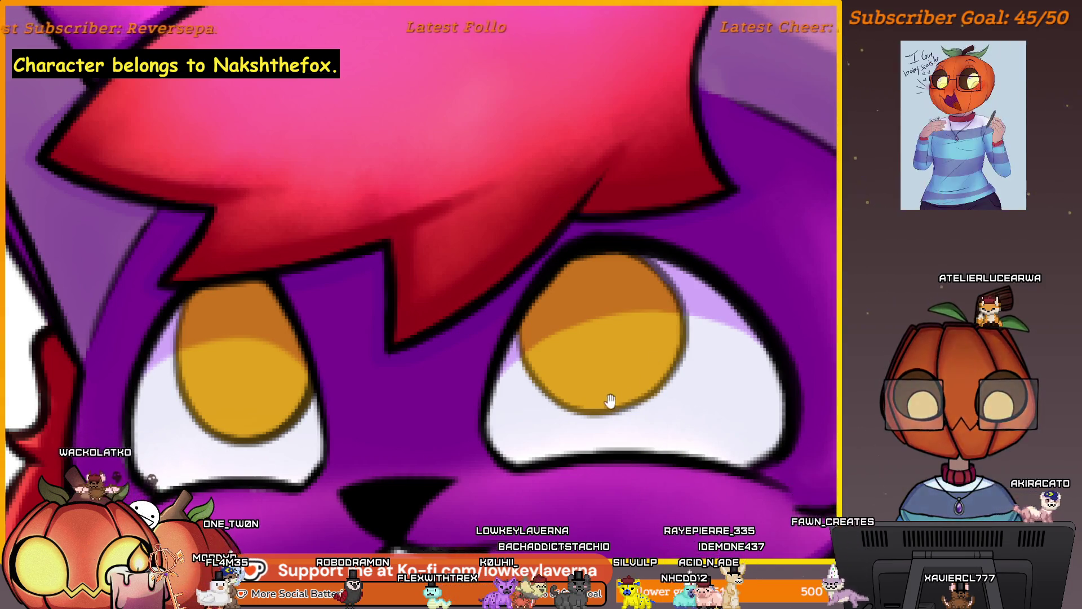
- Zoom and scroll around the eyes to review the shaded irises
scroll(612, 404, "down", 2)
scroll(707, 292, "right", 2)
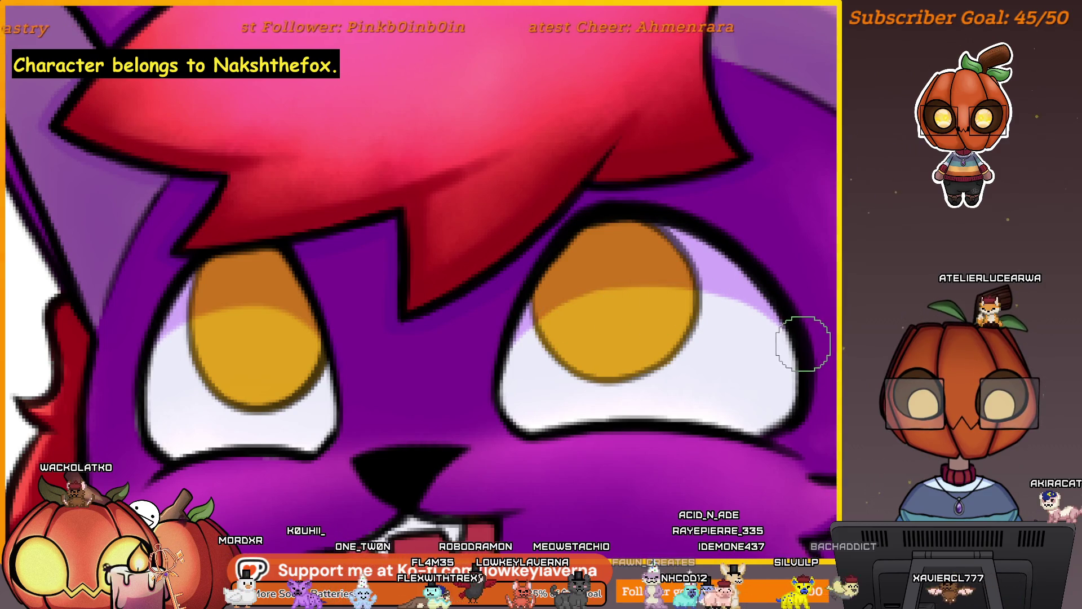
scroll(484, 370, "down", 10)
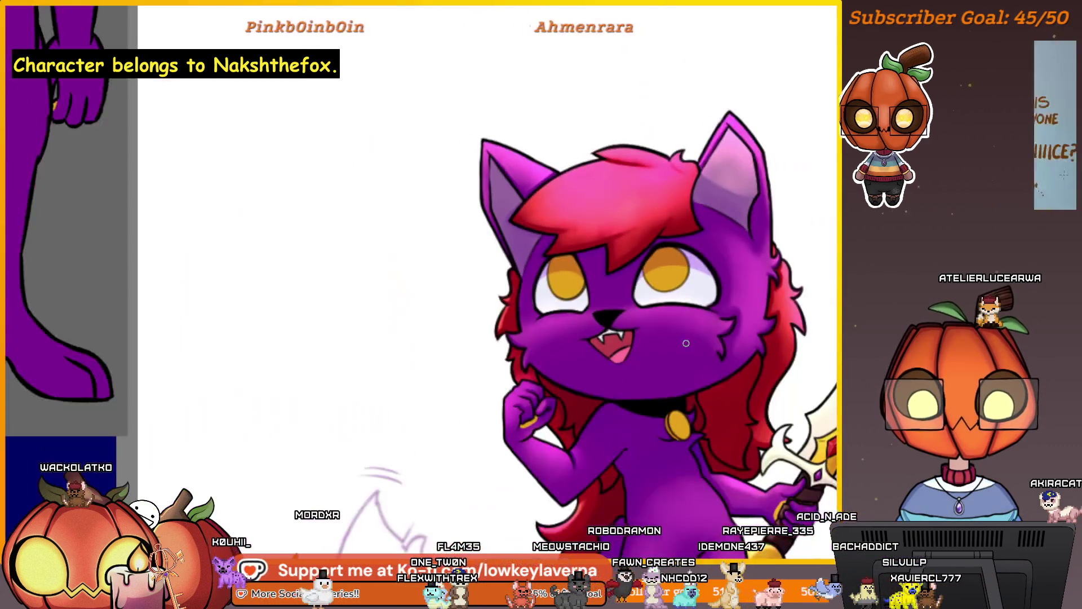
scroll(754, 319, "up", 10)
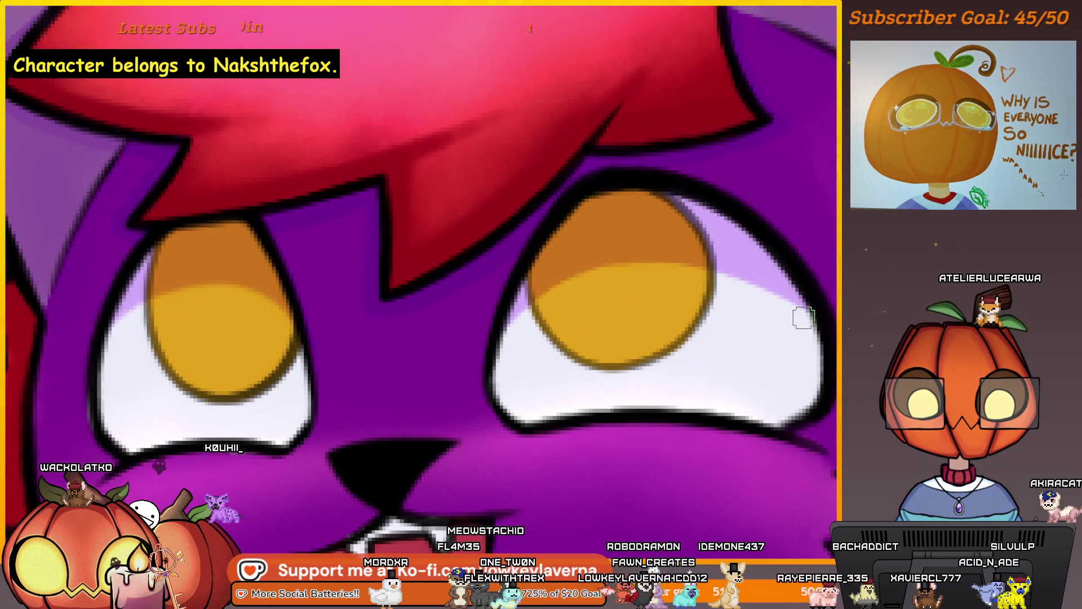
scroll(491, 367, "down", 10)
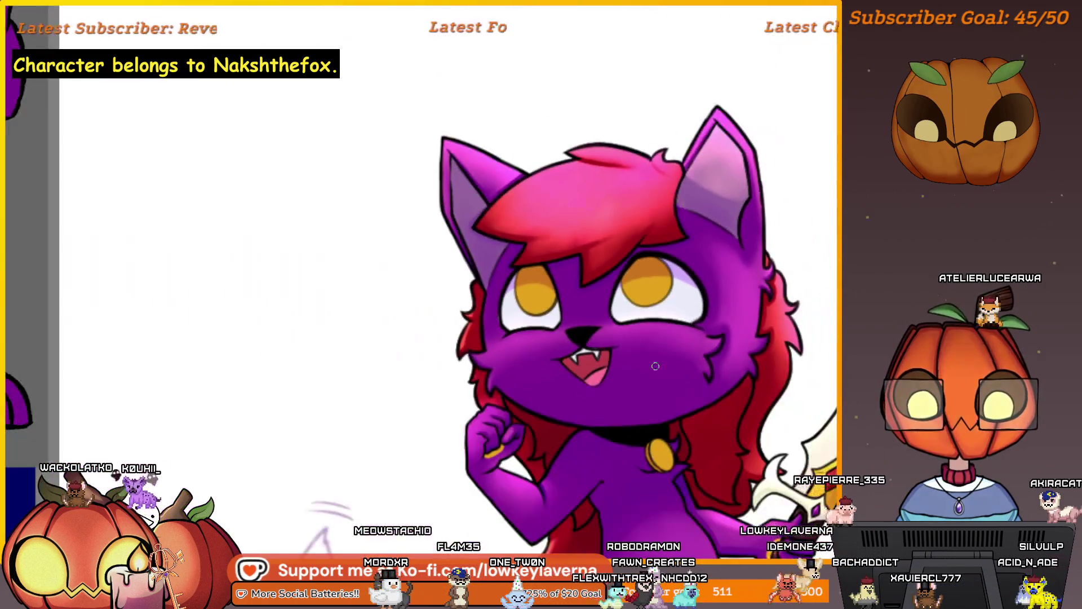
scroll(749, 271, "up", 10)
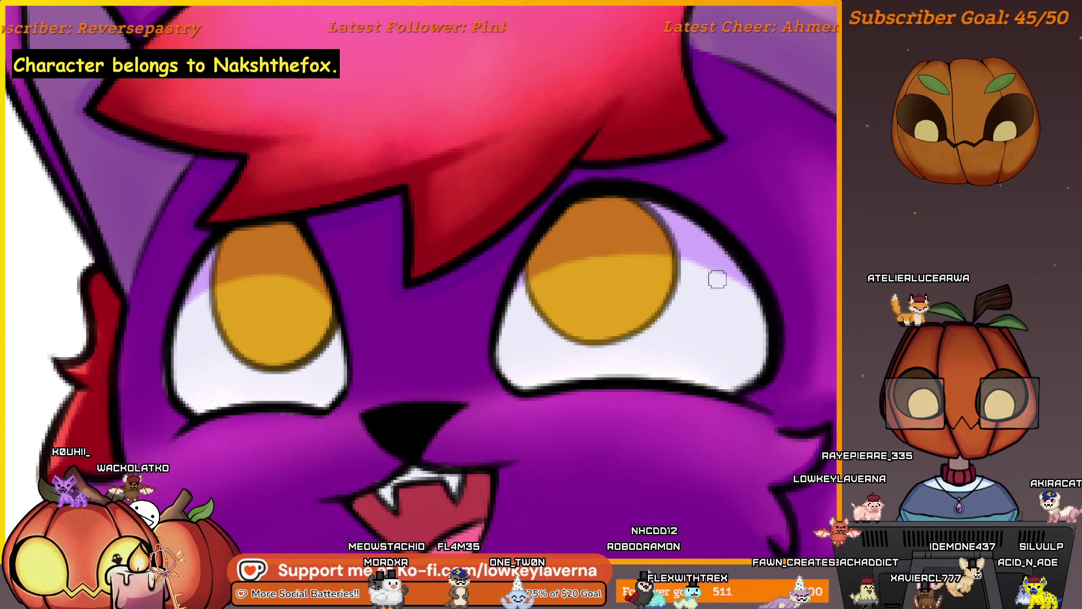
scroll(653, 303, "down", 5)
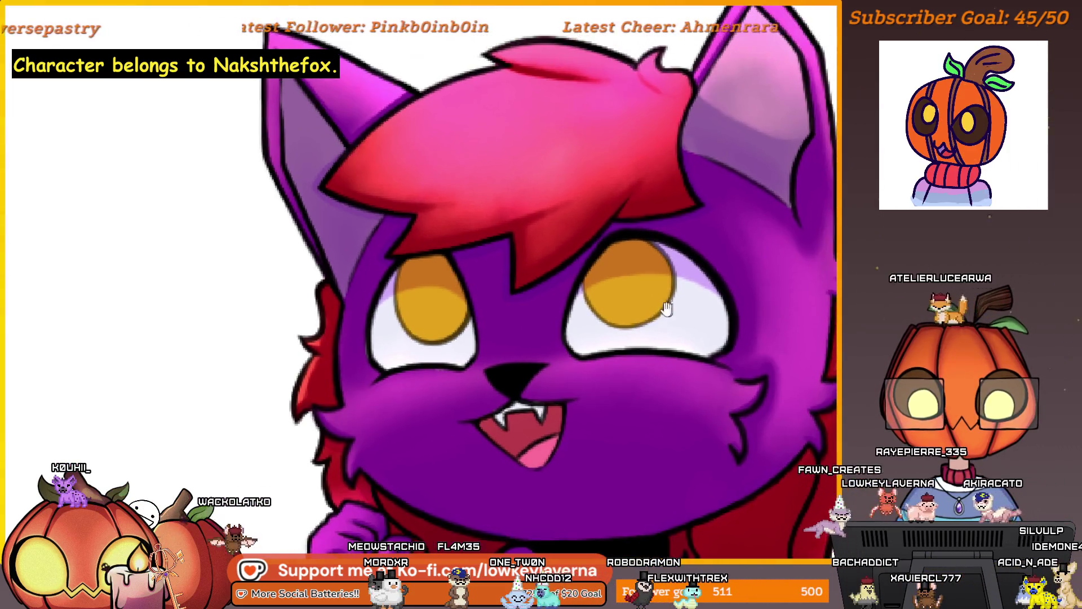
scroll(636, 263, "down", 5)
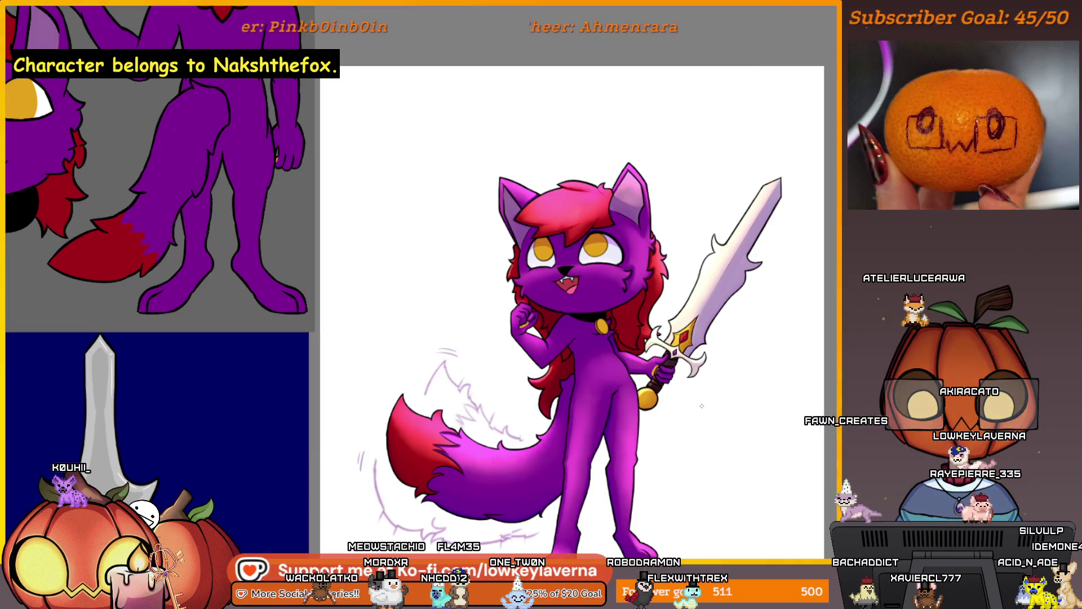
scroll(675, 97, "up", 10)
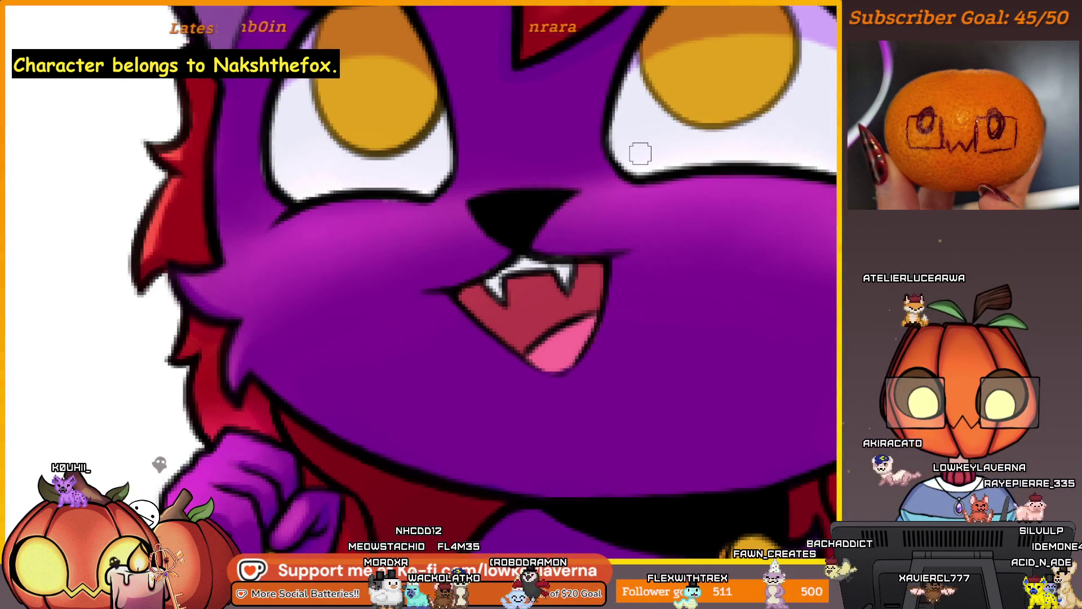
- Darken the inside of the mouth around the tongue, then shrink the brush for finer detail
scroll(553, 314, "up", 3)
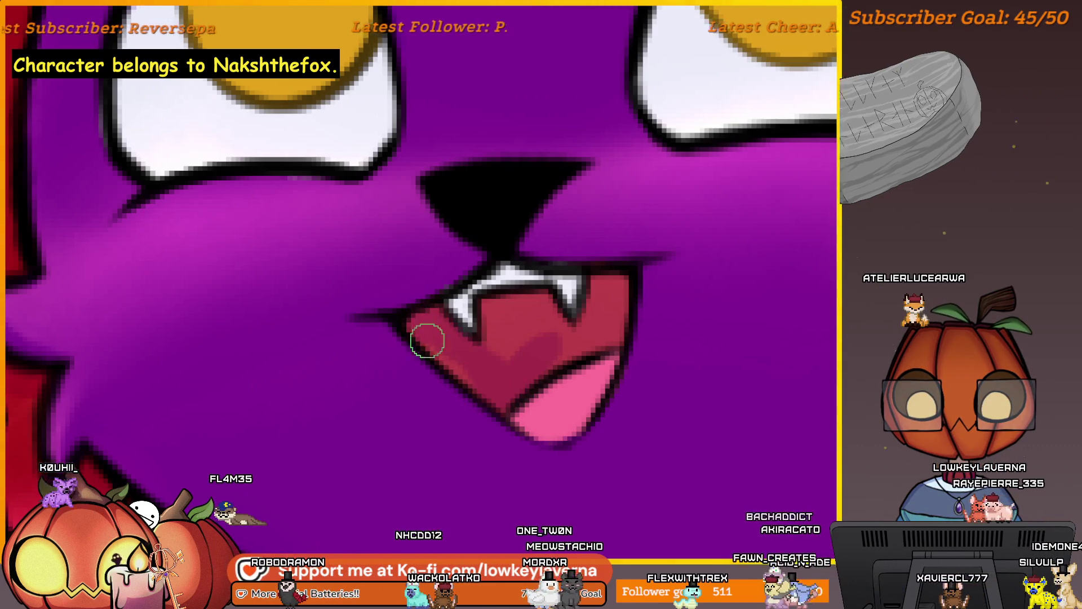
mouse_move(540, 300)
left_mouse_down()
mouse_move(543, 357)
mouse_move(617, 336)
mouse_move(615, 284)
mouse_move(584, 328)
left_mouse_up()
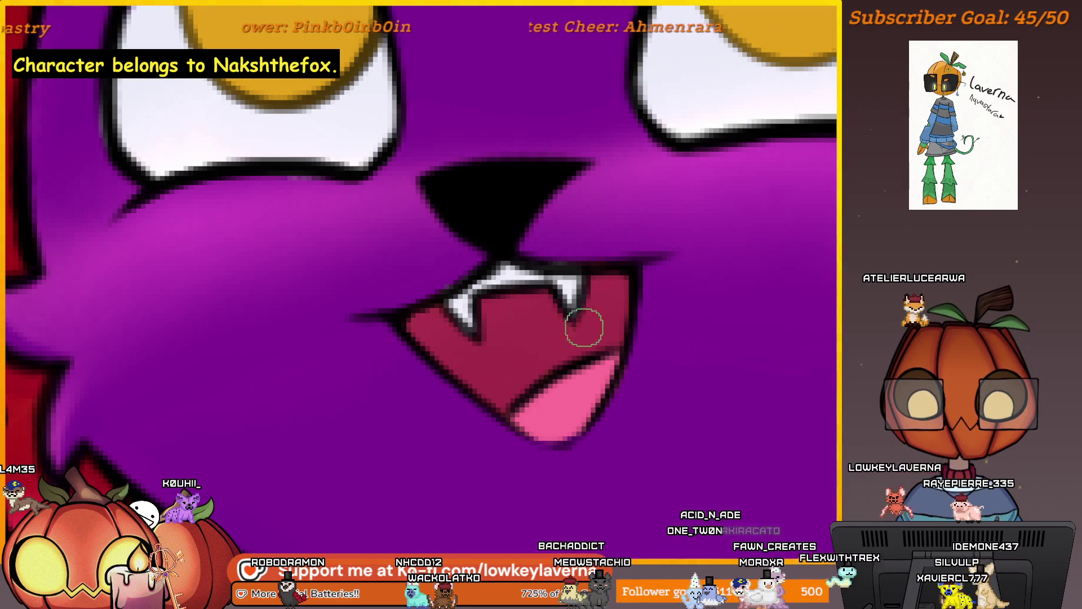
scroll(587, 380, "down", 1)
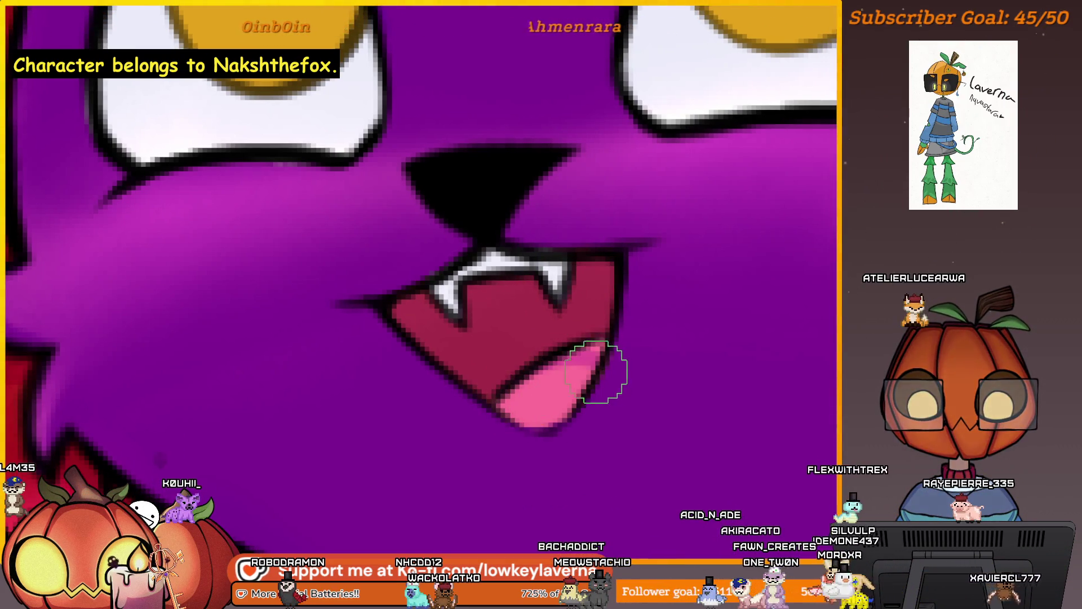
key("bracketleft")
key("bracketleft")
key("bracketleft")
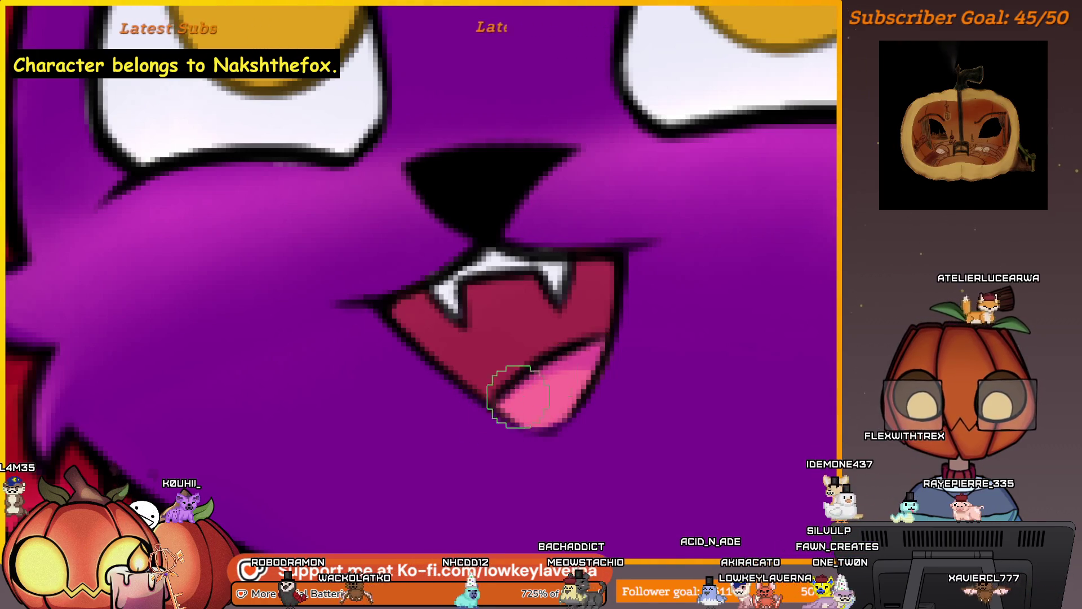
scroll(564, 385, "down", 5)
scroll(665, 339, "up", 2)
left_click_drag(674, 337, 661, 352)
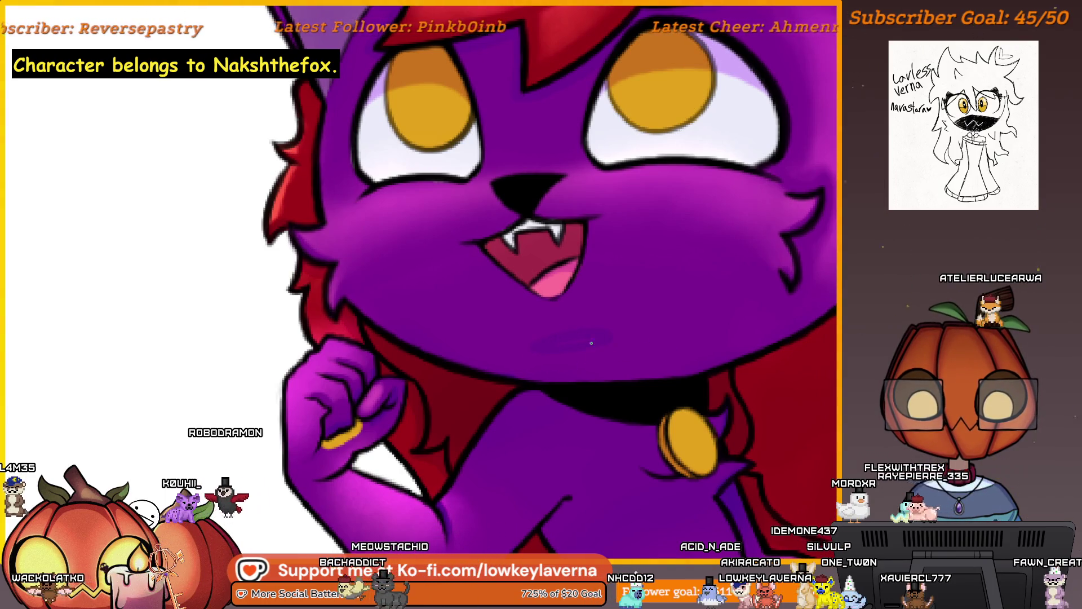
scroll(575, 335, "down", 3)
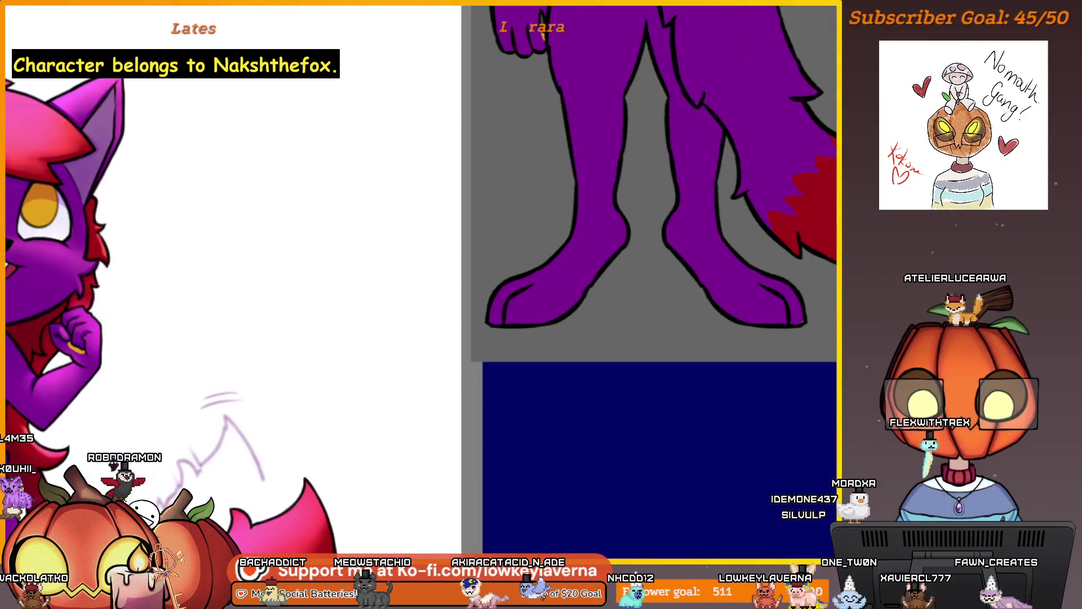
scroll(510, 237, "up", 5)
scroll(509, 237, "up", 3)
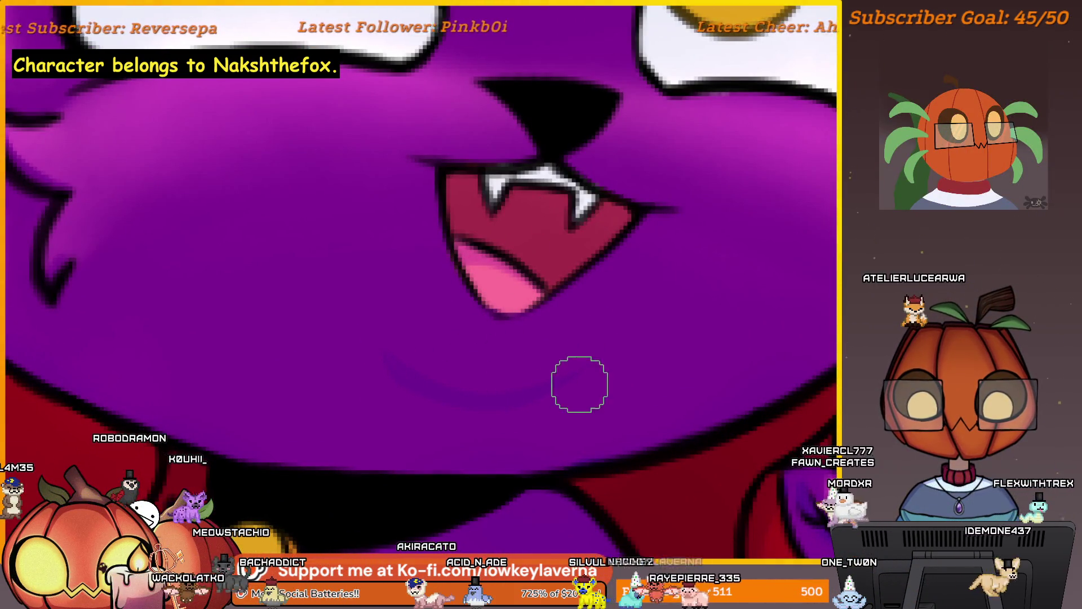
- Shrink the brush and mirror the view horizontally so the sword sits on the right
key("bracketleft")
key("bracketleft")
key("bracketleft")
scroll(599, 343, "down", 5)
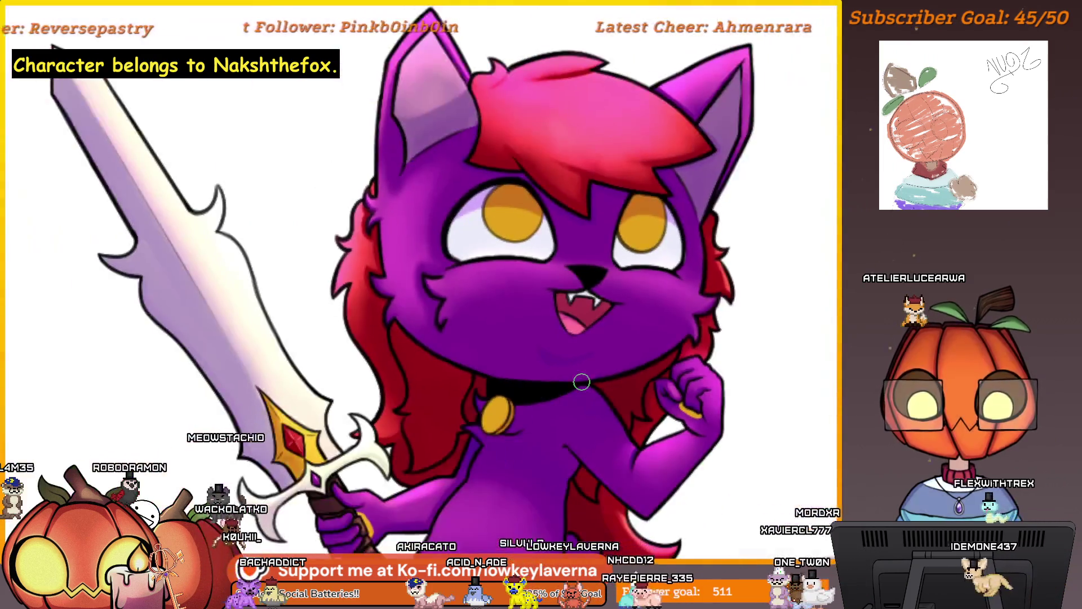
scroll(582, 382, "up", 3)
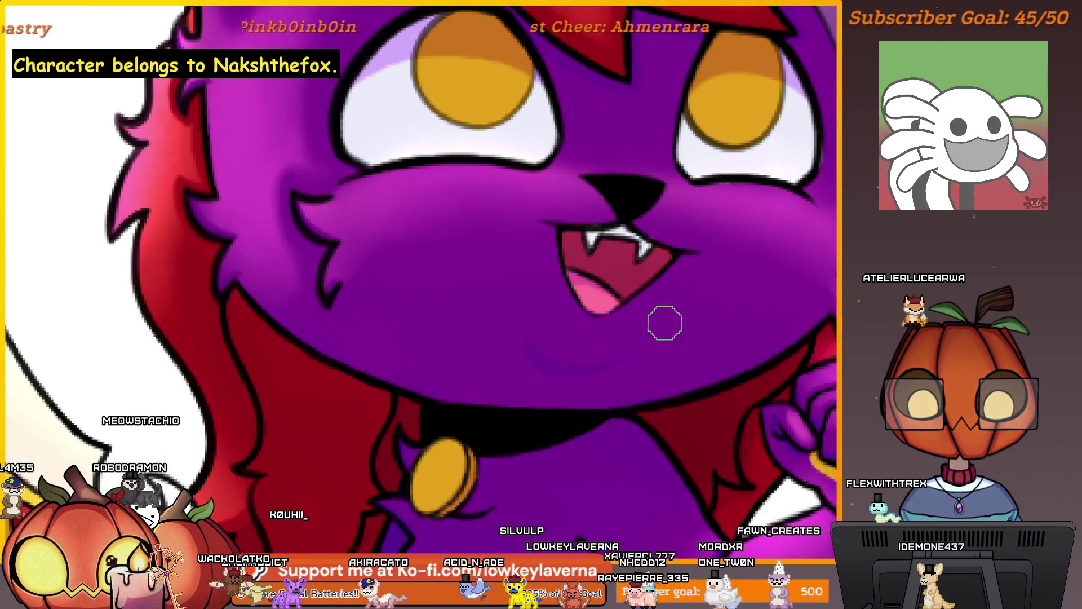
scroll(527, 336, "down", 3)
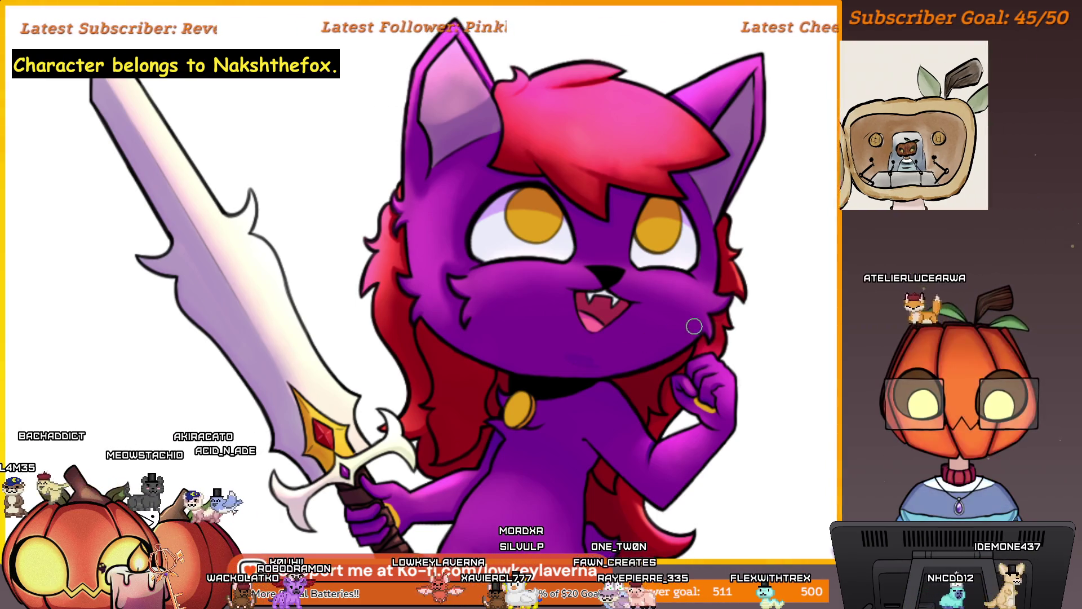
key("m")
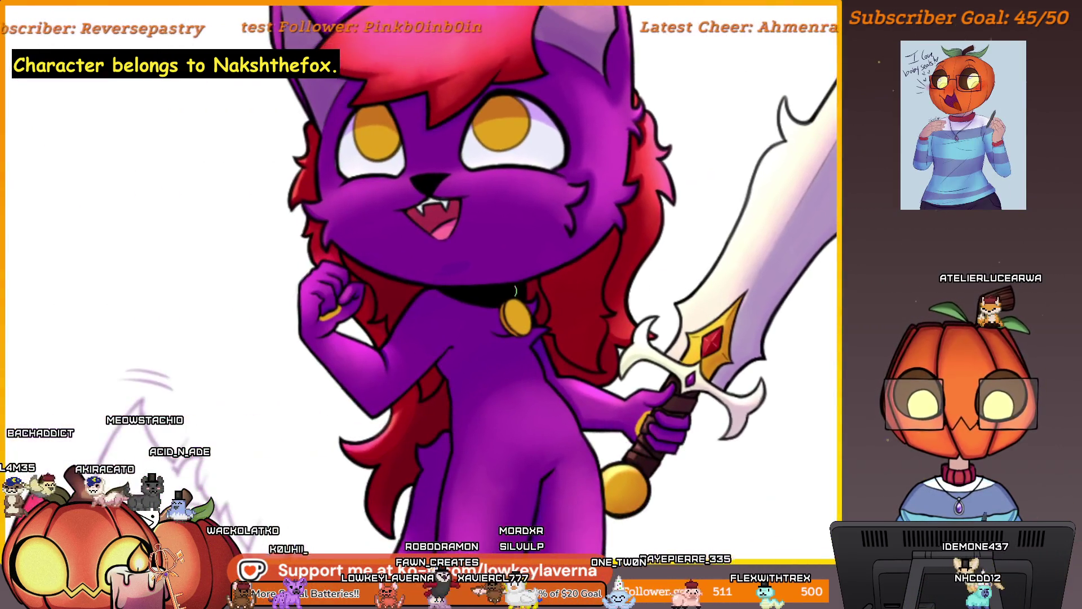
scroll(567, 264, "down", 3)
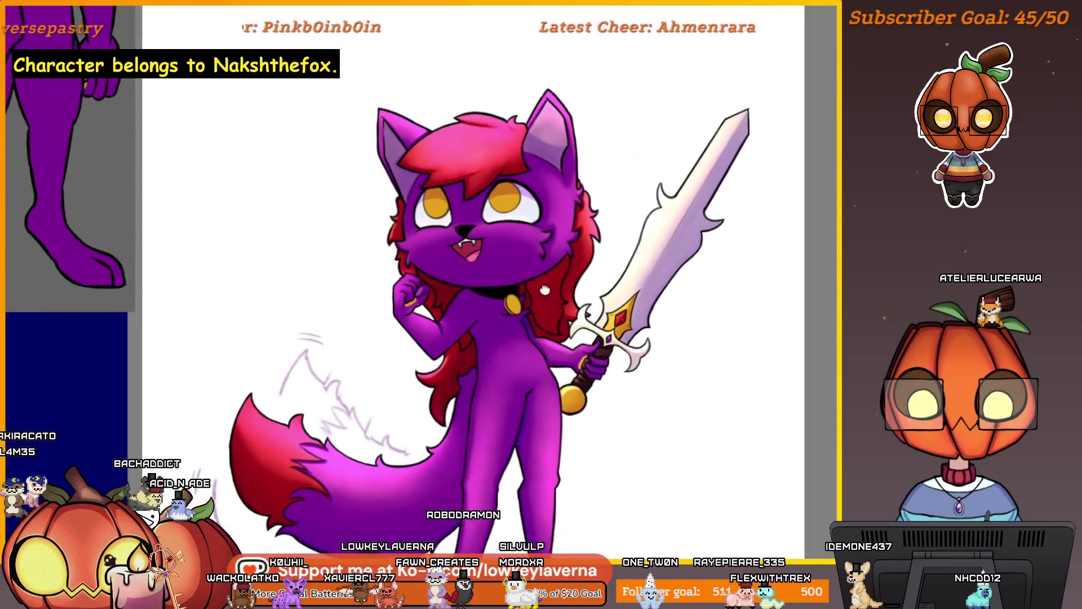
scroll(545, 275, "up", 3)
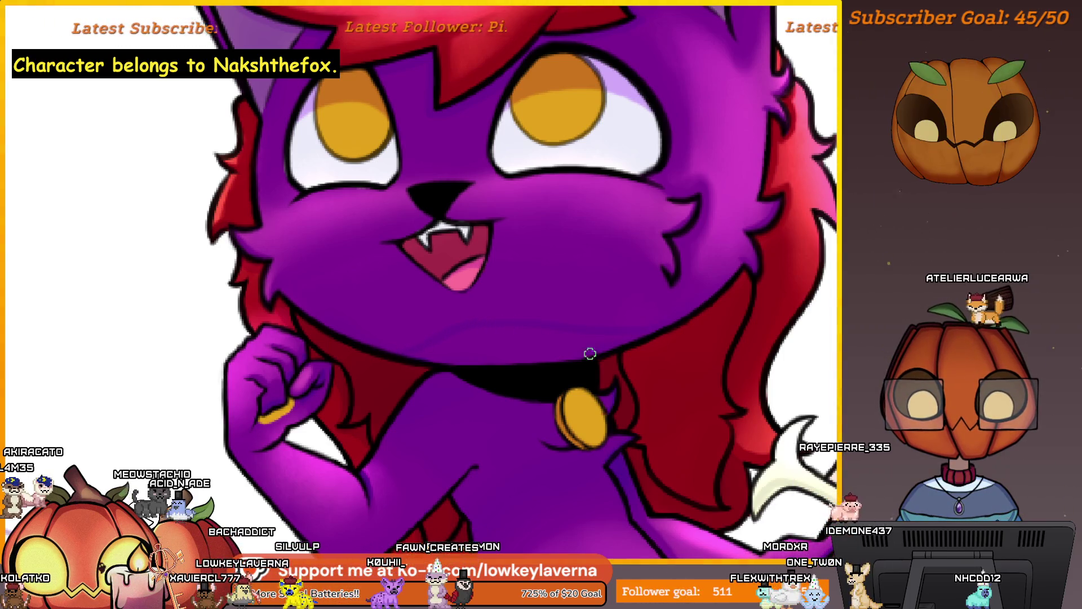
- Make the brush smaller still and fit the whole mirrored character in view, zooming around the face
key("[")
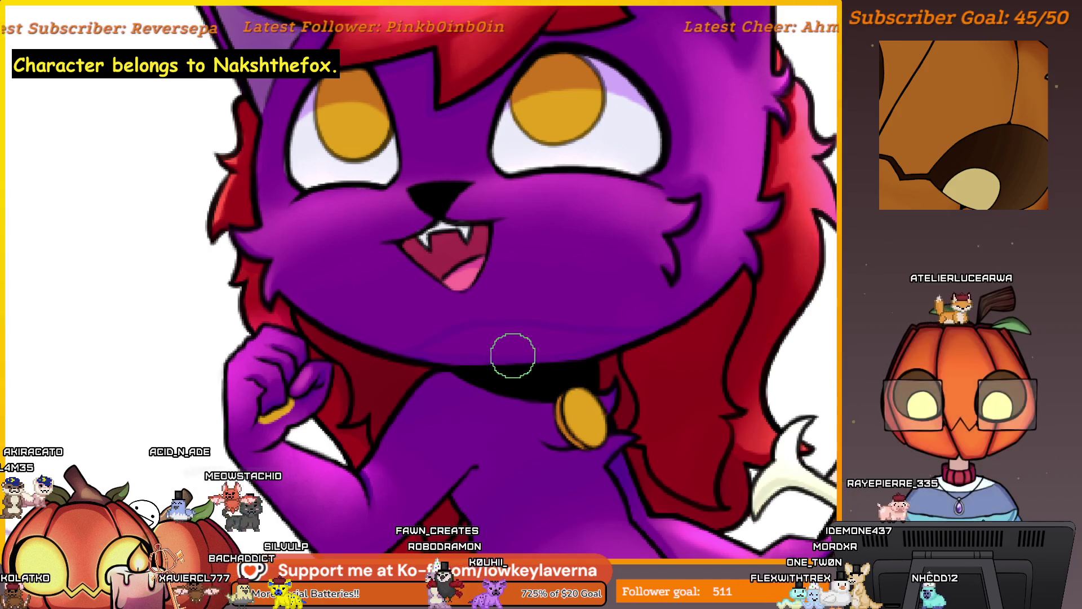
key("[")
key("[")
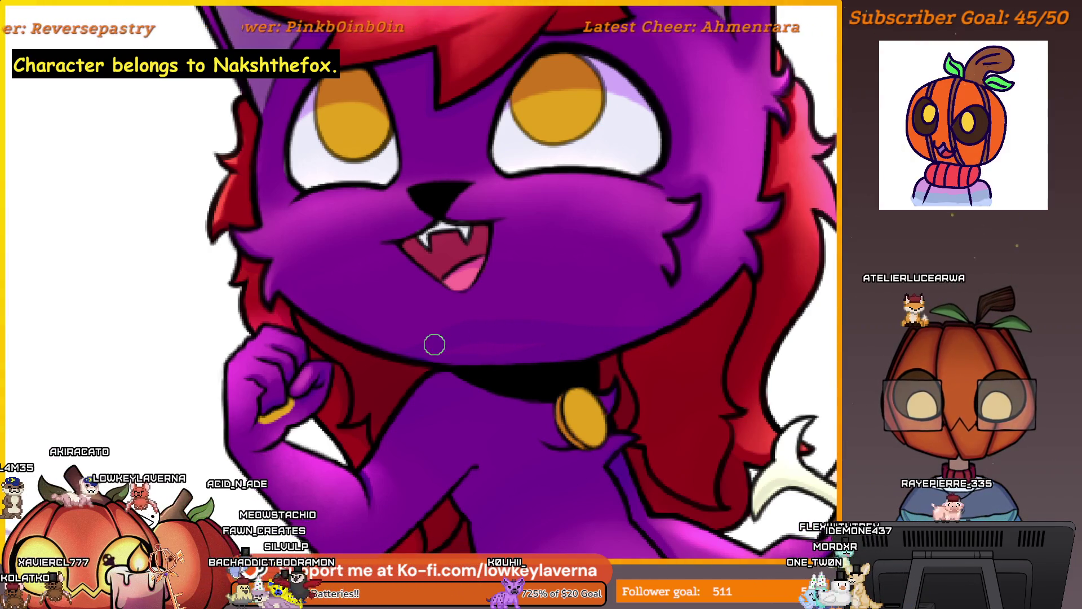
key("ctrl+0")
scroll(658, 390, "up", 2)
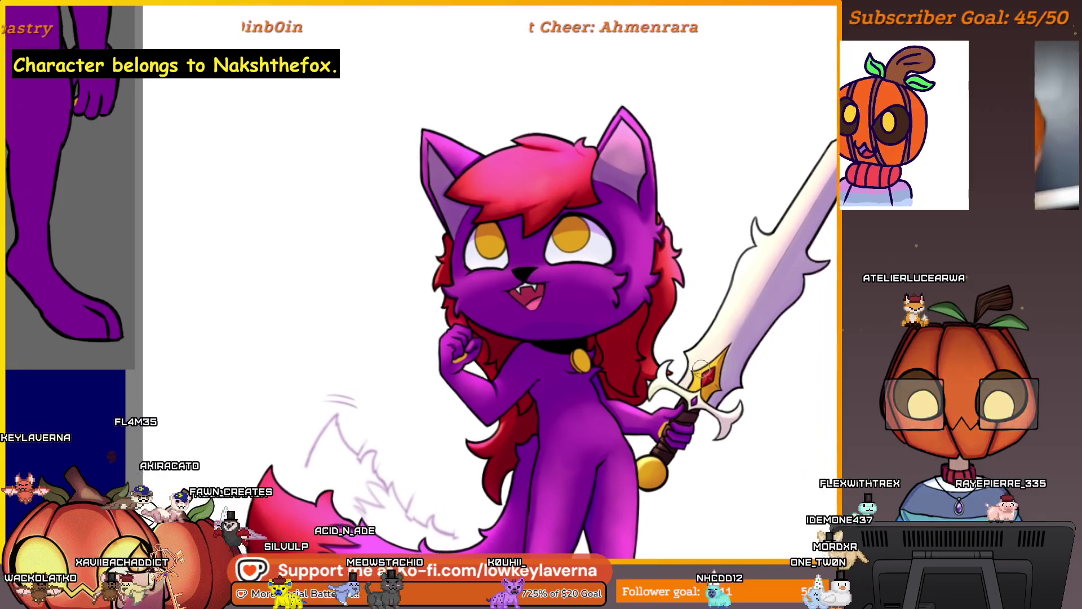
scroll(658, 390, "down", 1)
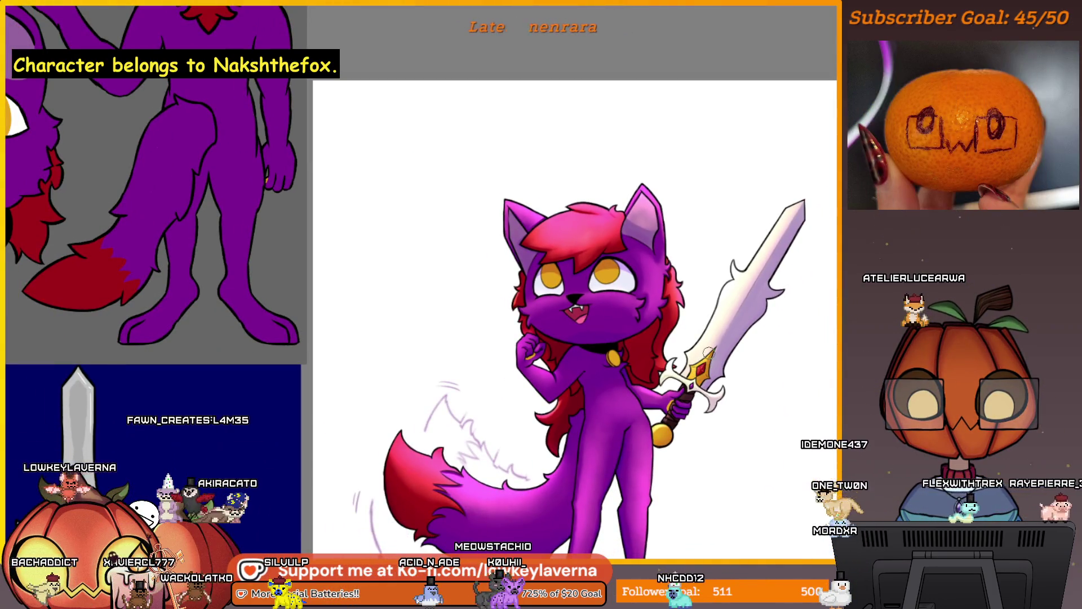
scroll(672, 357, "up", 3)
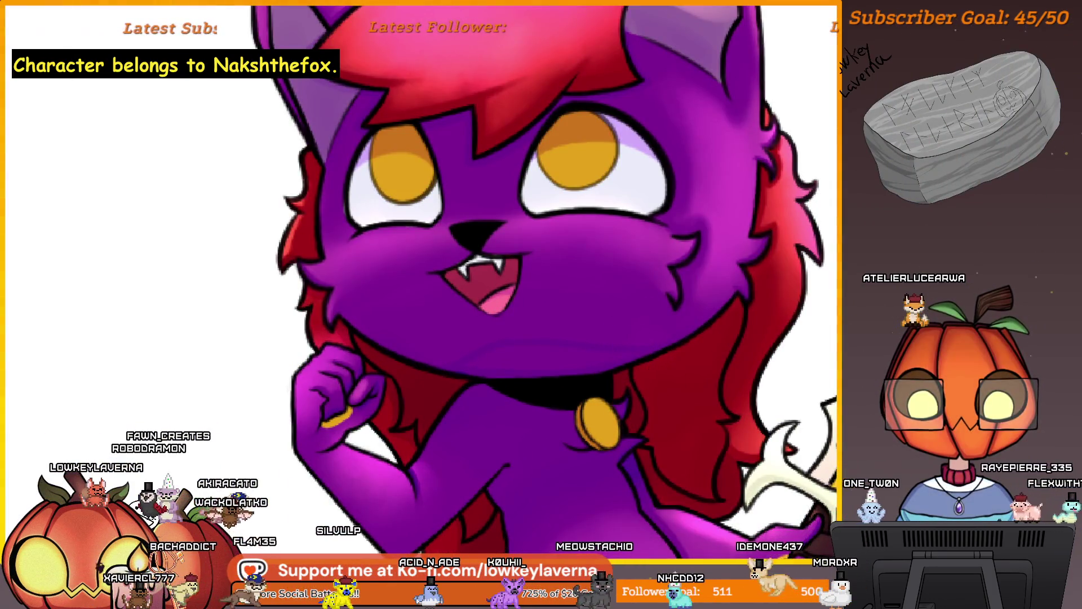
scroll(578, 328, "up", 1)
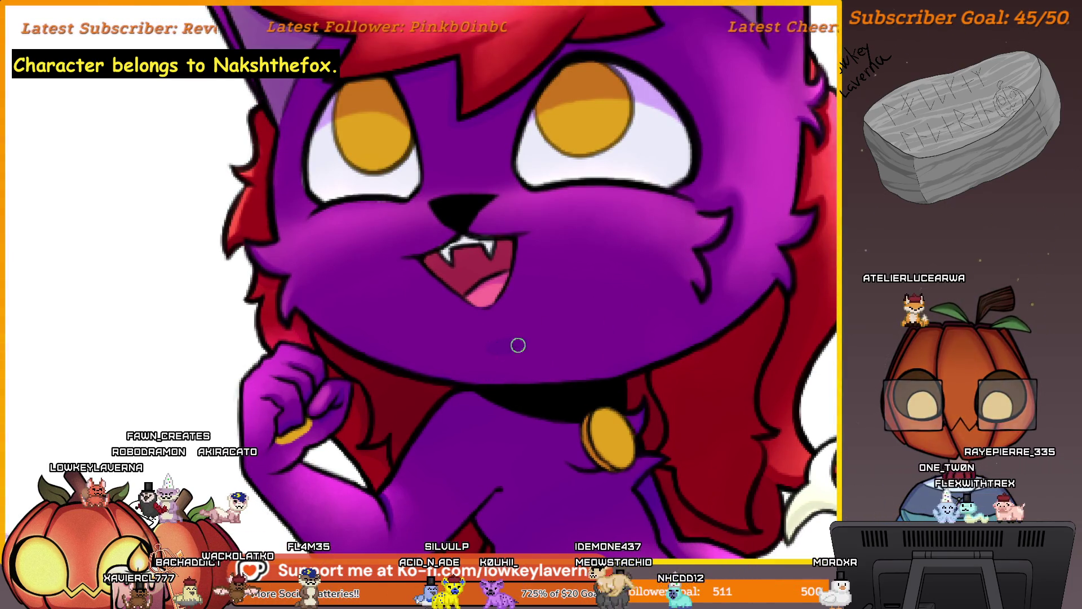
scroll(618, 300, "down", 3)
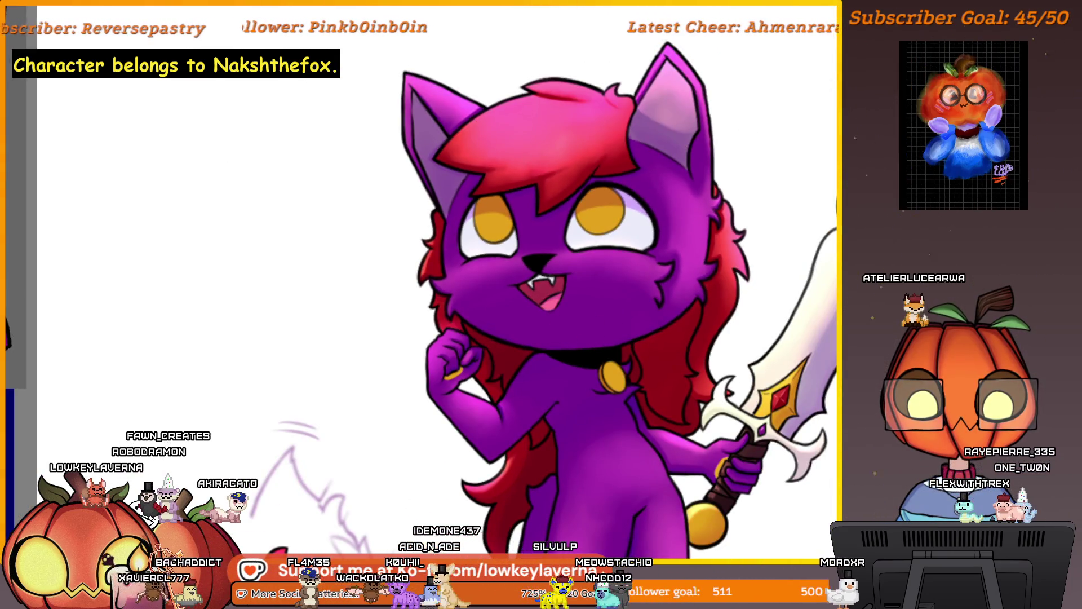
scroll(607, 352, "down", 2)
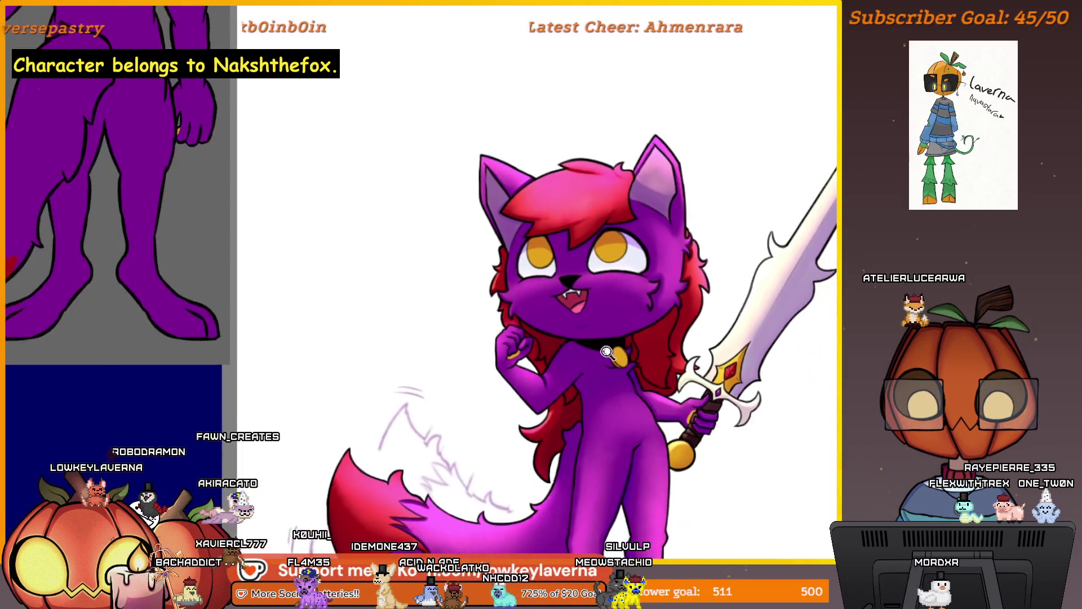
scroll(632, 338, "up", 3)
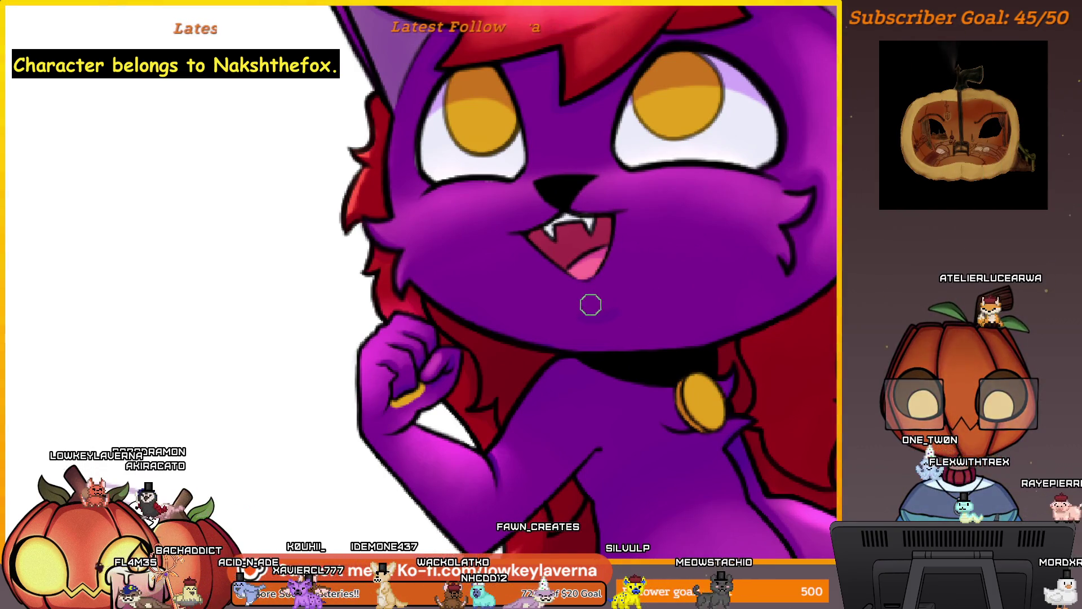
scroll(633, 271, "down", 3)
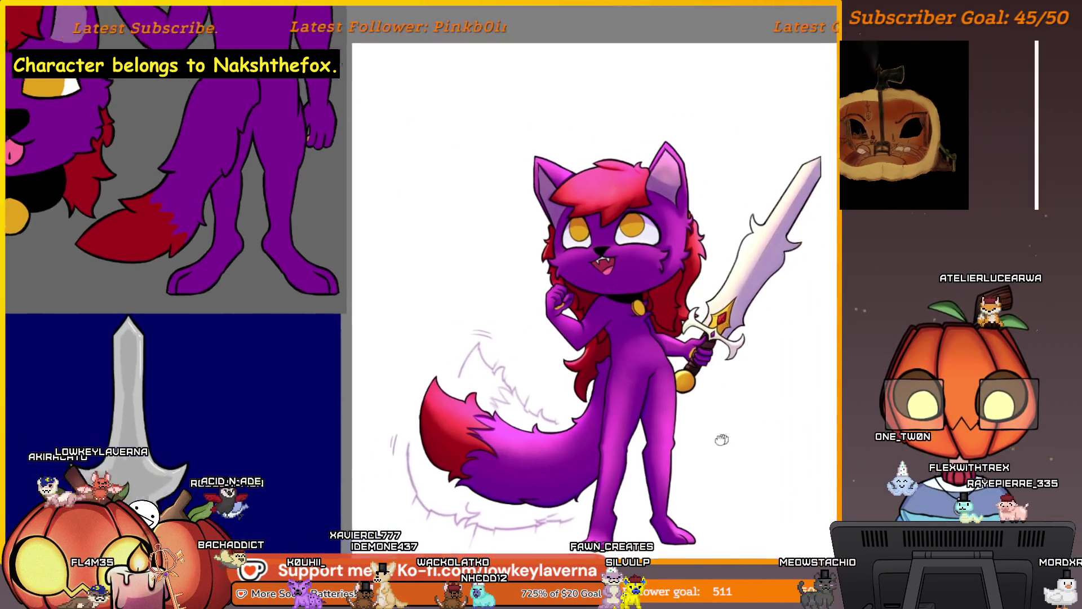
- Recenter the whole character and combine the selected layers with Group > Quick Group
mouse_move(723, 439)
left_mouse_down()
mouse_move(700, 424)
mouse_move(668, 446)
left_mouse_up()
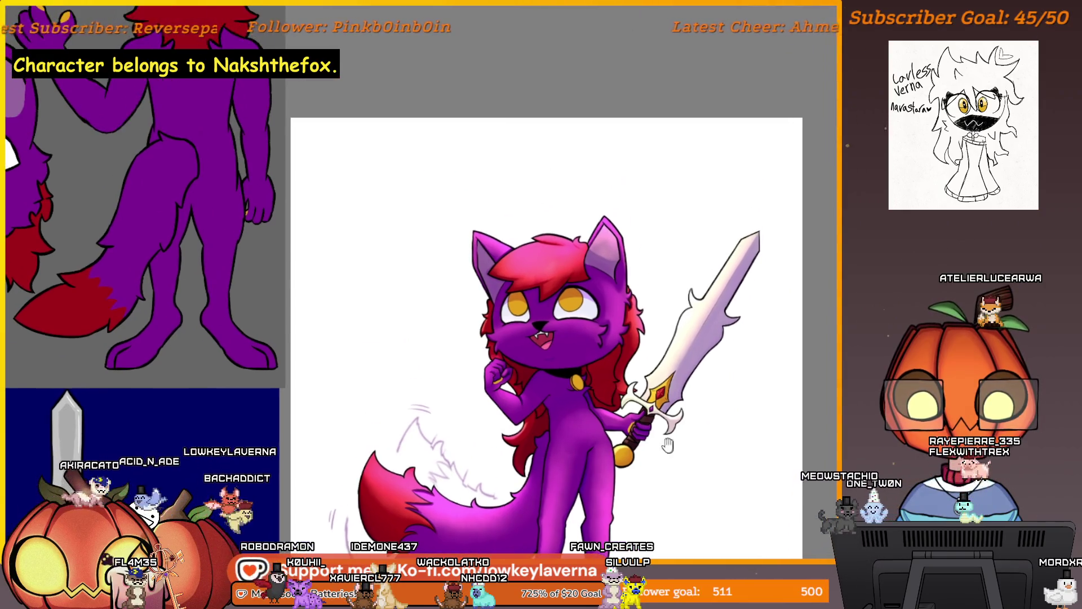
scroll(589, 327, "up", 3)
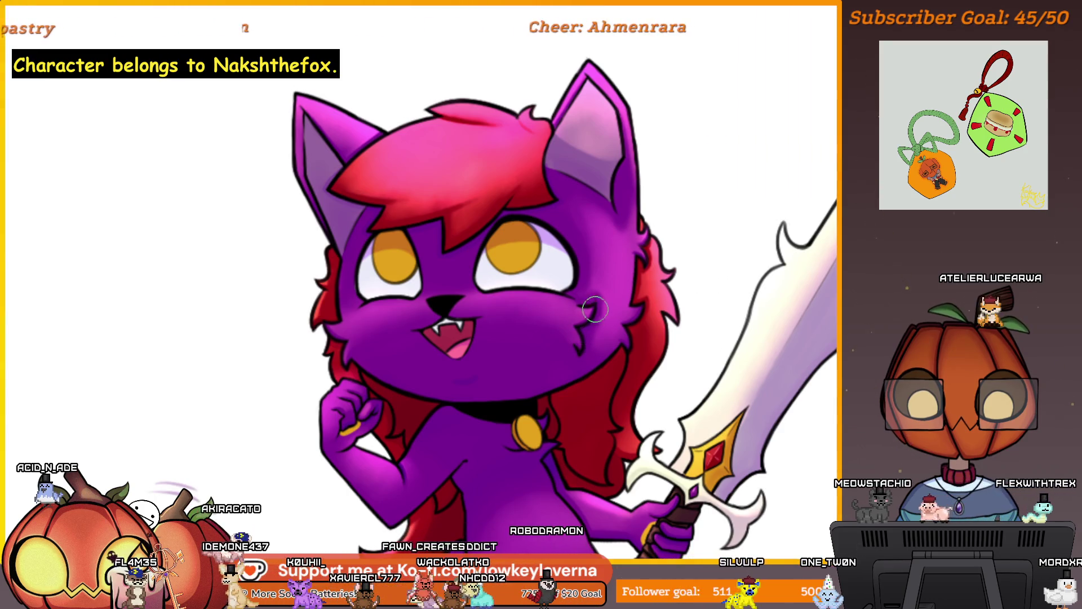
key("ctrl+0")
scroll(723, 454, "up", 5)
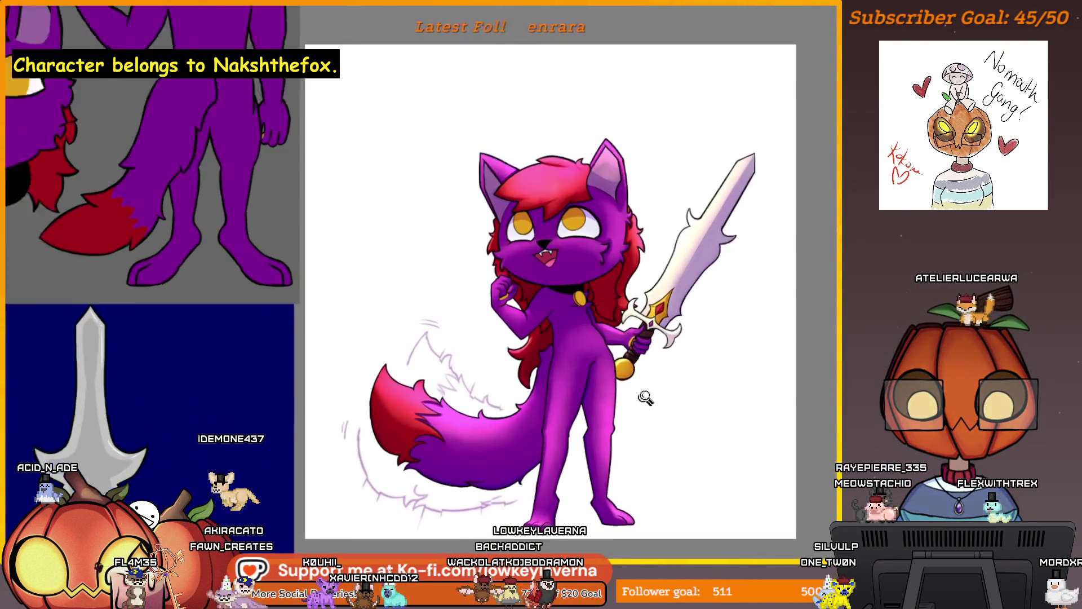
left_click_drag(645, 480, 642, 480)
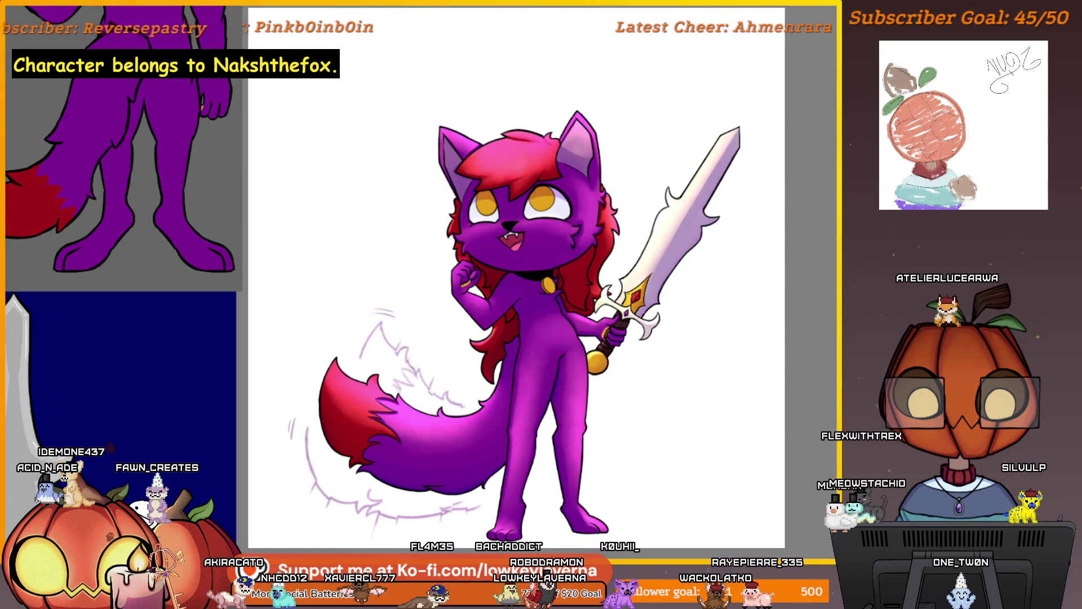
right_click(816, 7)
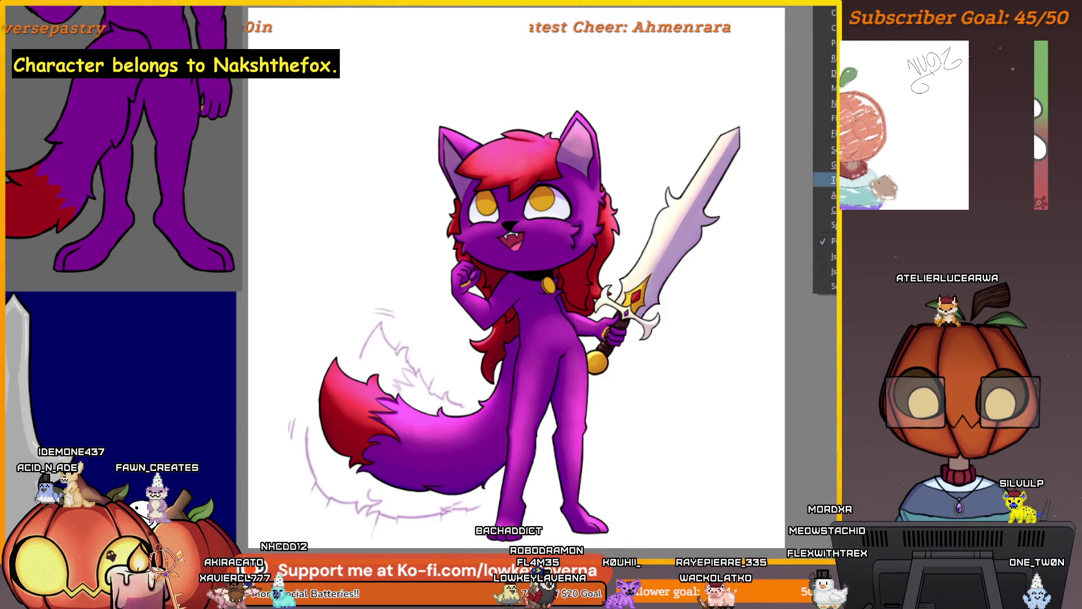
mouse_move(826, 165)
left_click(787, 162)
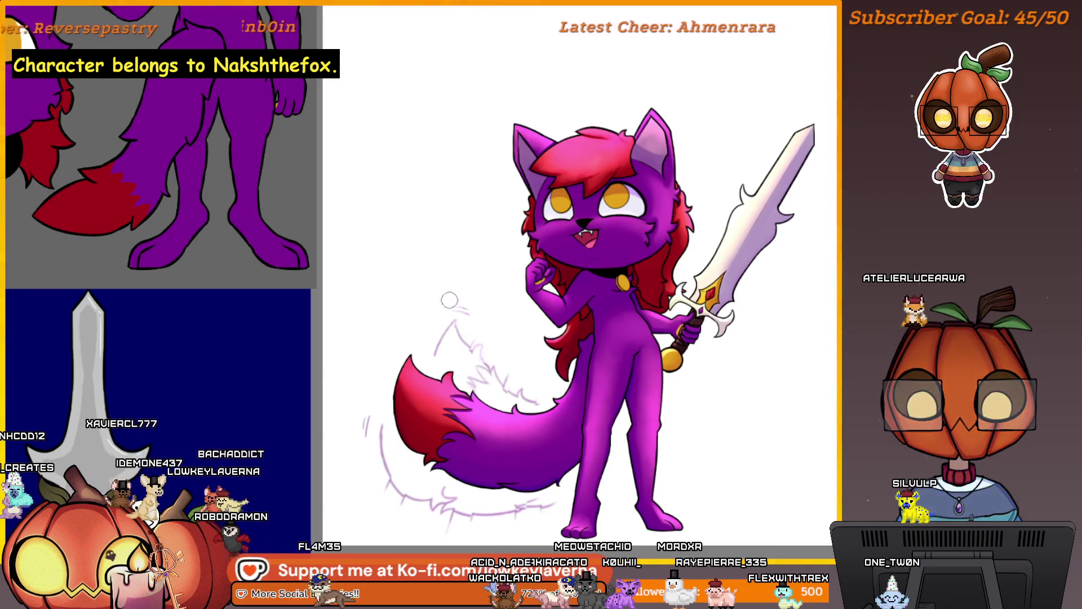
- Enlarge the brush and sketch faint light-purple fluff lines around the tail
key("bracketright")
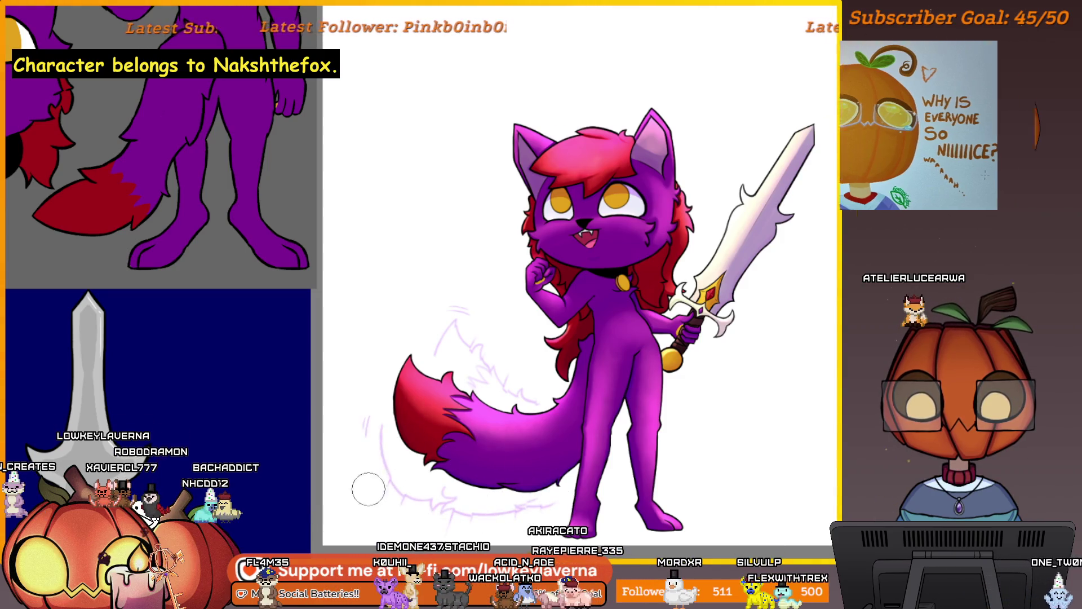
key("bracketleft")
key("bracketleft")
key("bracketleft")
key("bracketright")
key("bracketright")
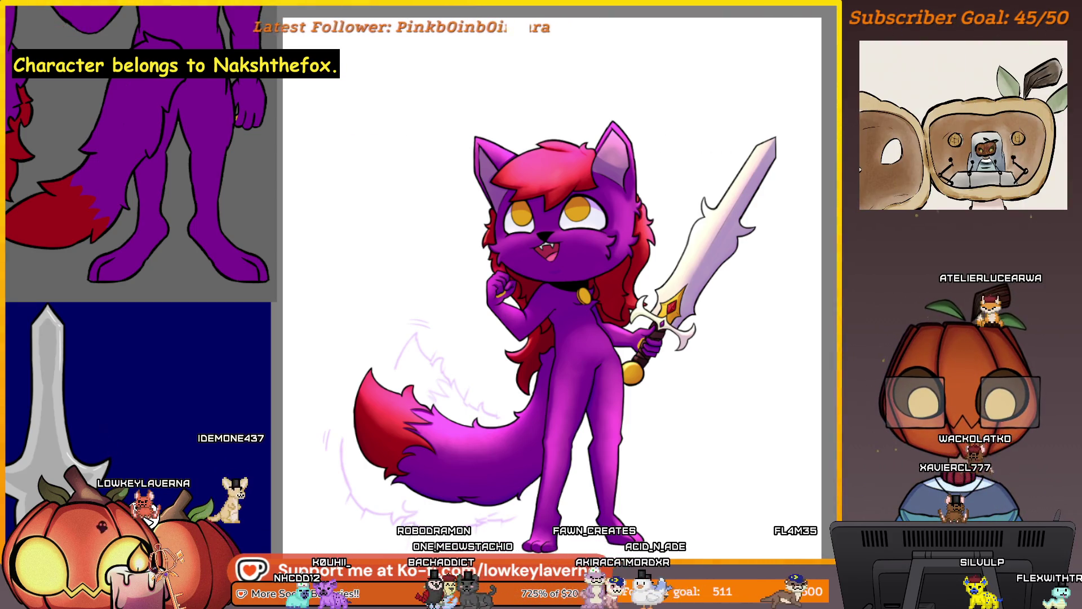
left_click_drag(417, 324, 344, 485)
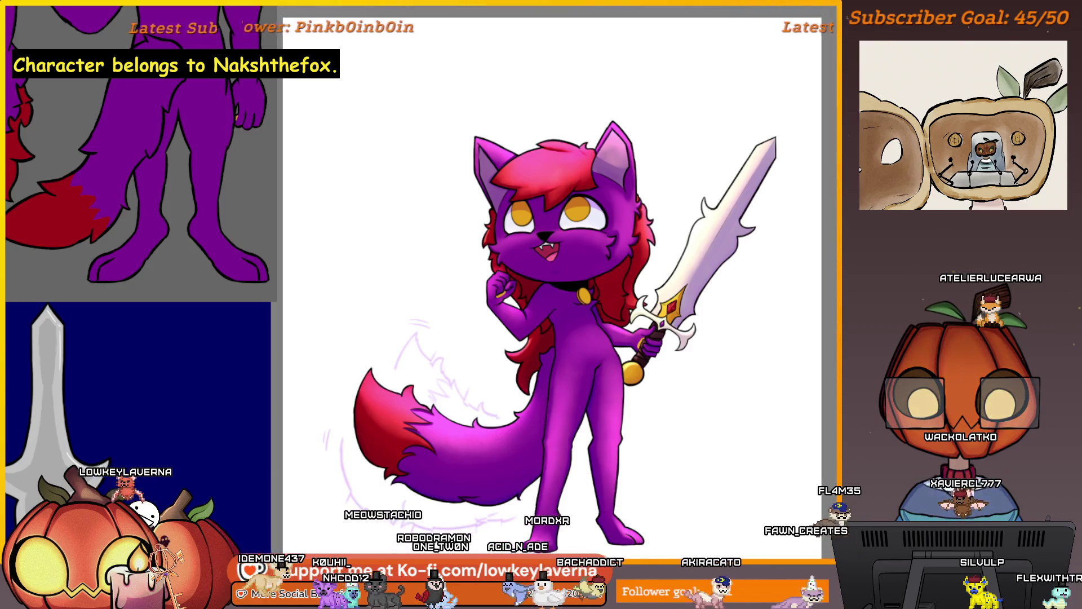
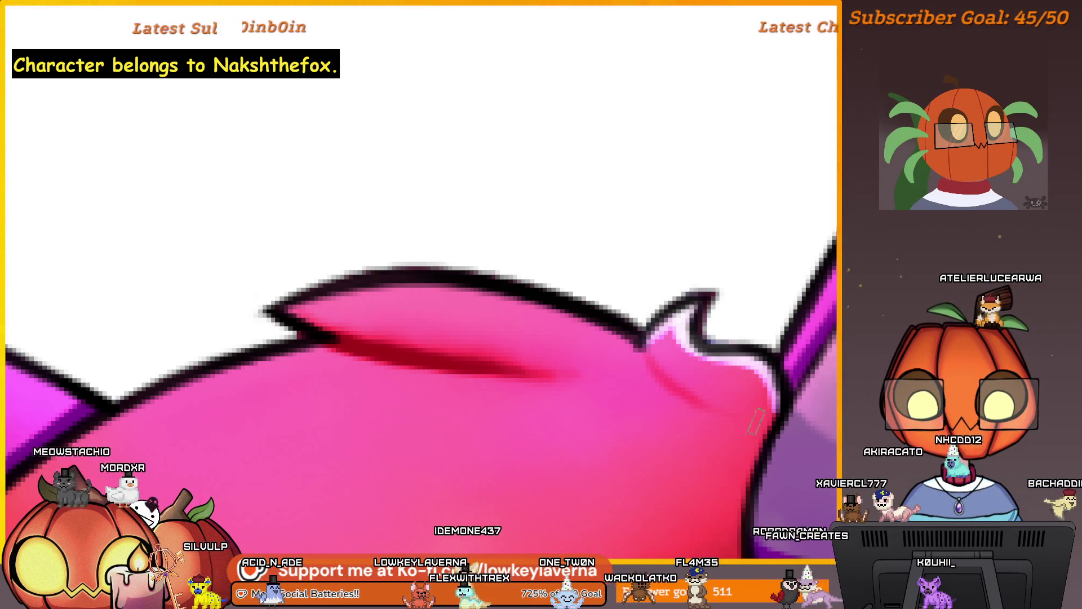
- Paint a light pink highlight stroke along the top edge of the cat's red hair
left_click_drag(681, 313, 794, 347)
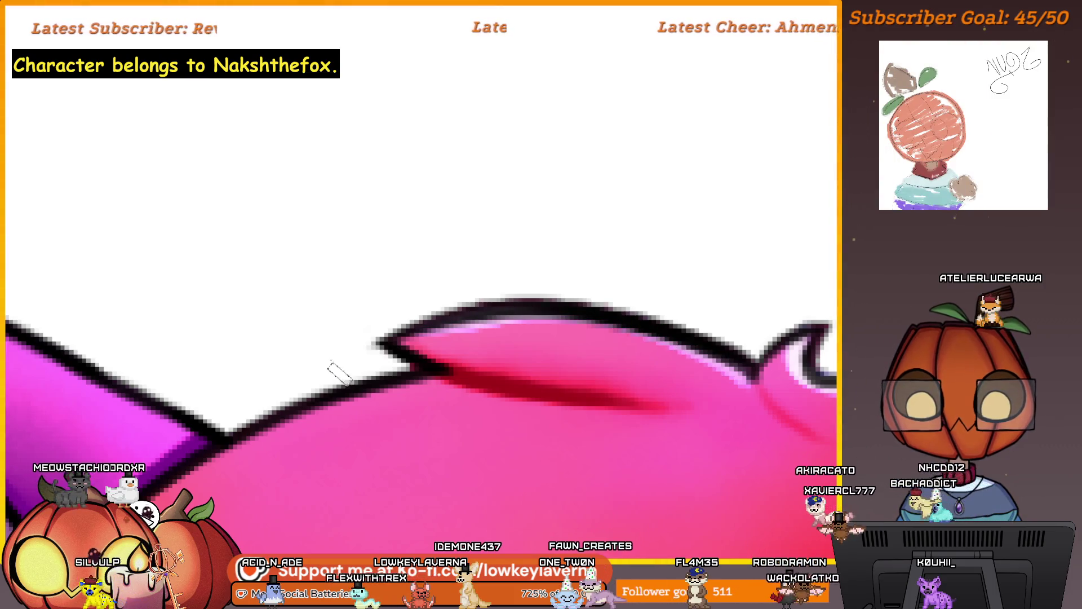
left_click_drag(746, 385, 770, 379)
left_click_drag(735, 346, 431, 337)
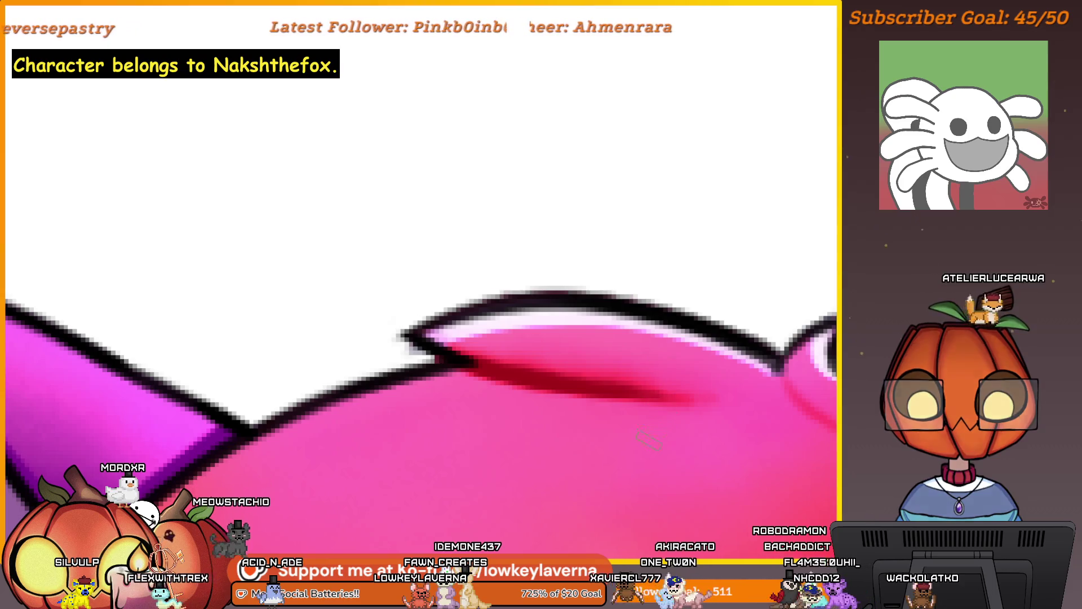
scroll(648, 440, "down", 6)
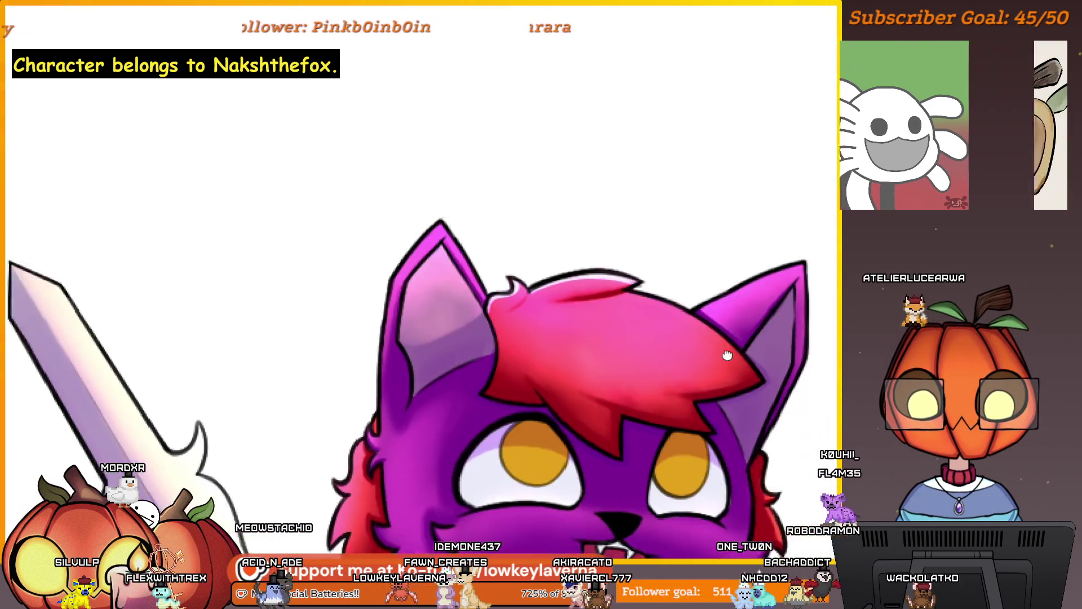
left_click_drag(727, 355, 769, 357)
scroll(749, 338, "up", 8)
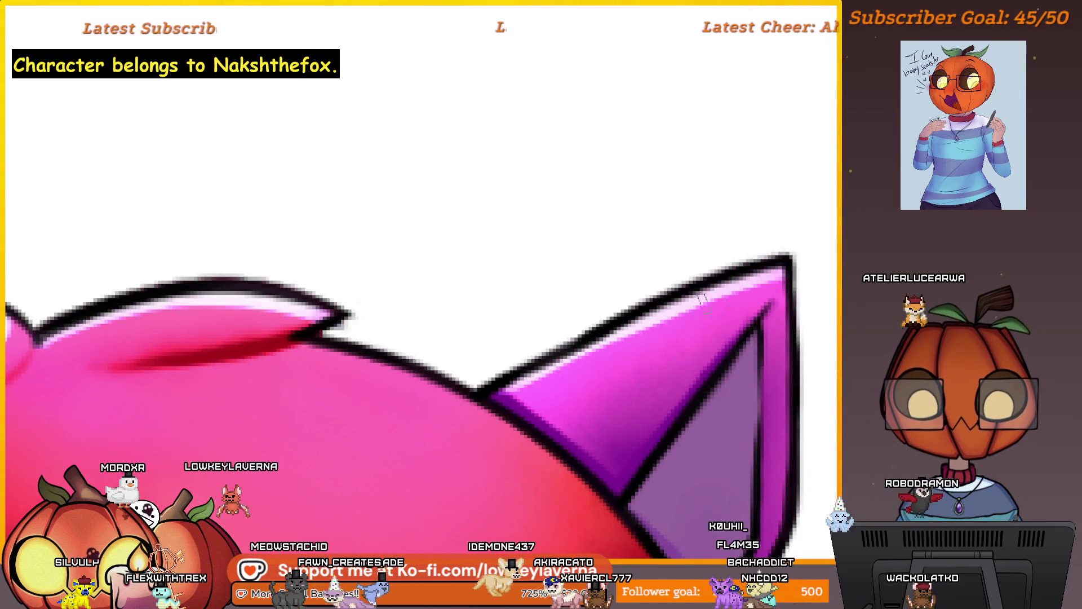
scroll(772, 242, "down", 1)
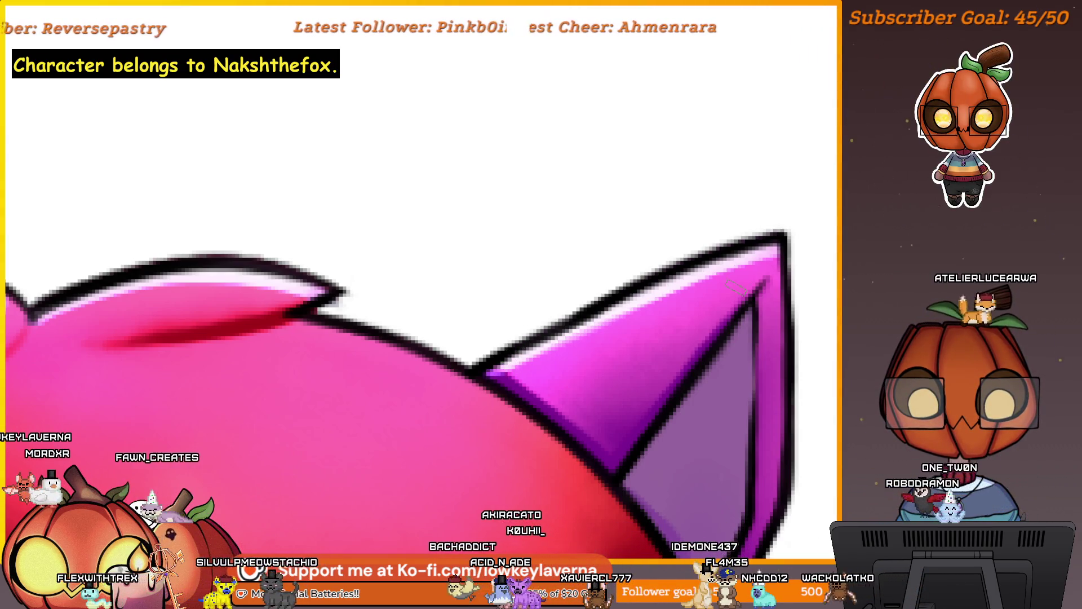
scroll(733, 288, "up", 1)
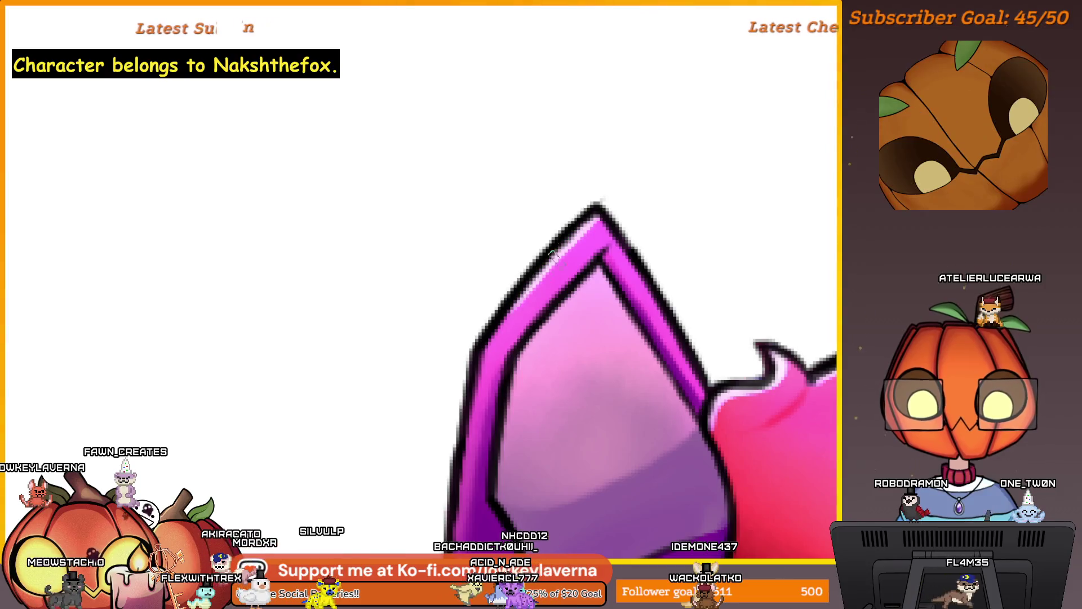
left_click_drag(625, 247, 565, 193)
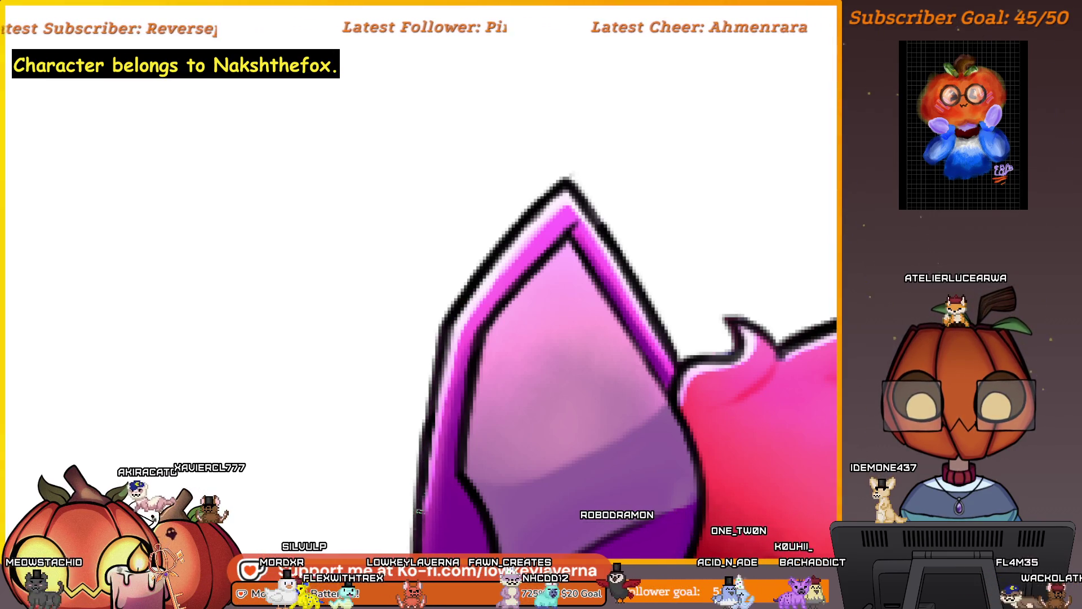
scroll(520, 510, "down", 3)
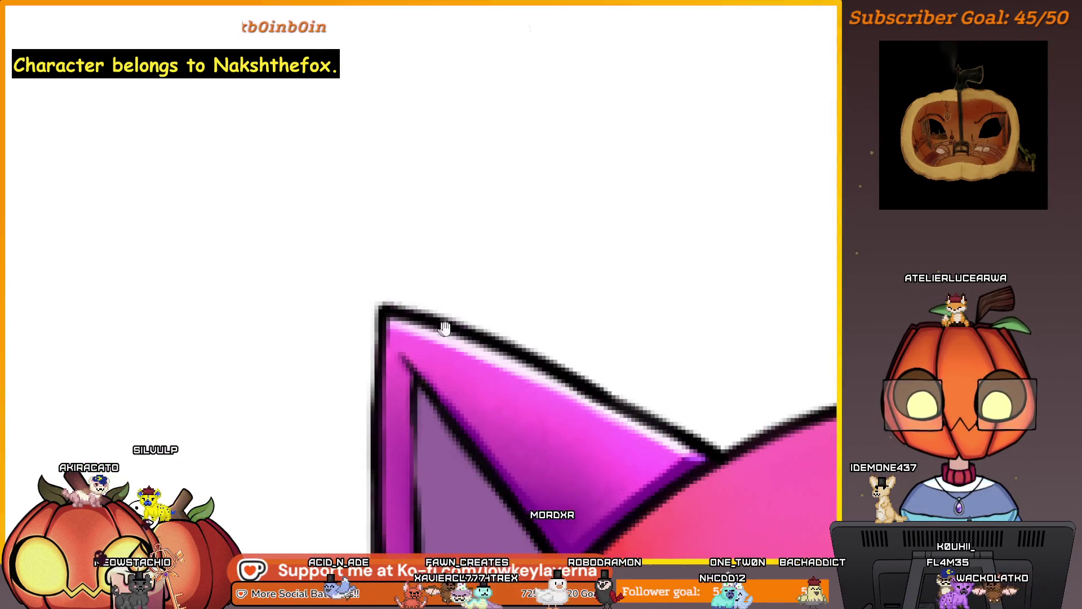
- Brush a soft pink glow along the ear's top outer edge, then zoom out to compare both ears
mouse_move(444, 327)
left_mouse_down()
mouse_move(483, 189)
mouse_move(478, 162)
left_mouse_up()
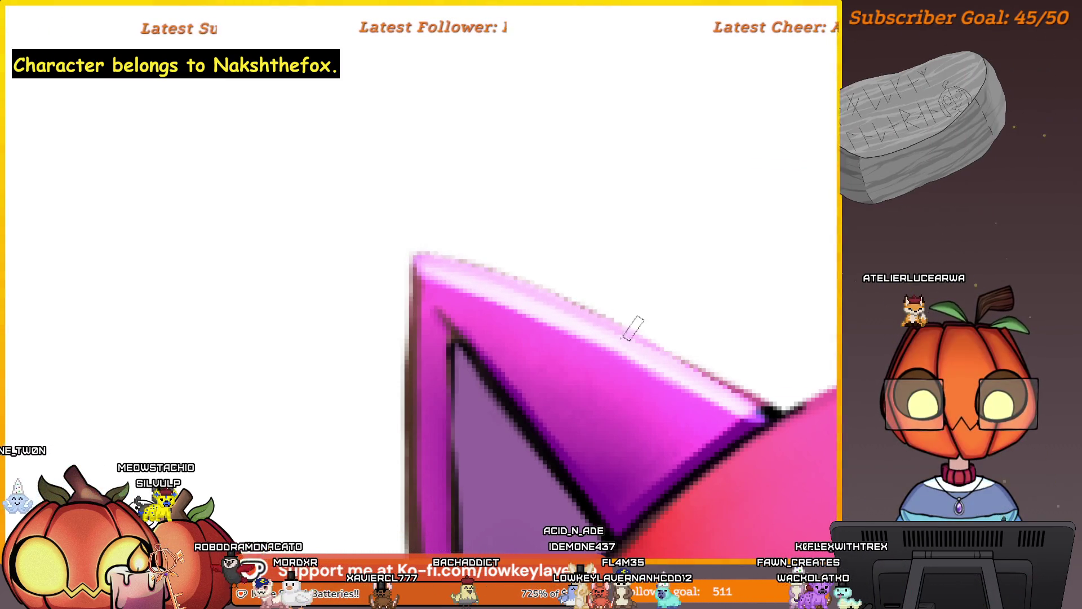
left_click_drag(415, 256, 639, 349)
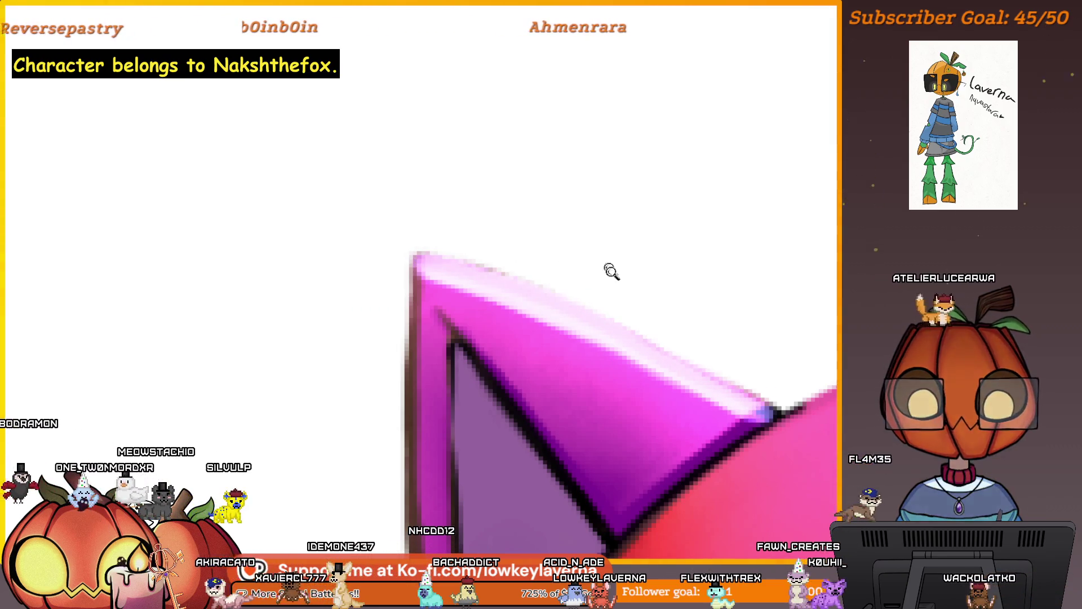
scroll(612, 272, "down", 3)
scroll(653, 305, "right", 5)
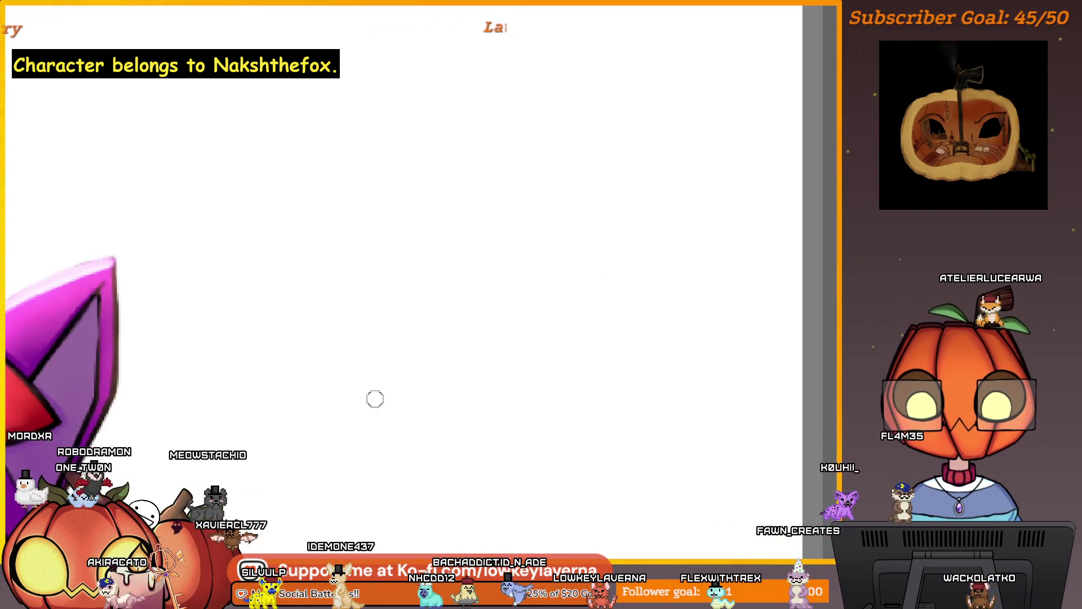
scroll(375, 399, "down", 3)
scroll(674, 261, "up", 5)
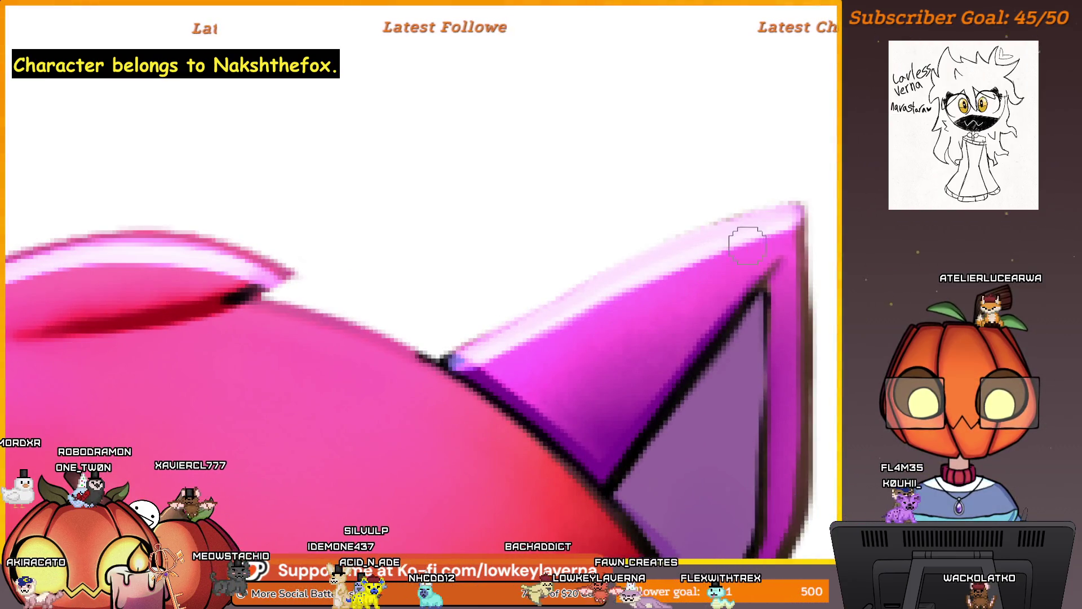
scroll(759, 273, "down", 1)
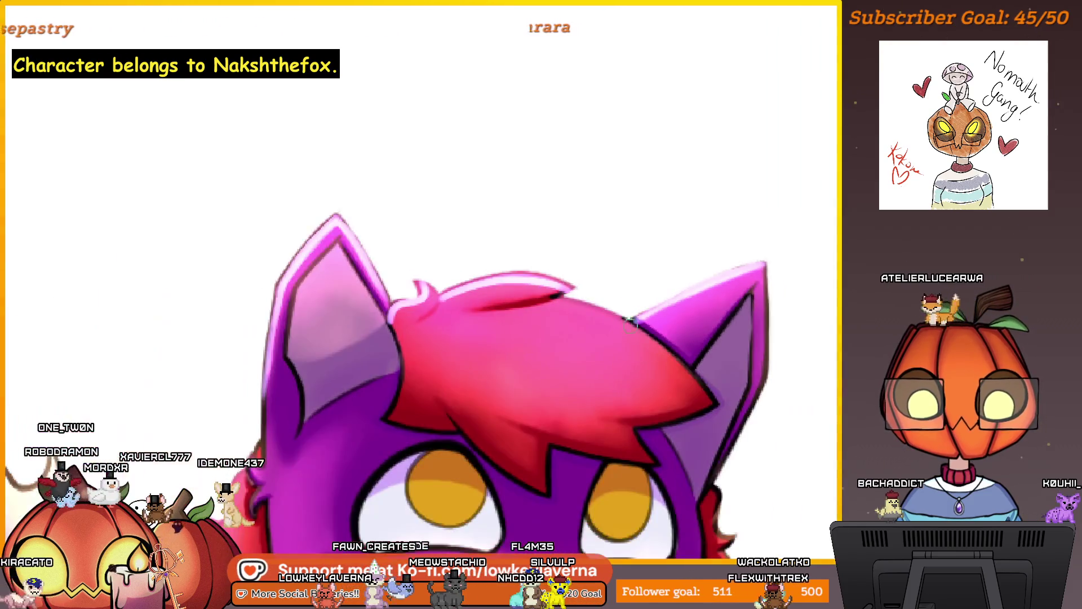
scroll(550, 379, "down", 2)
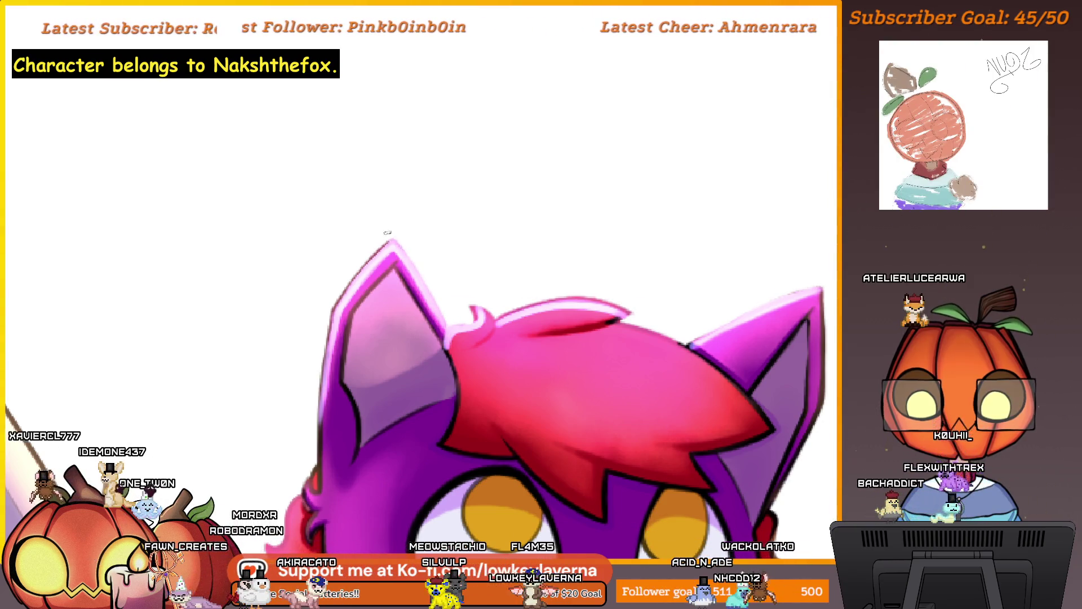
left_click_drag(387, 232, 416, 255)
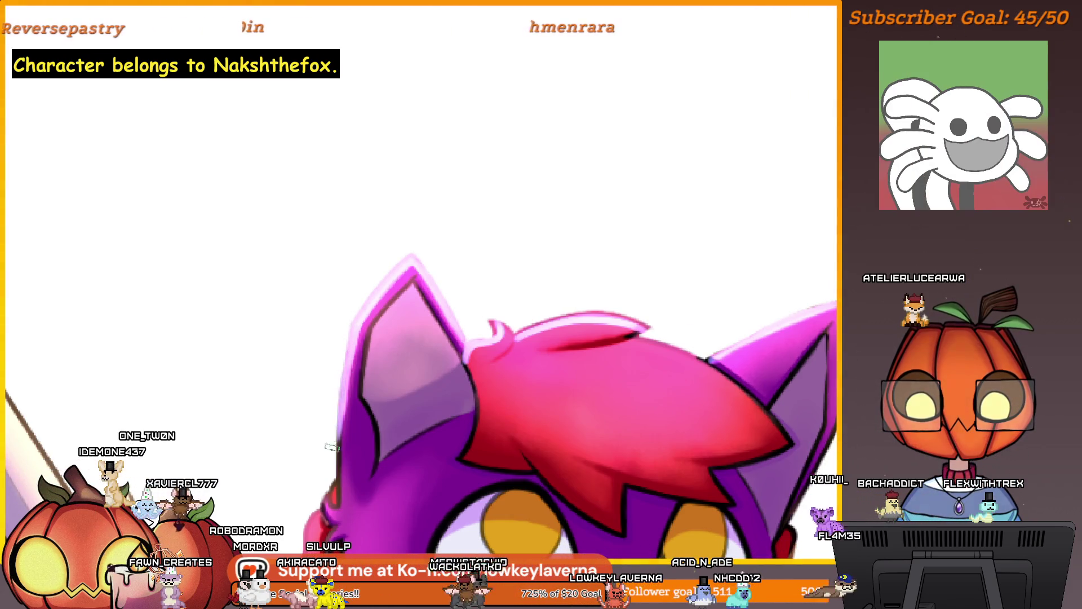
scroll(643, 391, "down", 3)
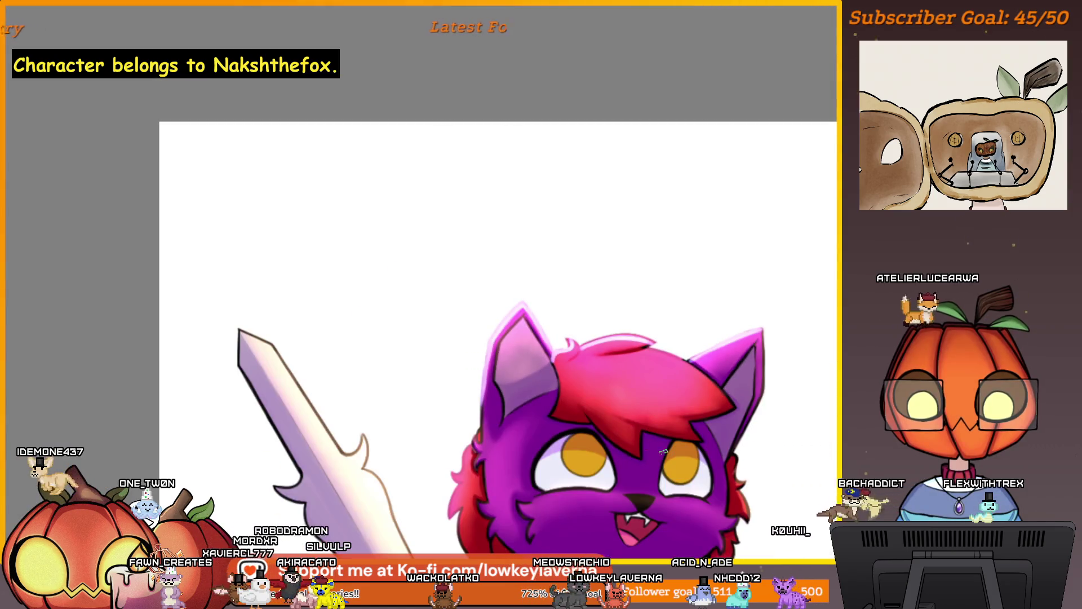
scroll(753, 444, "up", 3)
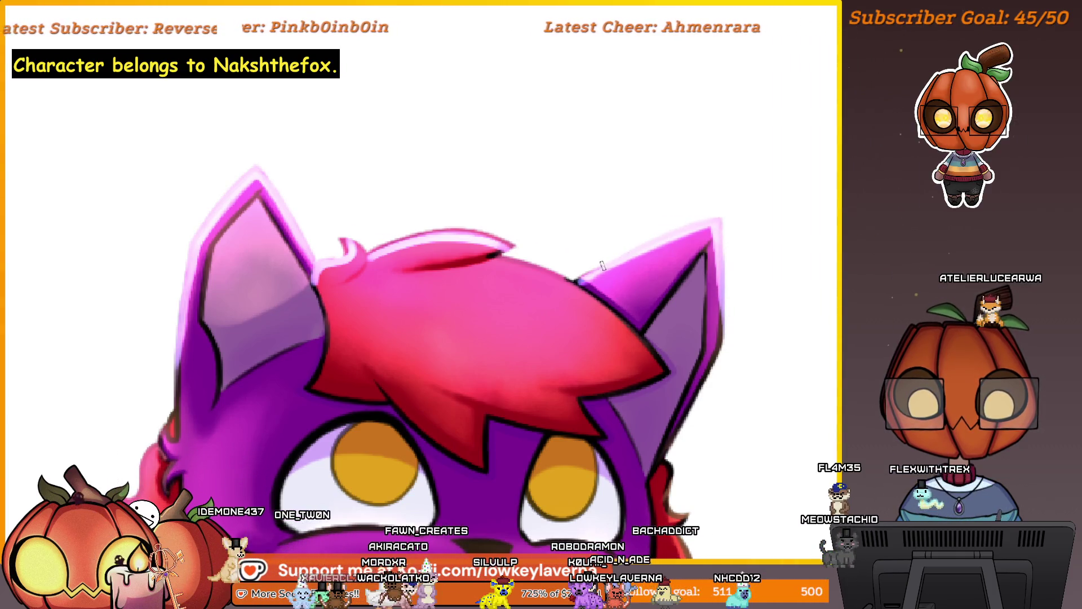
scroll(676, 302, "up", 3)
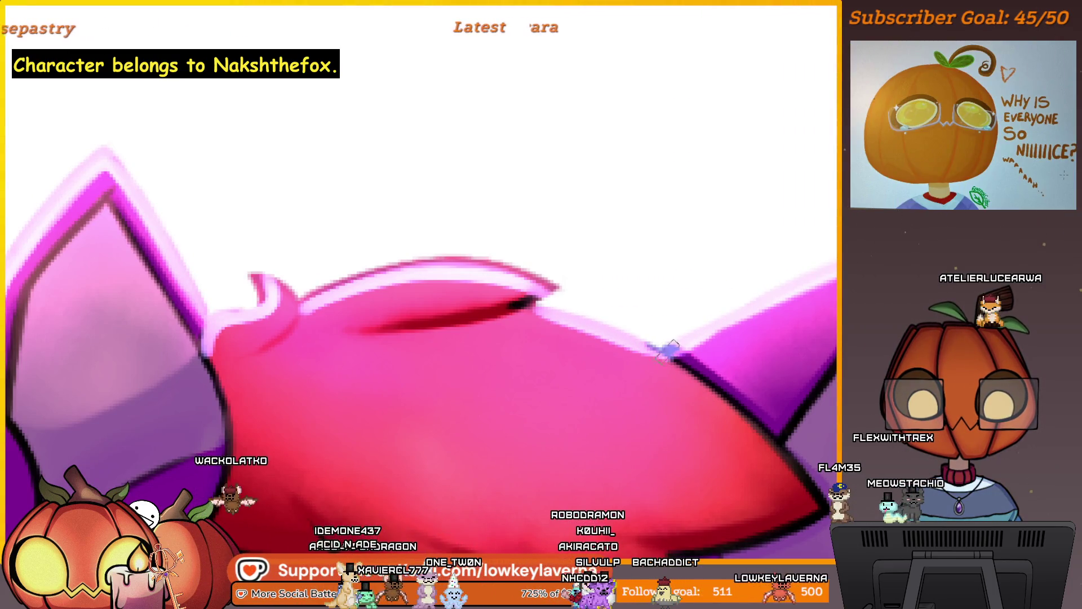
scroll(502, 303, "down", 5)
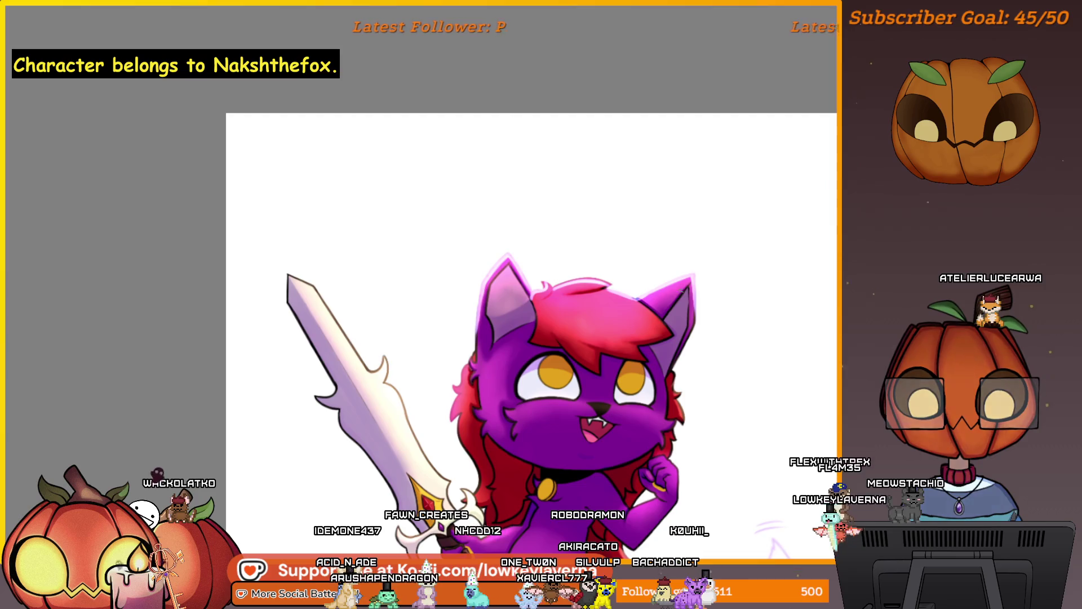
key("m")
left_click_drag(254, 326, 818, 436)
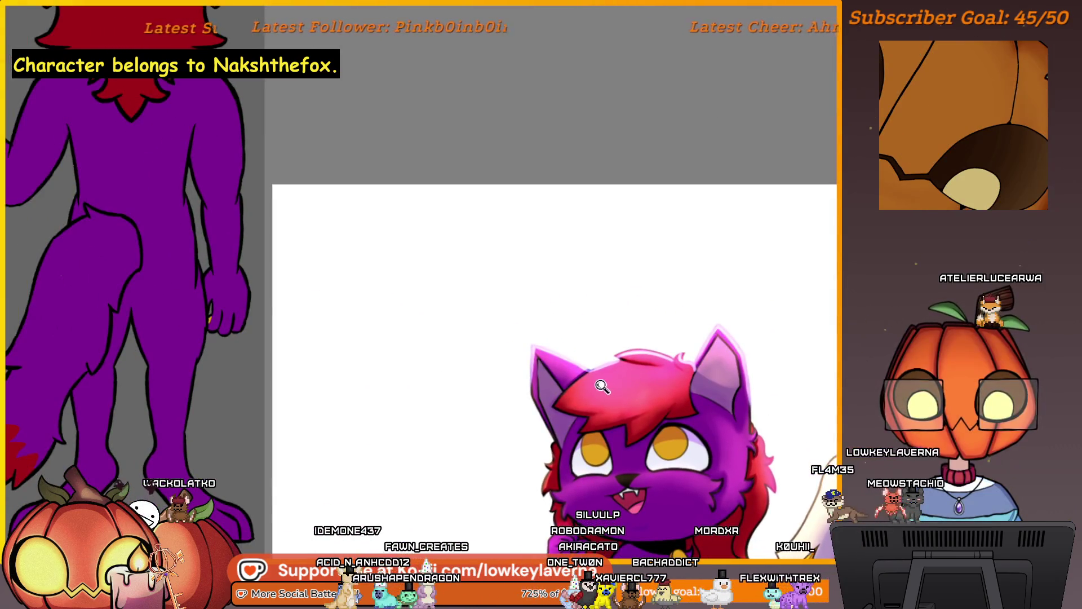
scroll(602, 386, "up", 5)
mouse_move(641, 315)
left_mouse_down()
mouse_move(712, 274)
mouse_move(611, 281)
left_mouse_up()
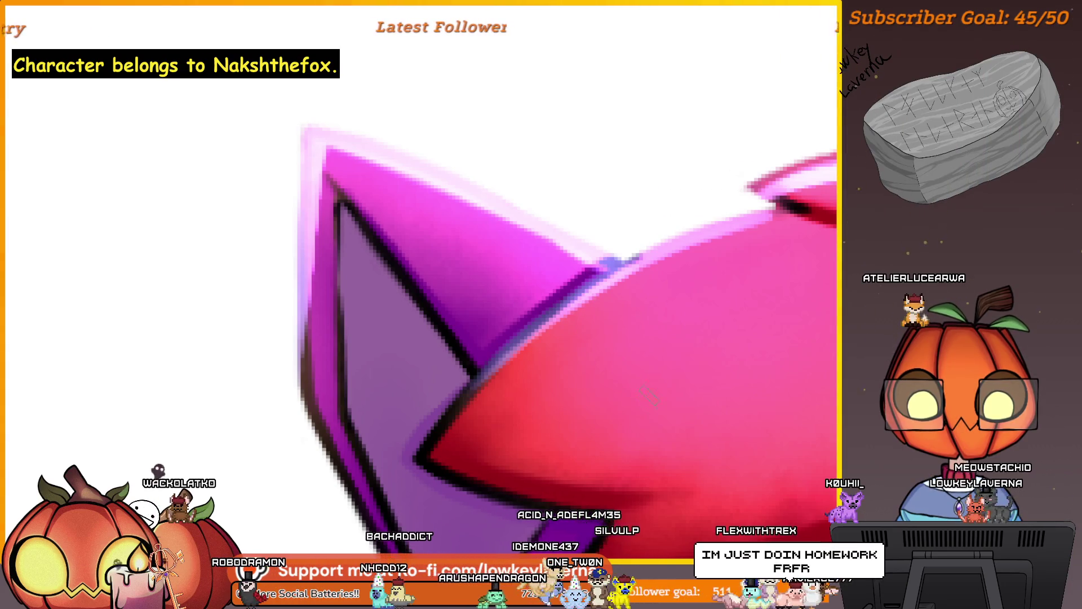
mouse_move(605, 360)
left_mouse_down()
mouse_move(689, 350)
mouse_move(581, 354)
mouse_move(545, 342)
mouse_move(551, 322)
mouse_move(573, 331)
mouse_move(619, 289)
left_mouse_up()
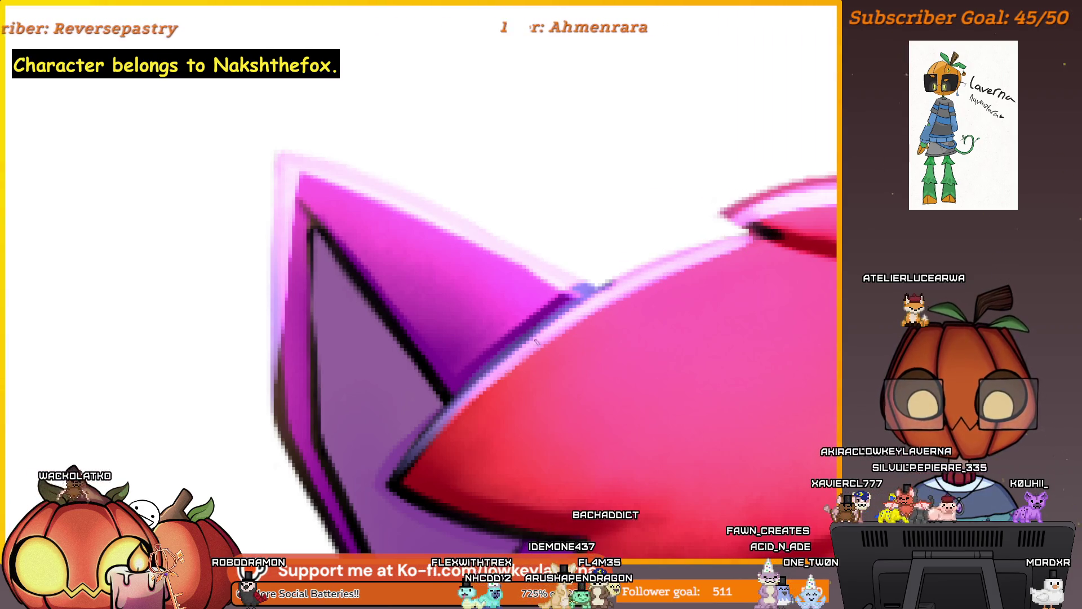
scroll(616, 283, "down", 2)
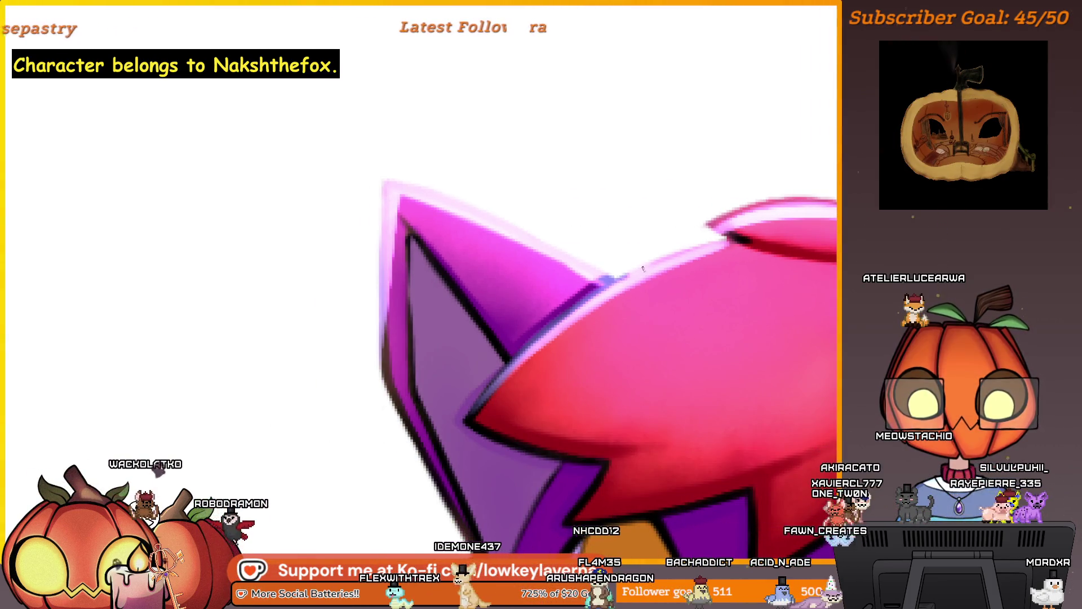
scroll(737, 229, "down", 3)
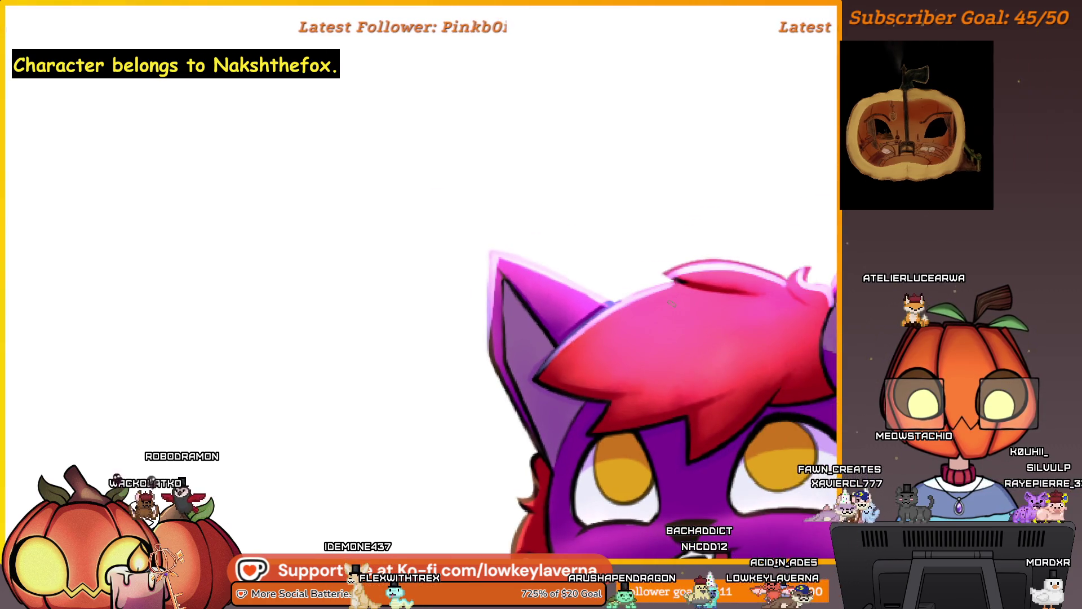
scroll(665, 292, "up", 3)
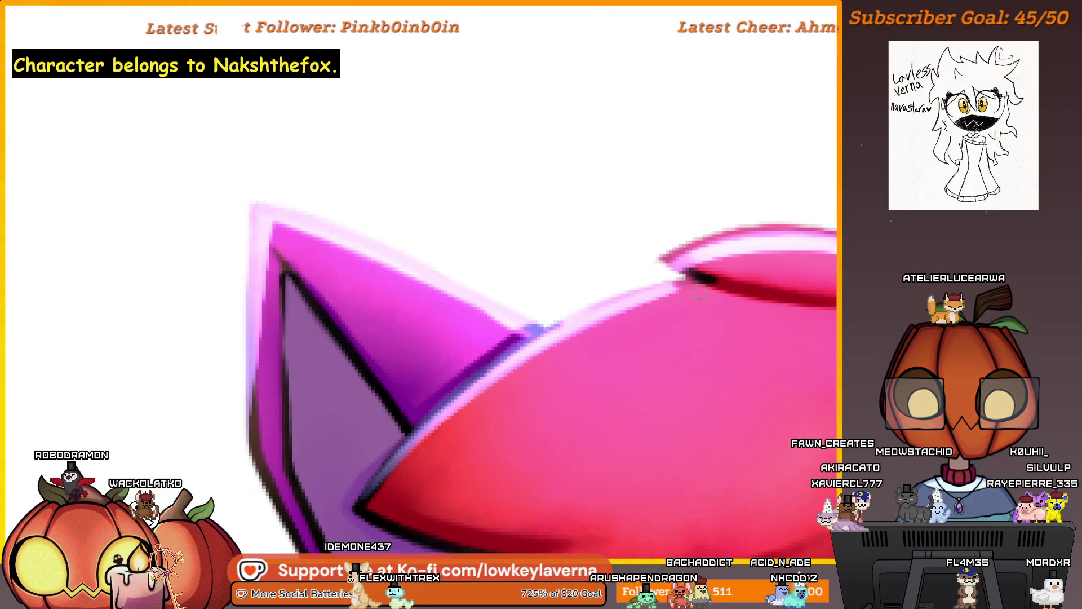
scroll(679, 271, "down", 2)
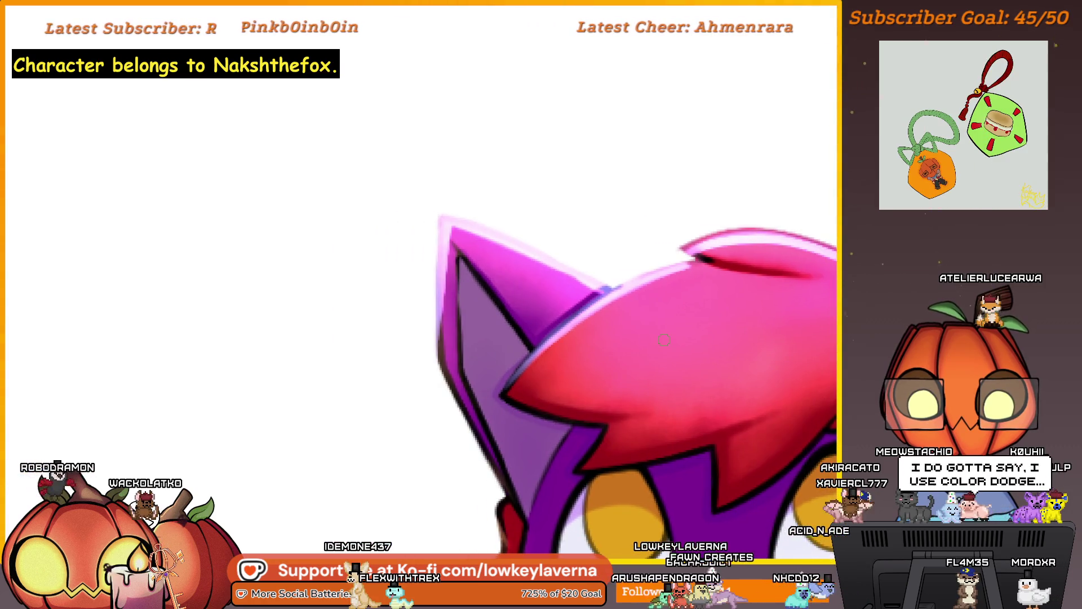
scroll(539, 334, "up", 3)
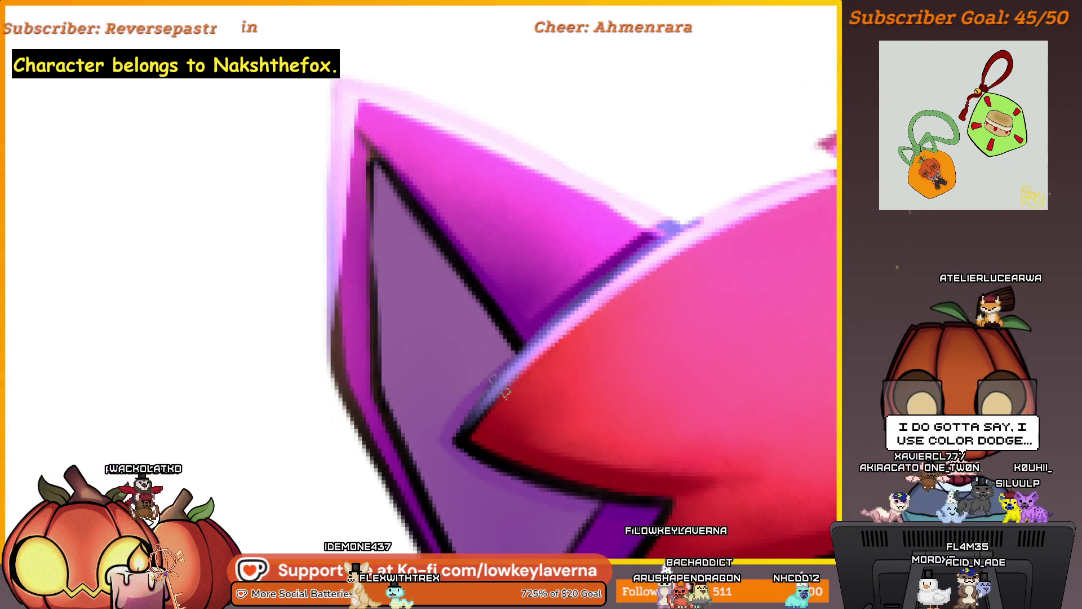
scroll(622, 384, "down", 3)
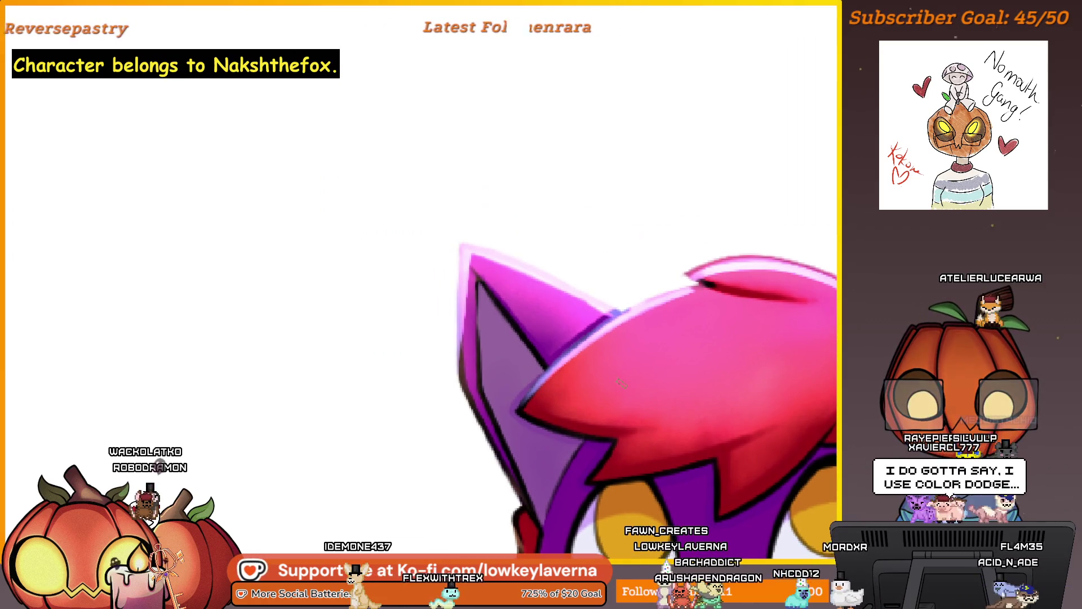
scroll(478, 274, "up", 2)
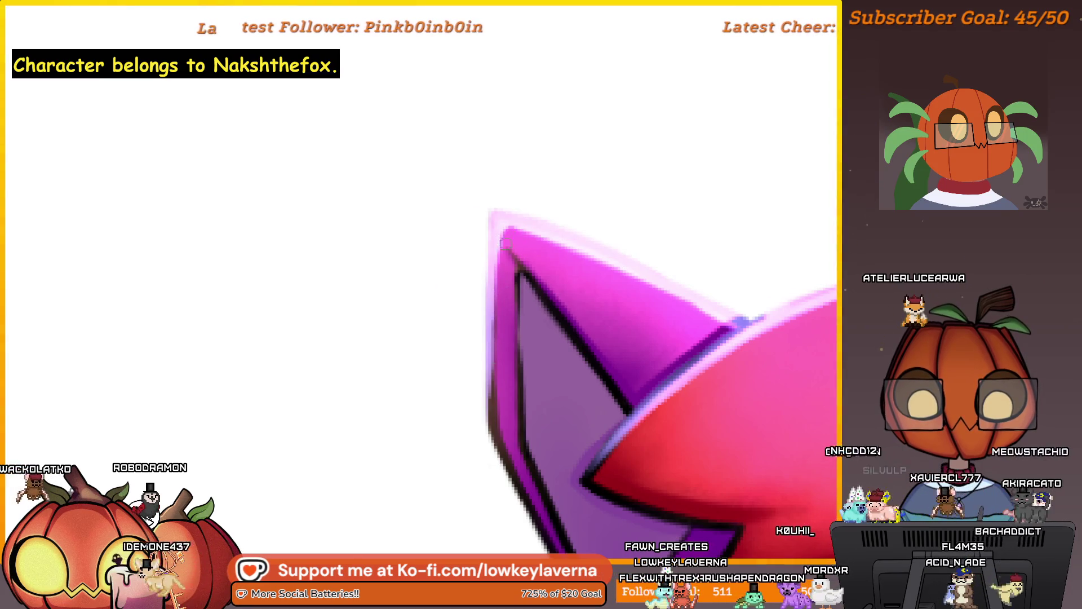
scroll(533, 229, "down", 2)
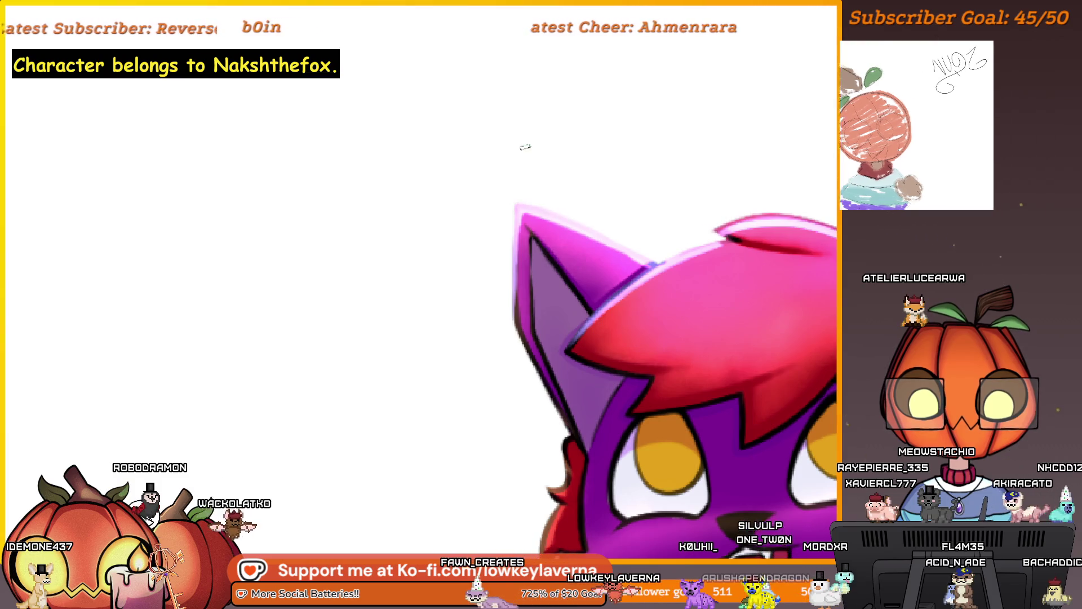
left_click_drag(743, 395, 723, 393)
scroll(543, 309, "up", 3)
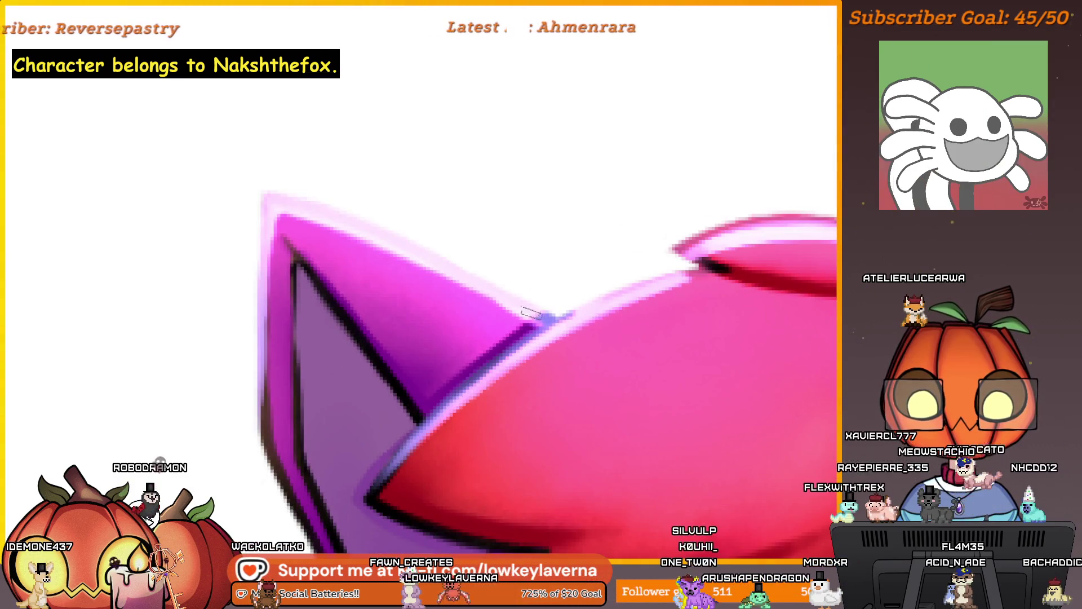
scroll(676, 361, "down", 3)
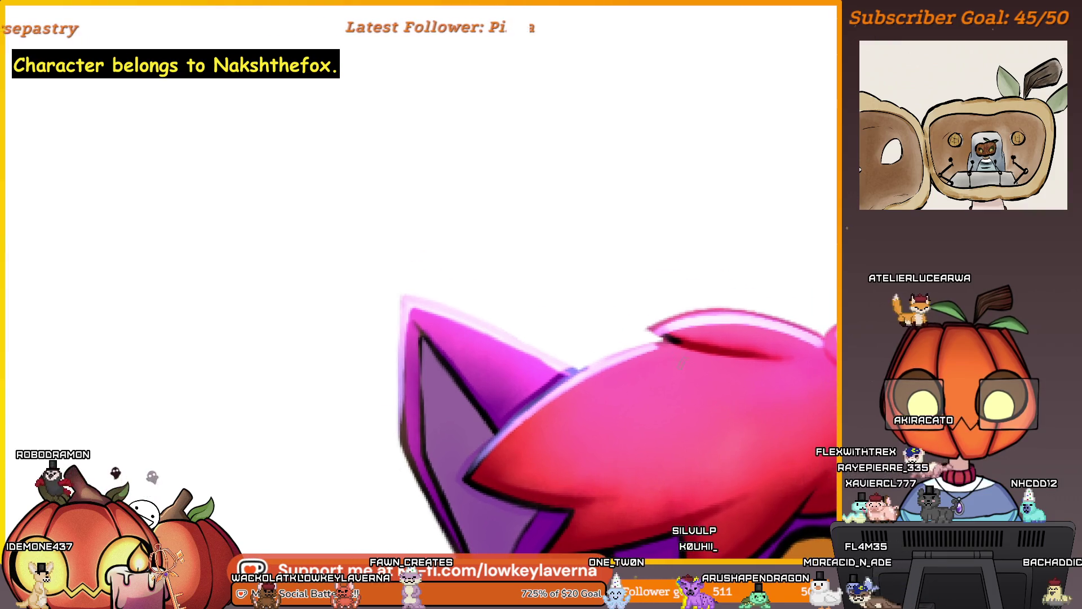
scroll(706, 362, "down", 3)
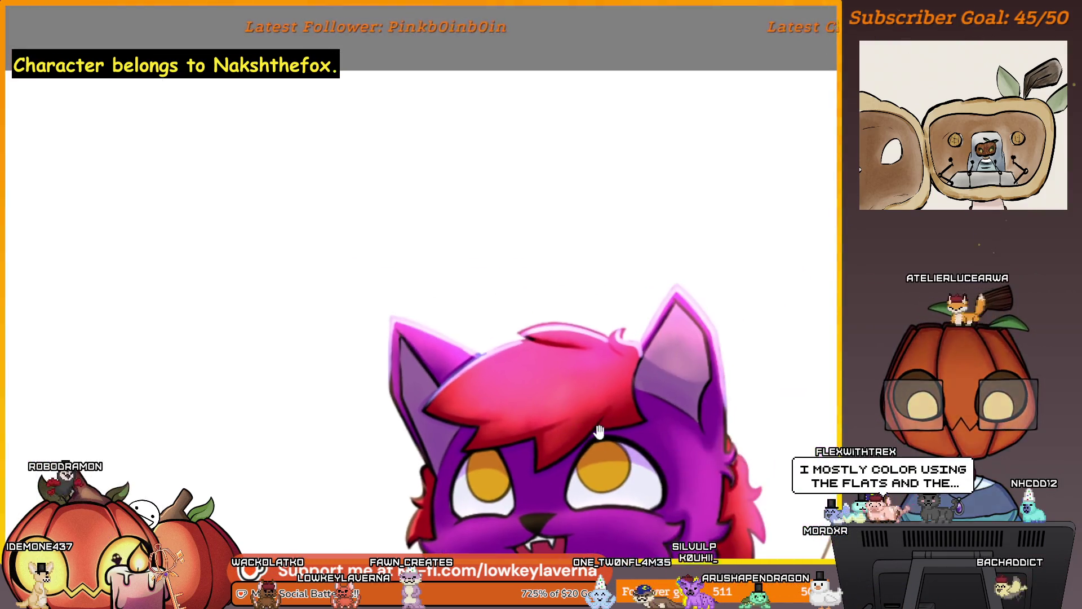
scroll(630, 420, "up", 5)
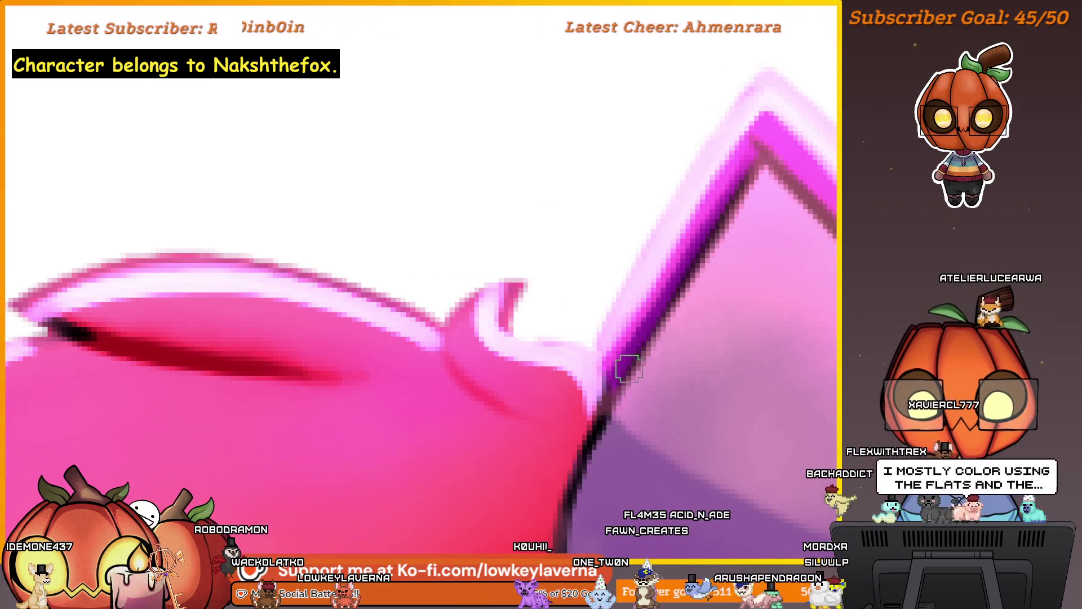
scroll(606, 423, "down", 5)
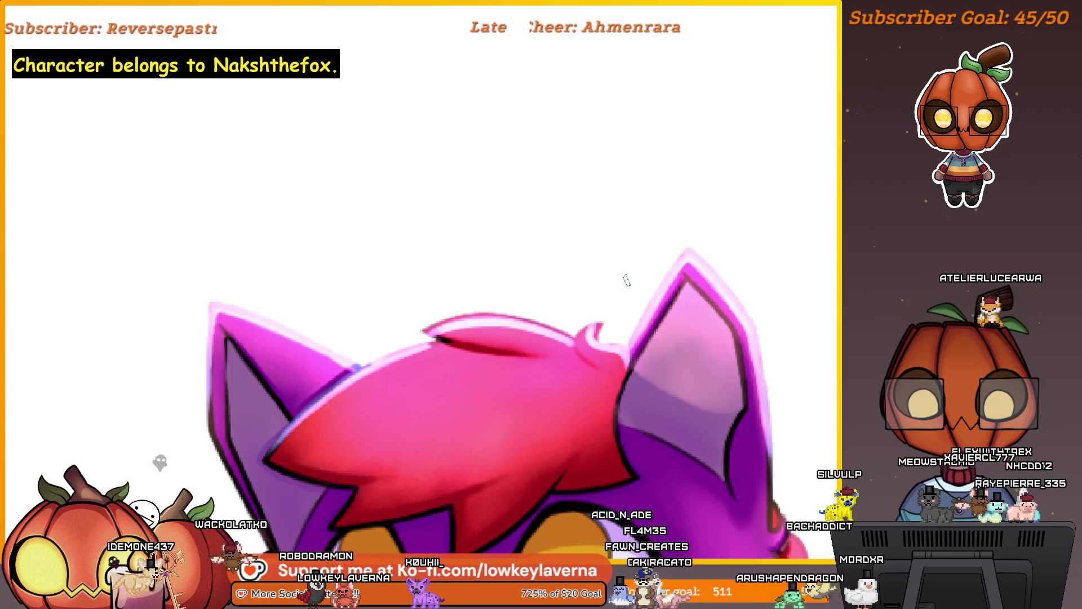
scroll(599, 302, "up", 2)
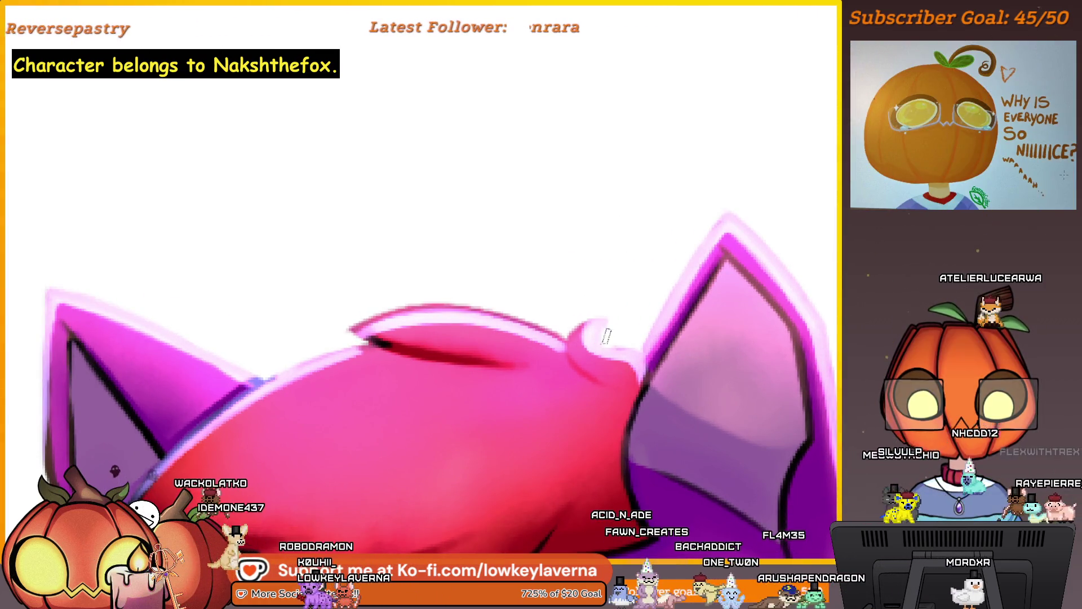
scroll(614, 355, "up", 1)
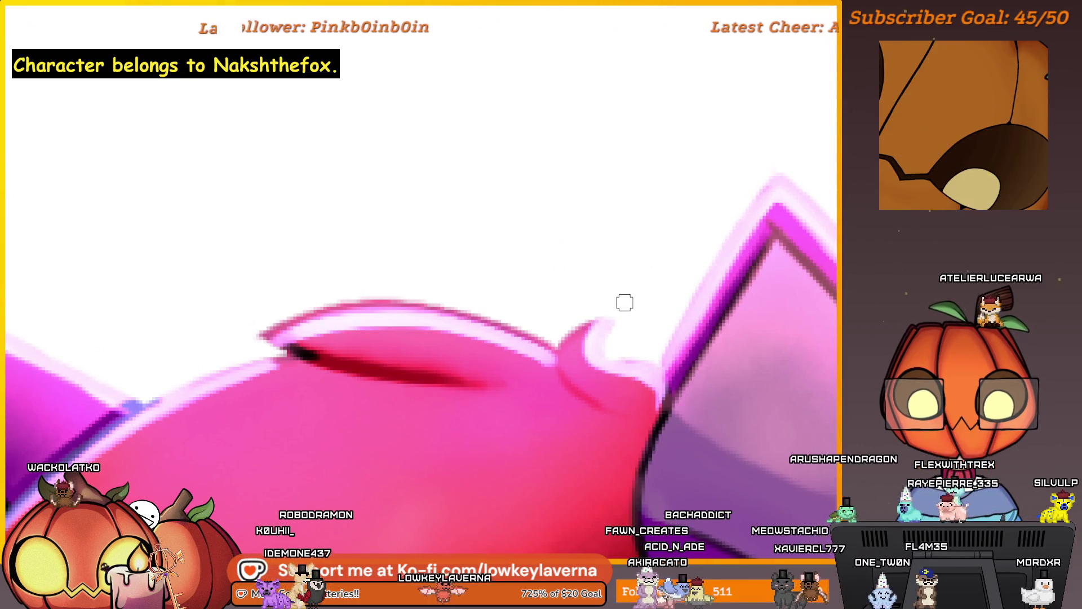
left_click_drag(576, 339, 694, 371)
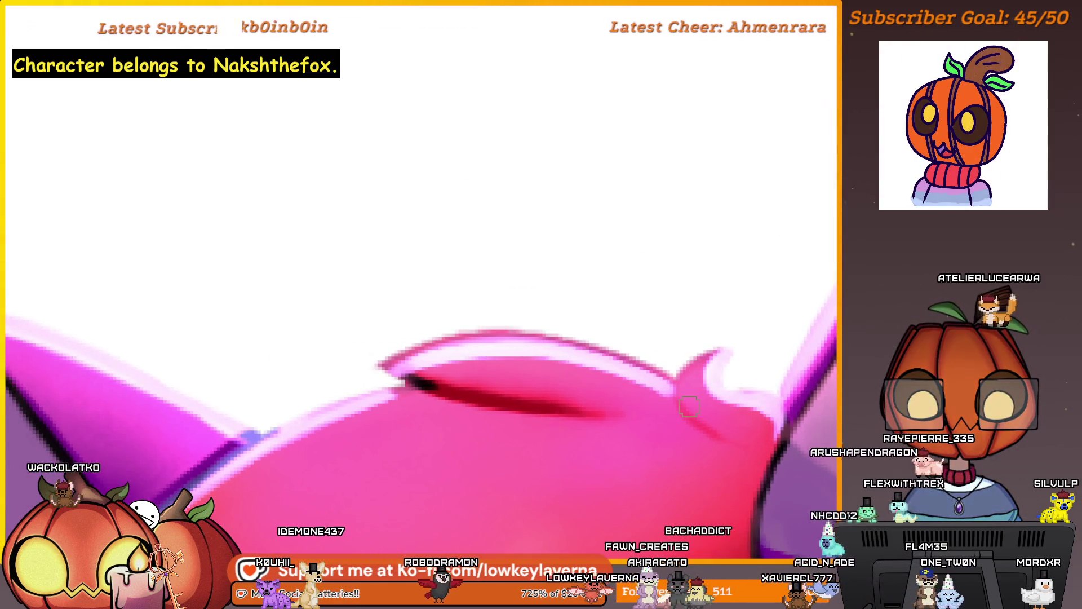
scroll(689, 406, "right", 4)
scroll(693, 406, "left", 1)
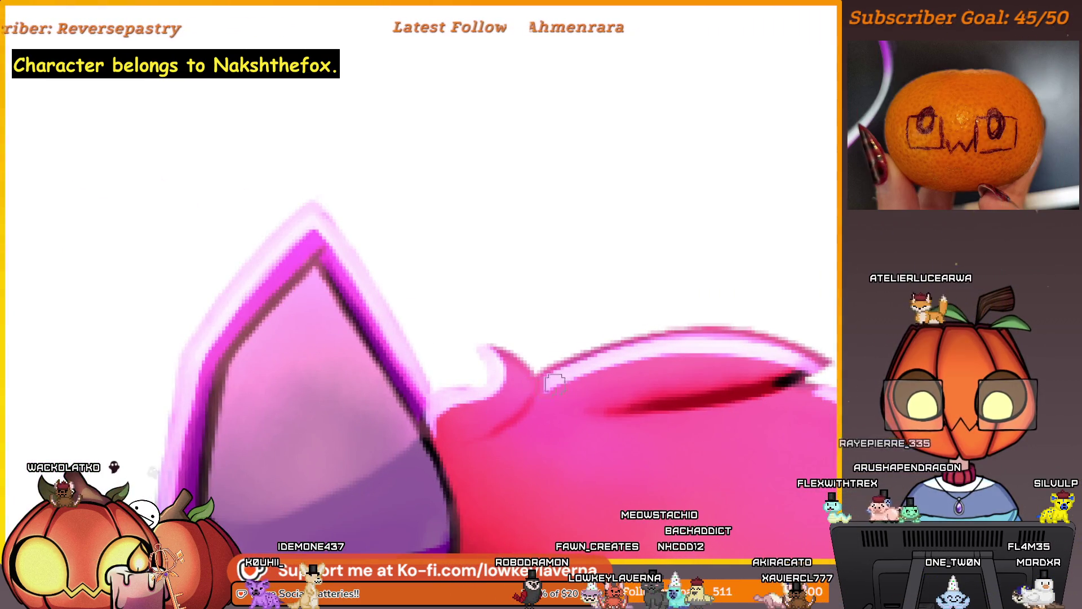
scroll(575, 382, "down", 2)
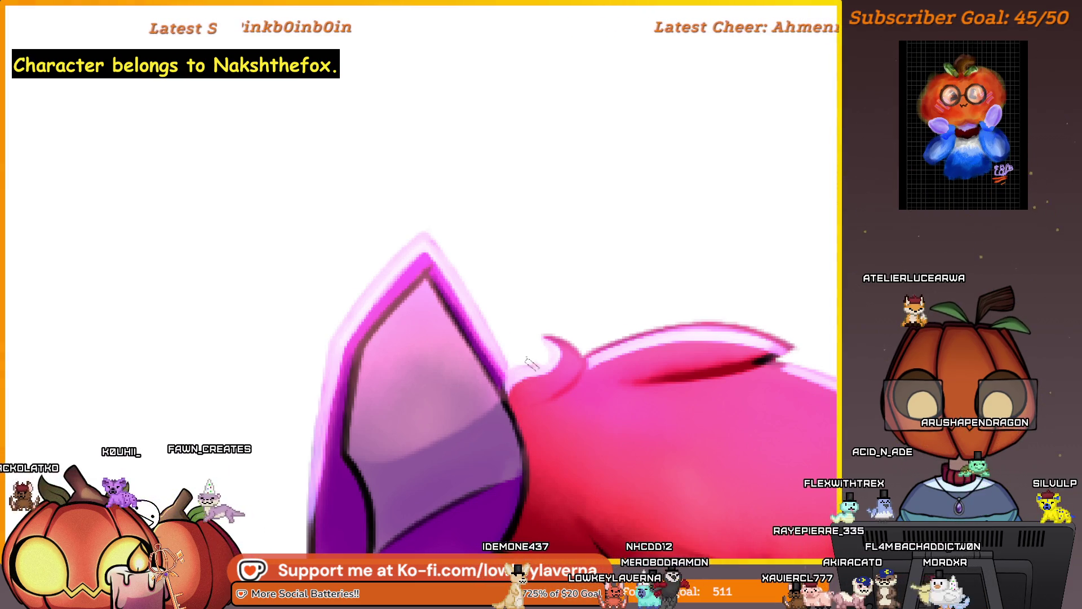
scroll(648, 332, "down", 5)
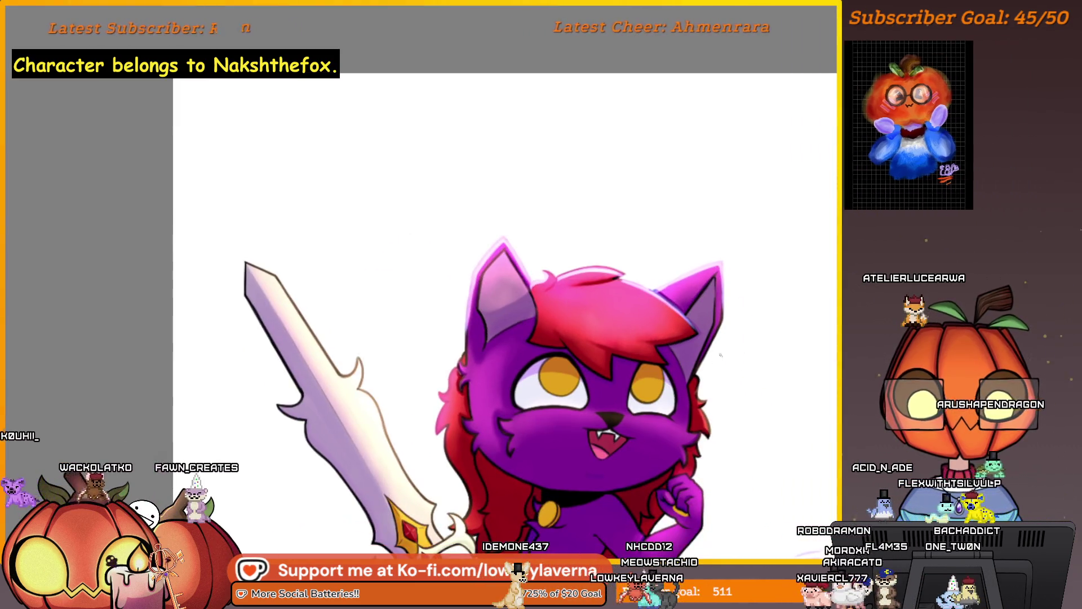
scroll(685, 350, "down", 2)
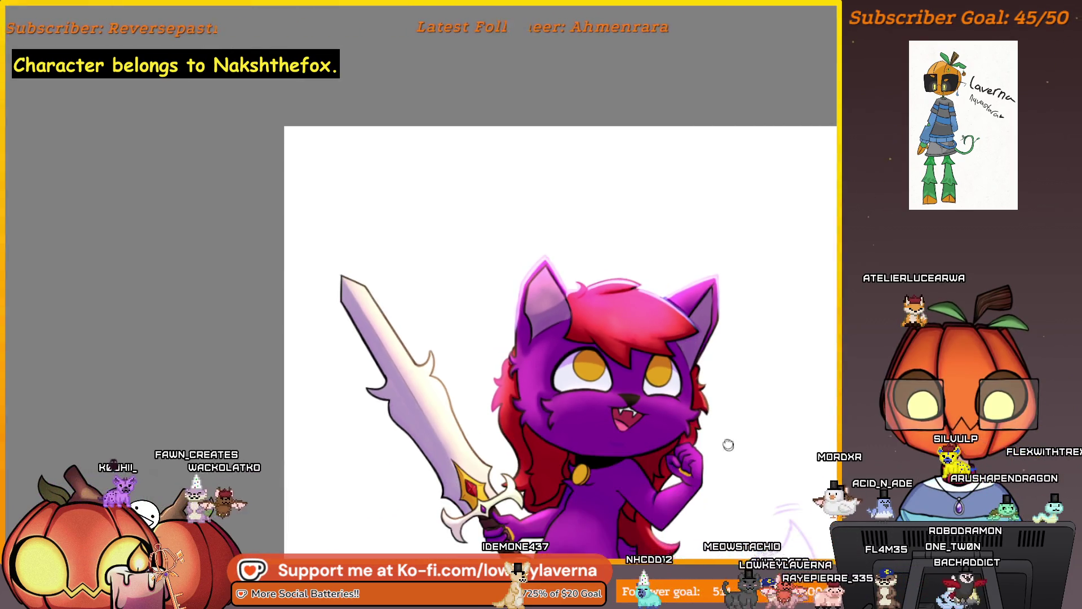
left_click_drag(728, 445, 706, 391)
scroll(716, 362, "down", 1)
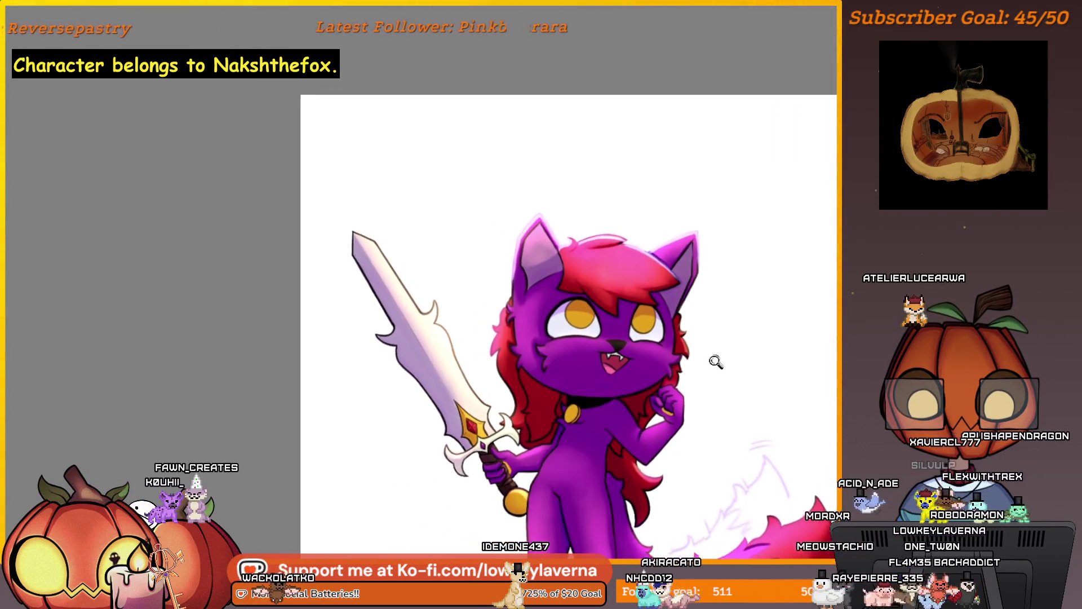
scroll(546, 307, "up", 5)
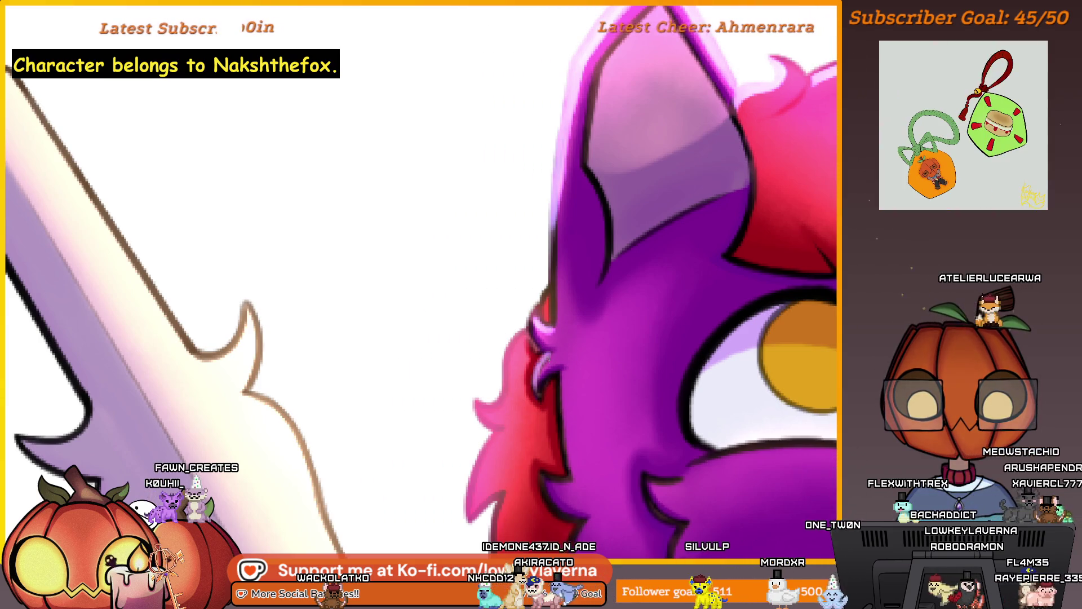
scroll(540, 403, "down", 2)
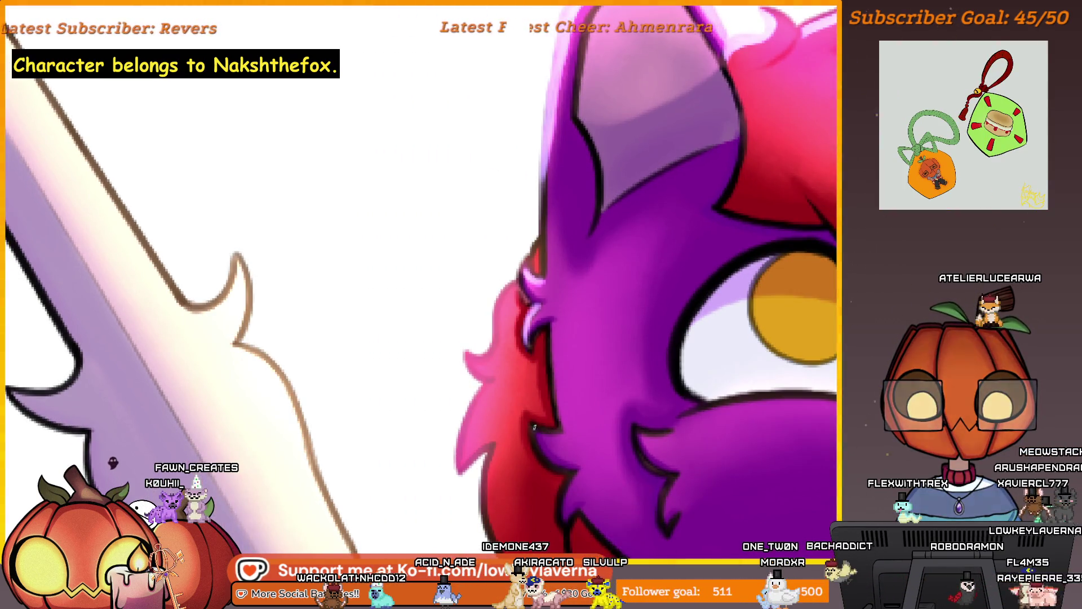
scroll(539, 431, "down", 3)
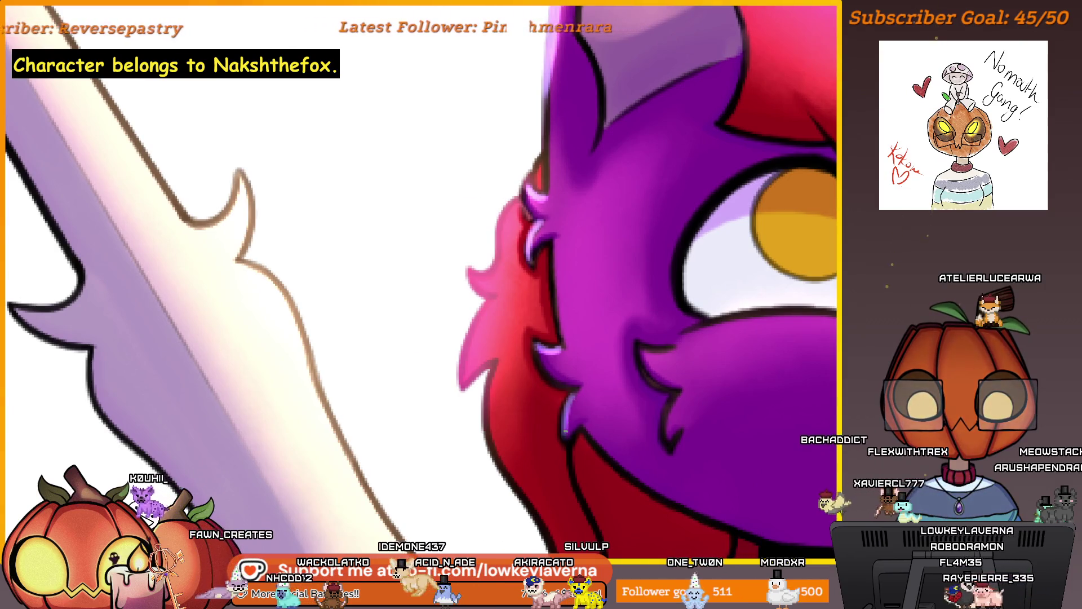
scroll(595, 339, "down", 5)
scroll(595, 339, "up", 5)
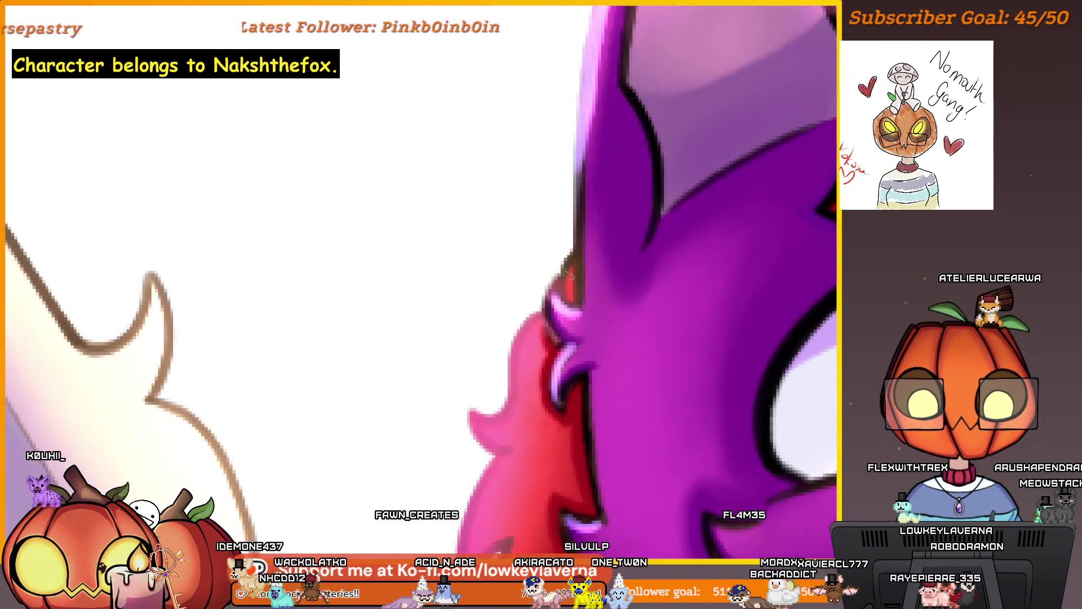
scroll(421, 306, "down", 1)
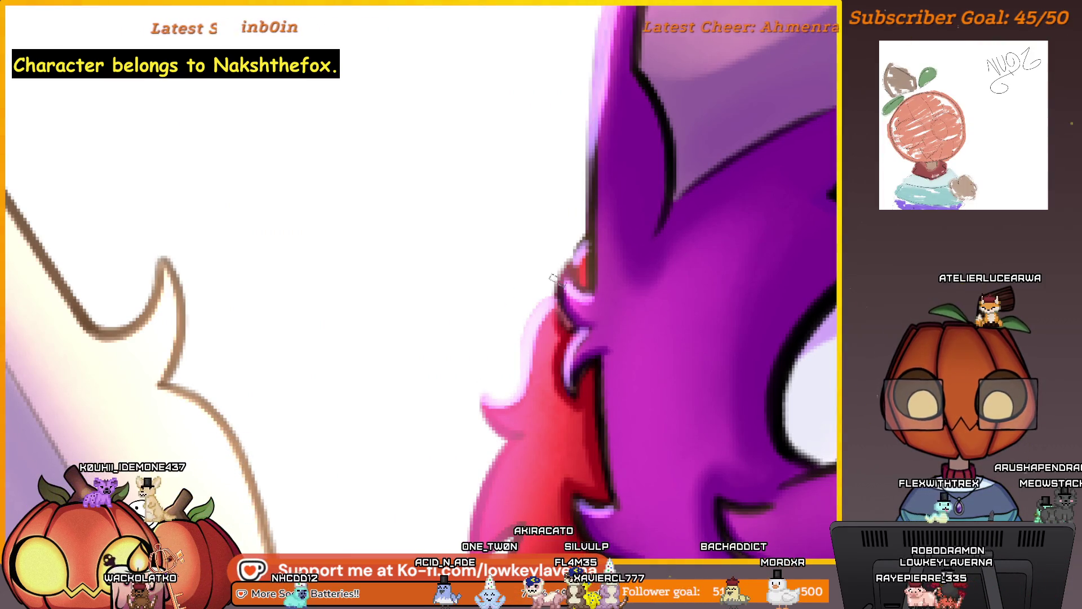
scroll(553, 277, "down", 2)
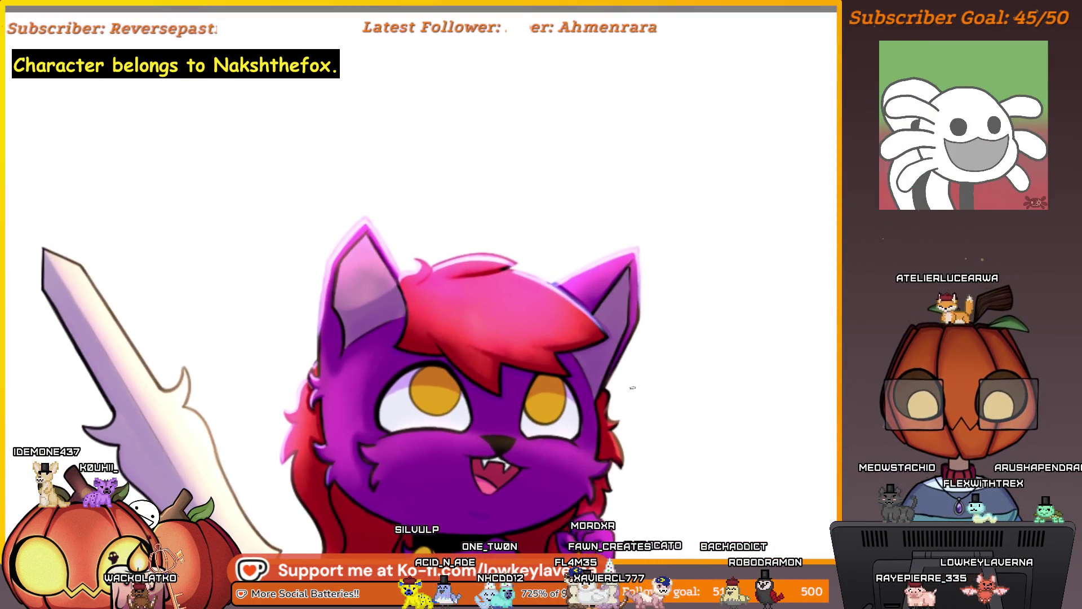
scroll(632, 387, "up", 3)
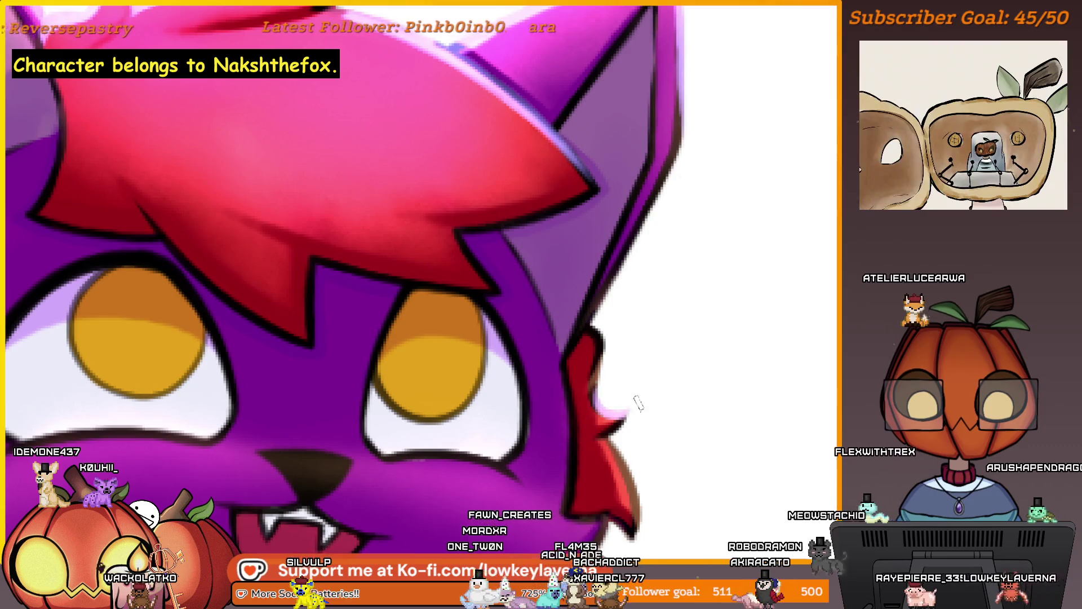
scroll(637, 402, "down", 2)
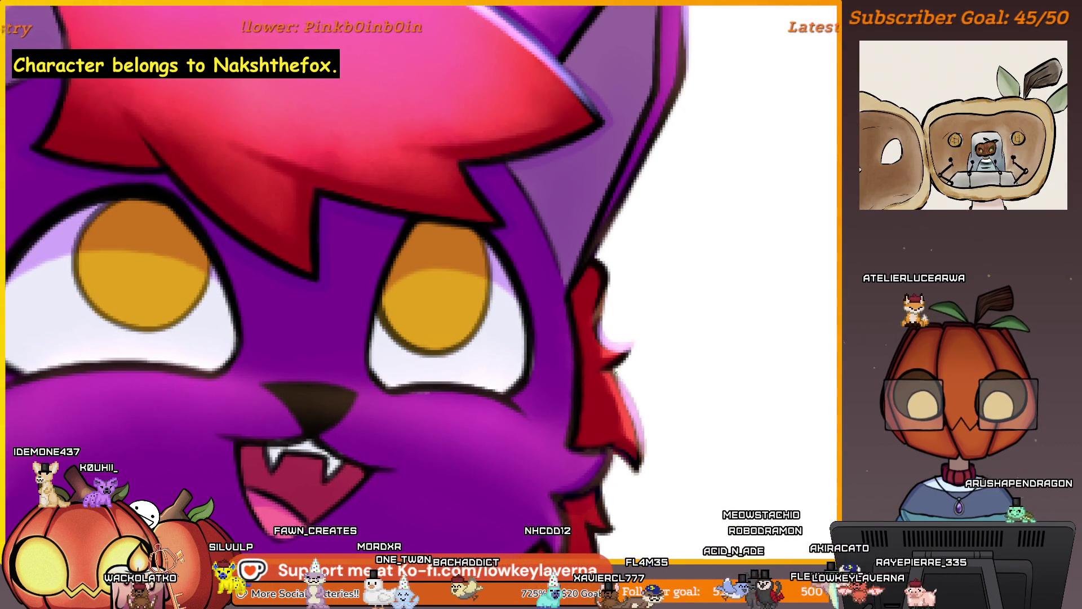
scroll(688, 293, "down", 4)
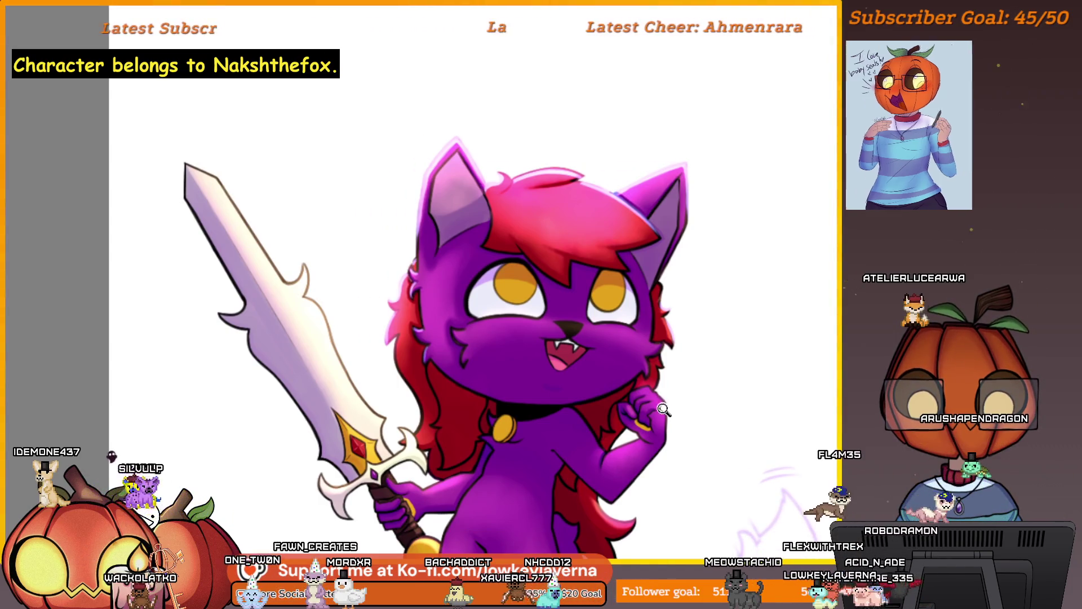
scroll(679, 354, "up", 3)
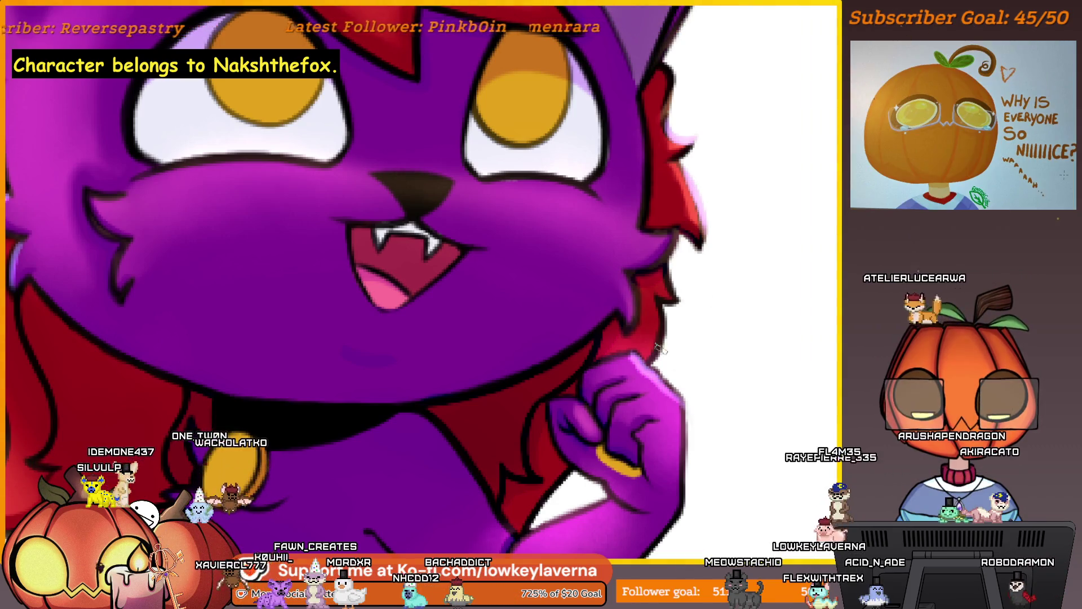
scroll(660, 349, "down", 4)
scroll(784, 352, "up", 2)
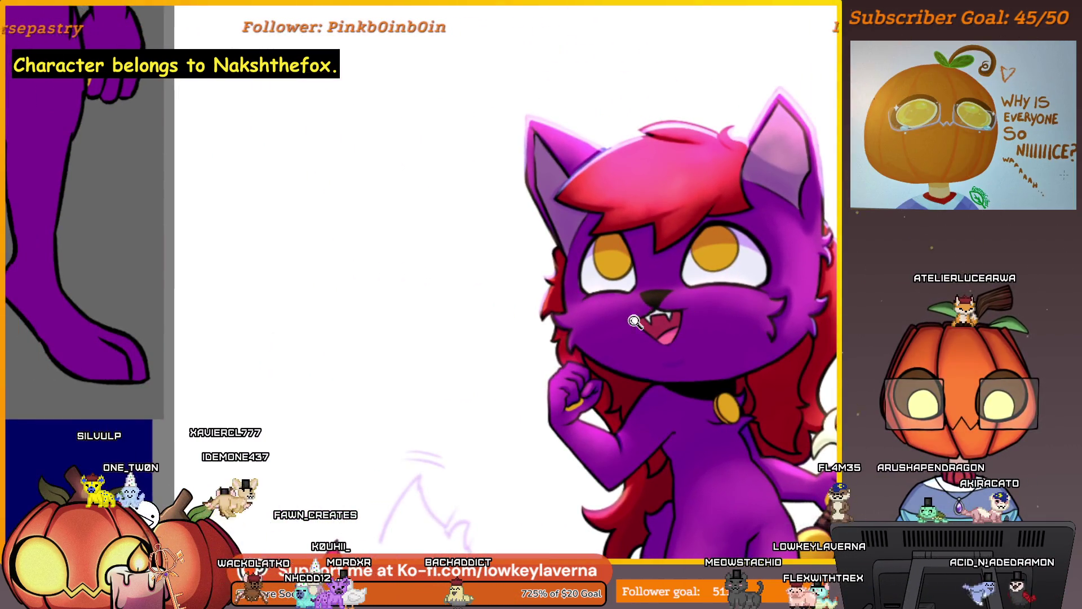
scroll(635, 322, "up", 3)
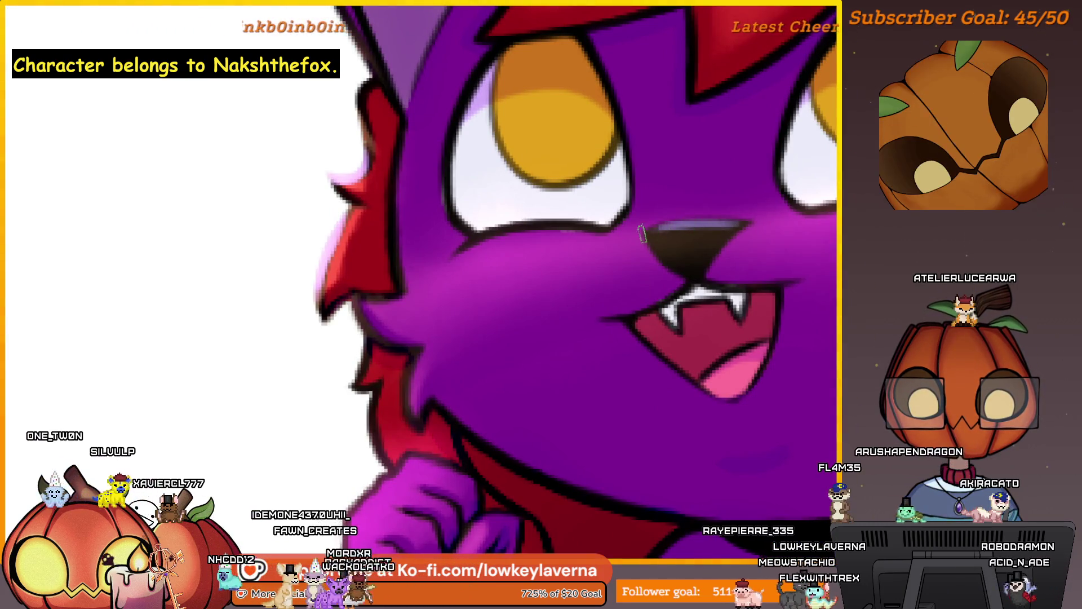
scroll(663, 227, "down", 3)
scroll(663, 227, "up", 2)
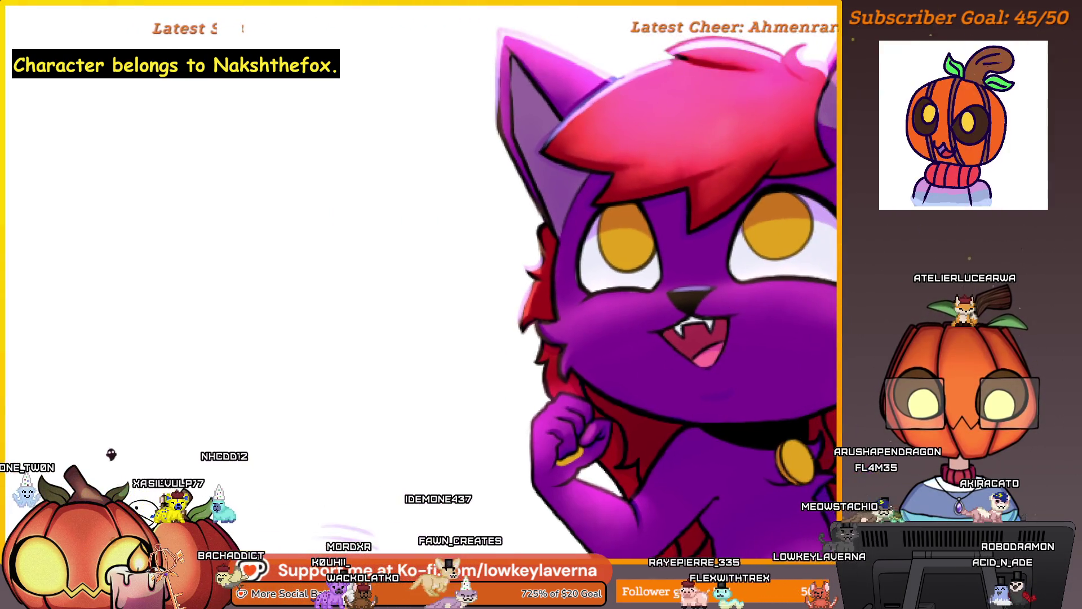
scroll(734, 288, "up", 2)
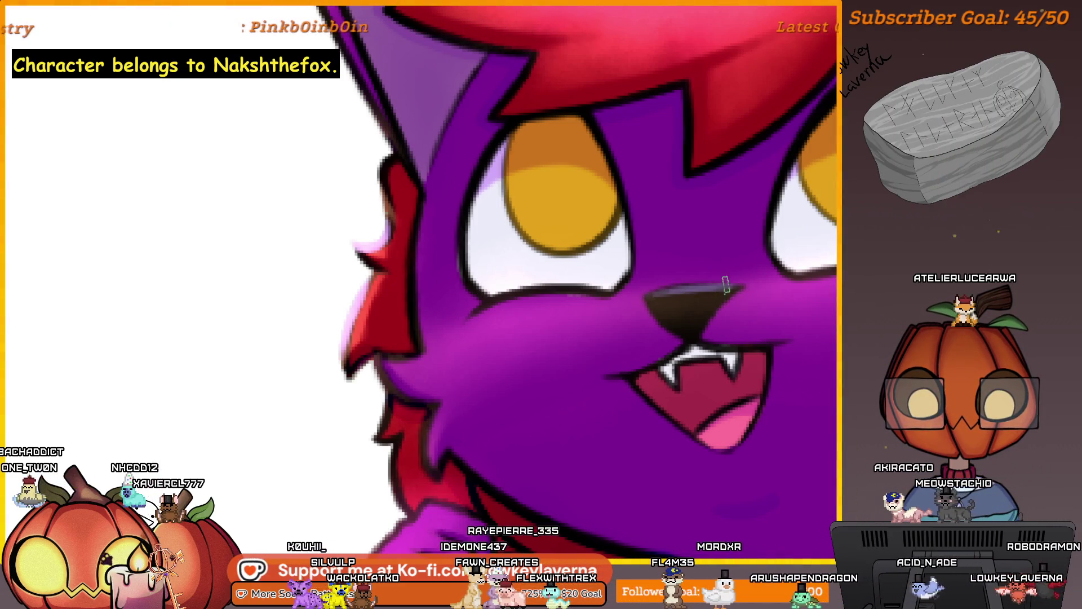
scroll(726, 284, "down", 1)
scroll(734, 285, "down", 2)
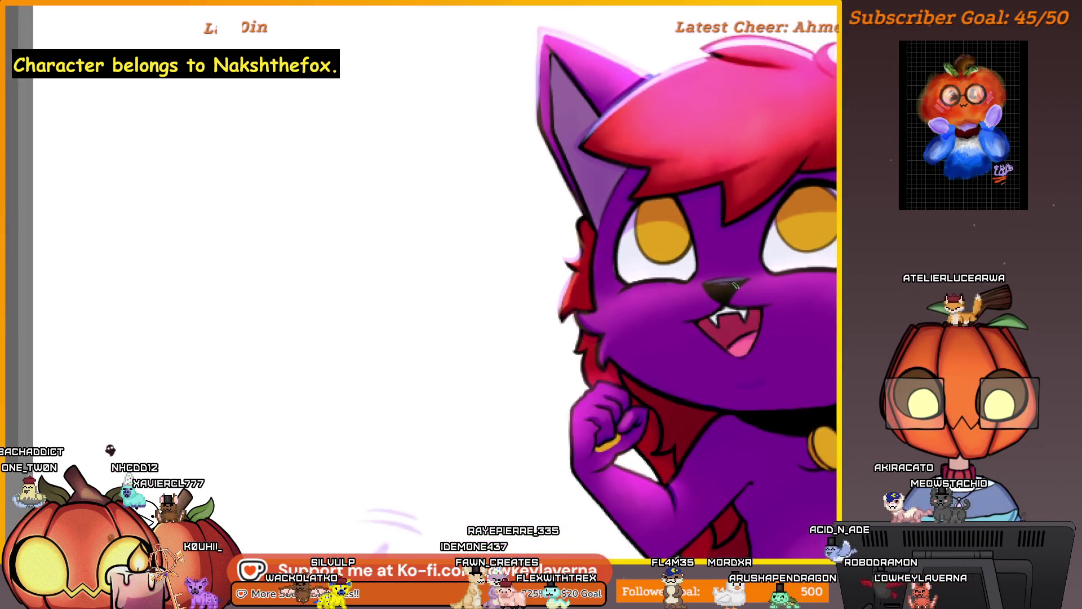
scroll(750, 280, "down", 2)
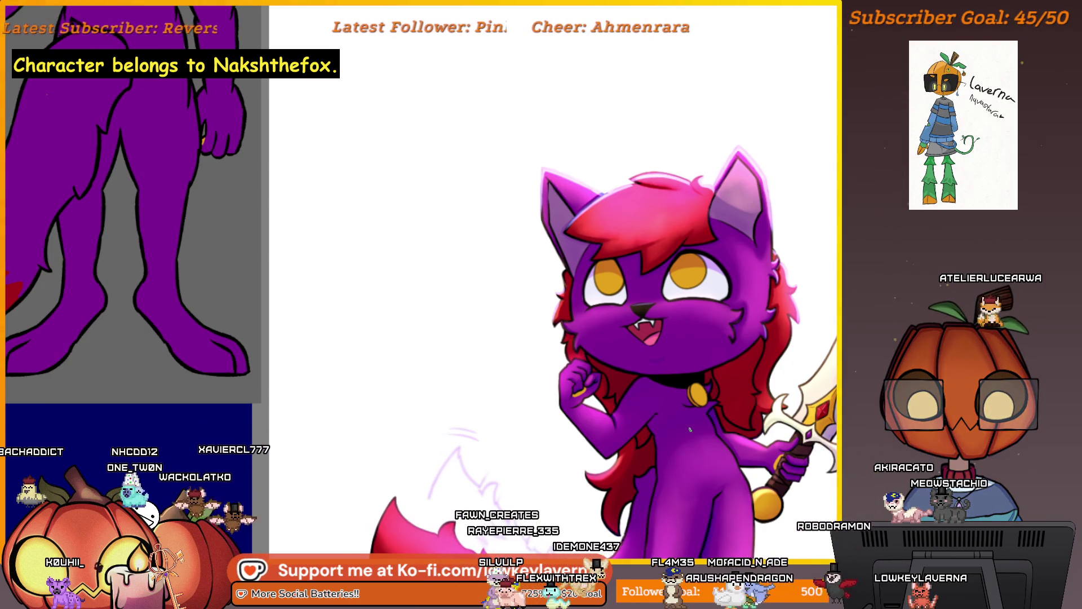
scroll(645, 317, "up", 3)
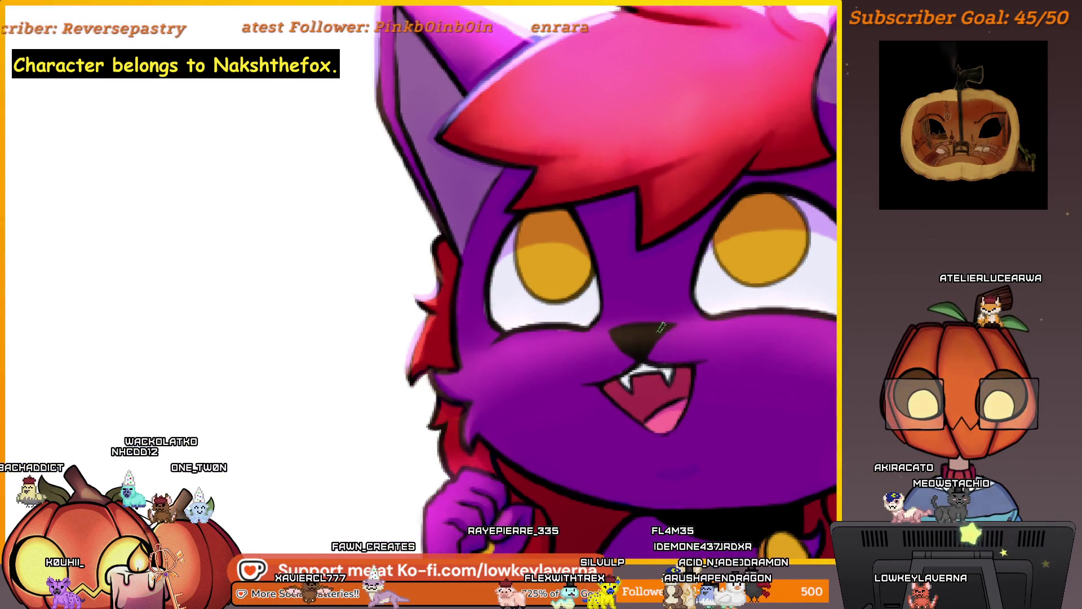
scroll(705, 289, "down", 3)
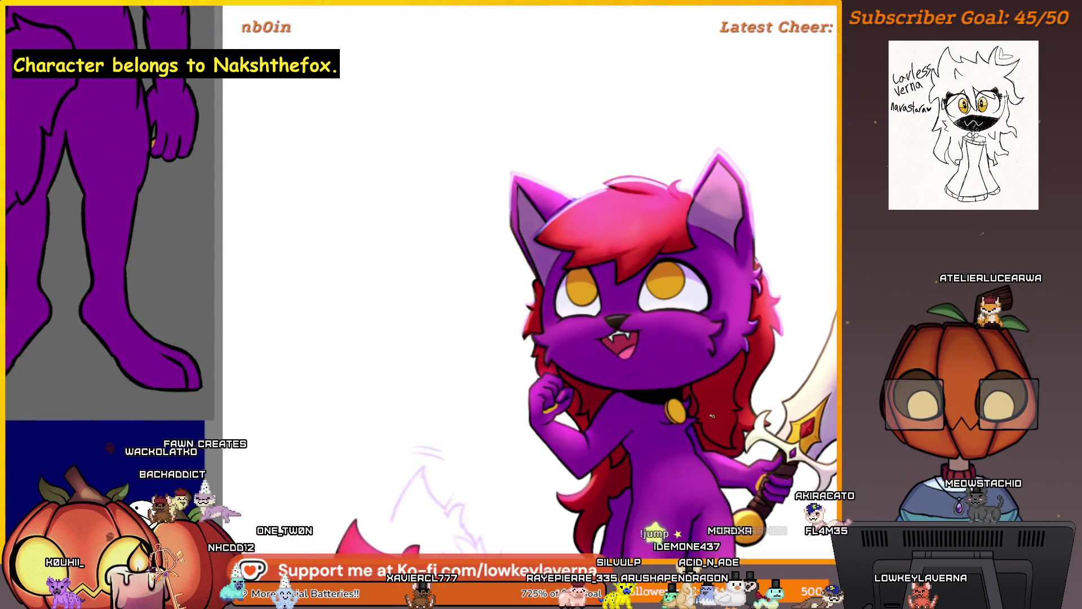
left_click_drag(715, 345, 698, 373)
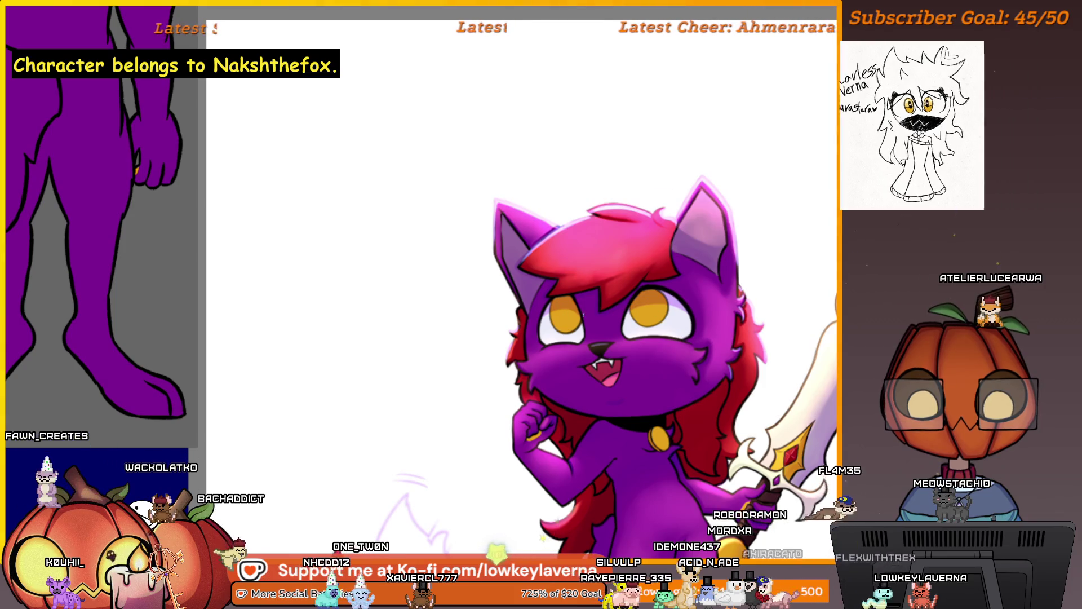
scroll(712, 359, "up", 4)
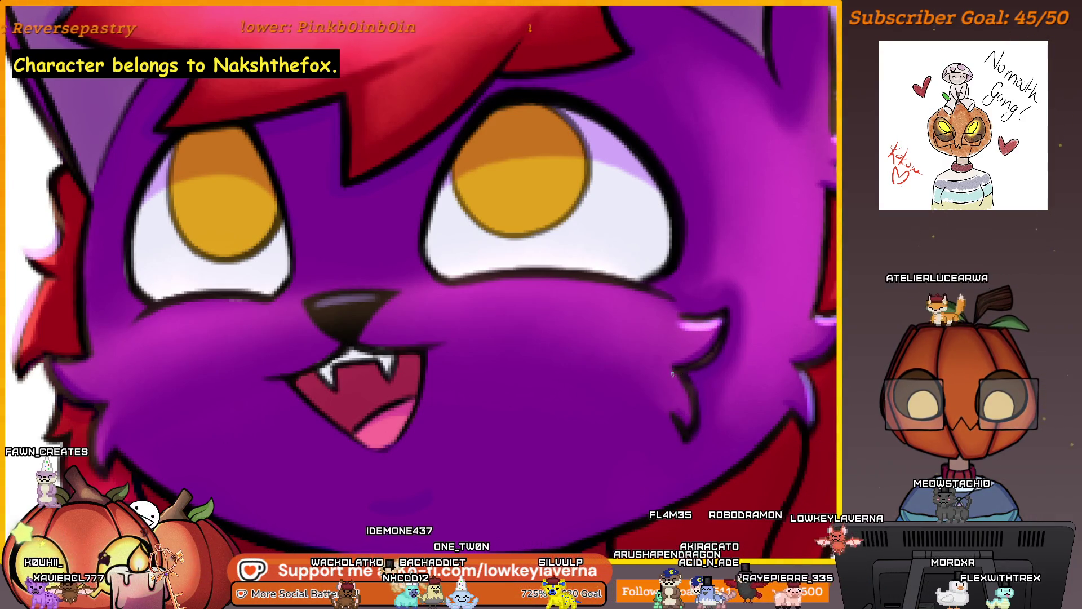
scroll(661, 398, "down", 3)
scroll(480, 361, "up", 5)
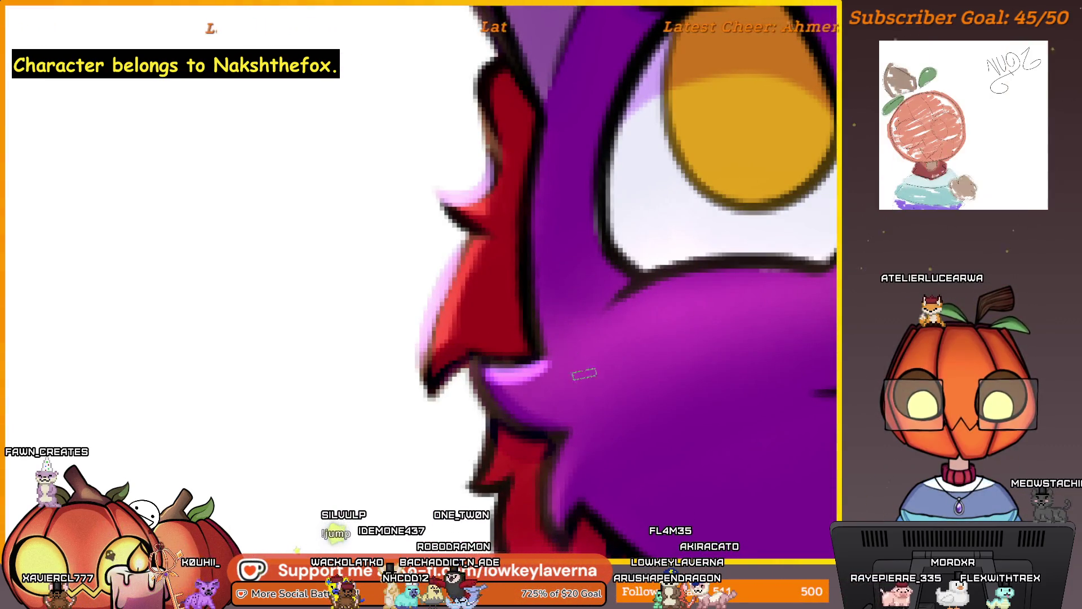
scroll(580, 374, "down", 3)
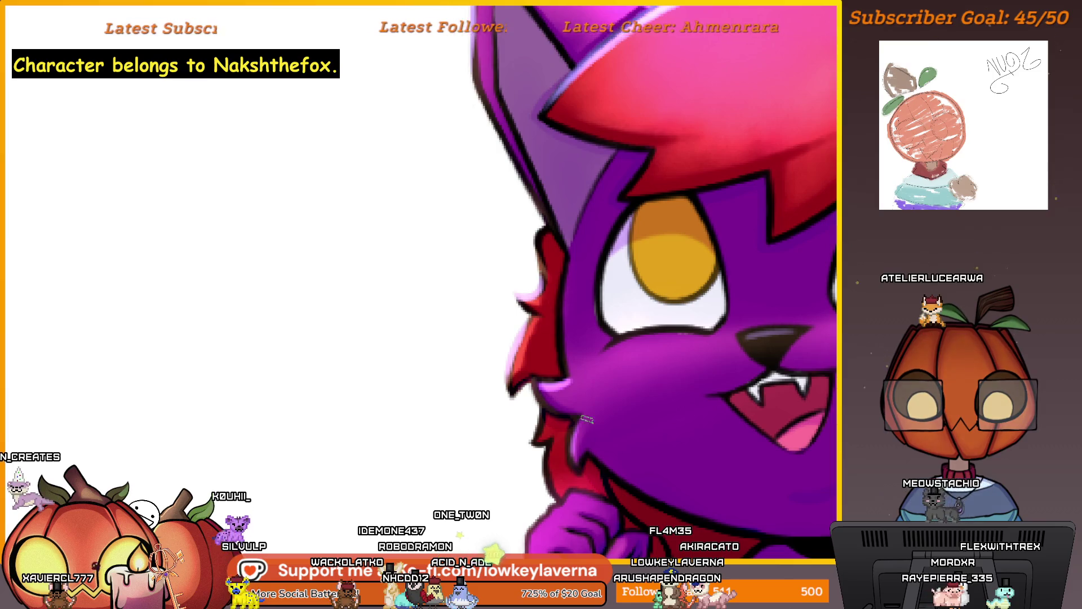
scroll(579, 461, "down", 3)
scroll(614, 420, "up", 3)
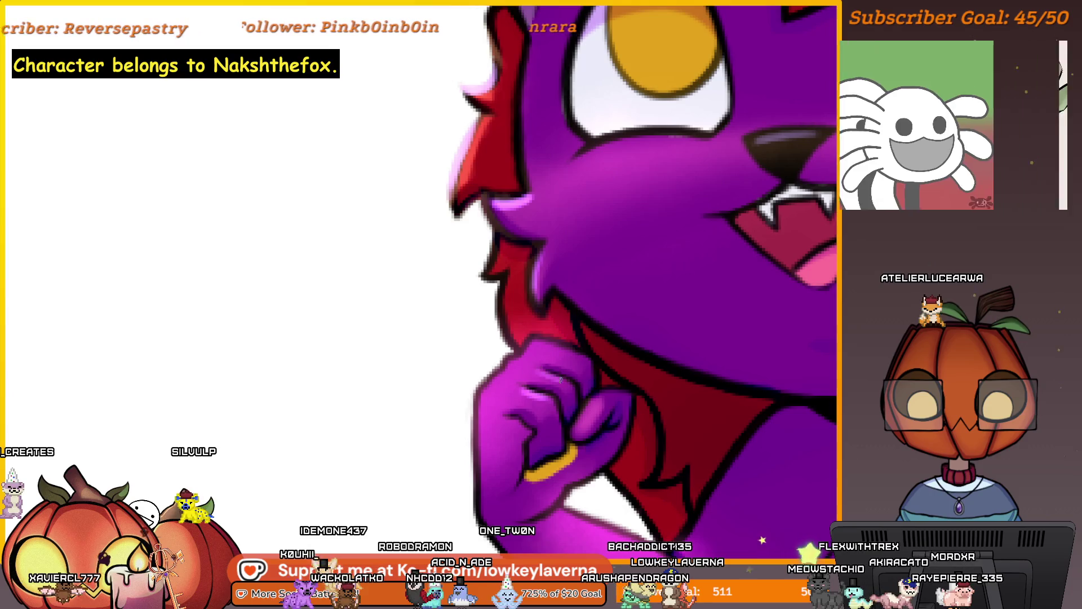
scroll(546, 341, "down", 5)
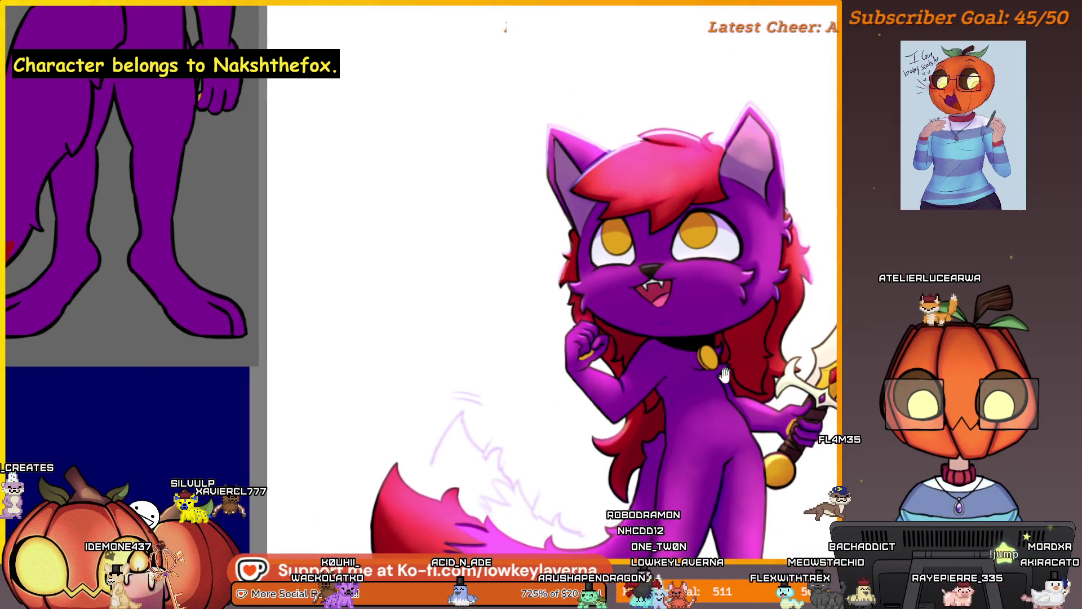
scroll(698, 402, "down", 1)
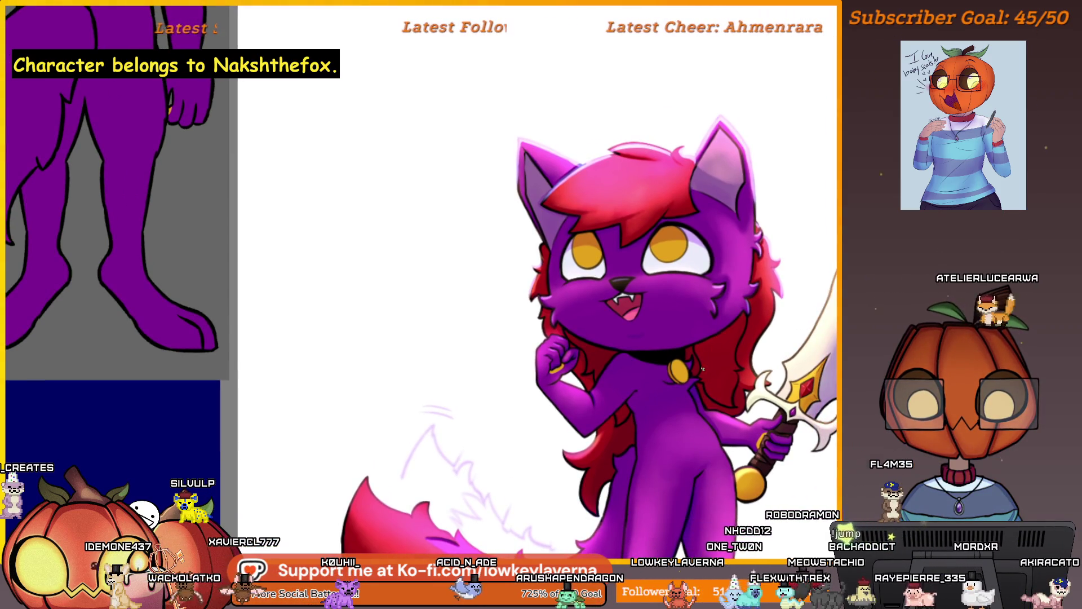
scroll(702, 369, "down", 3)
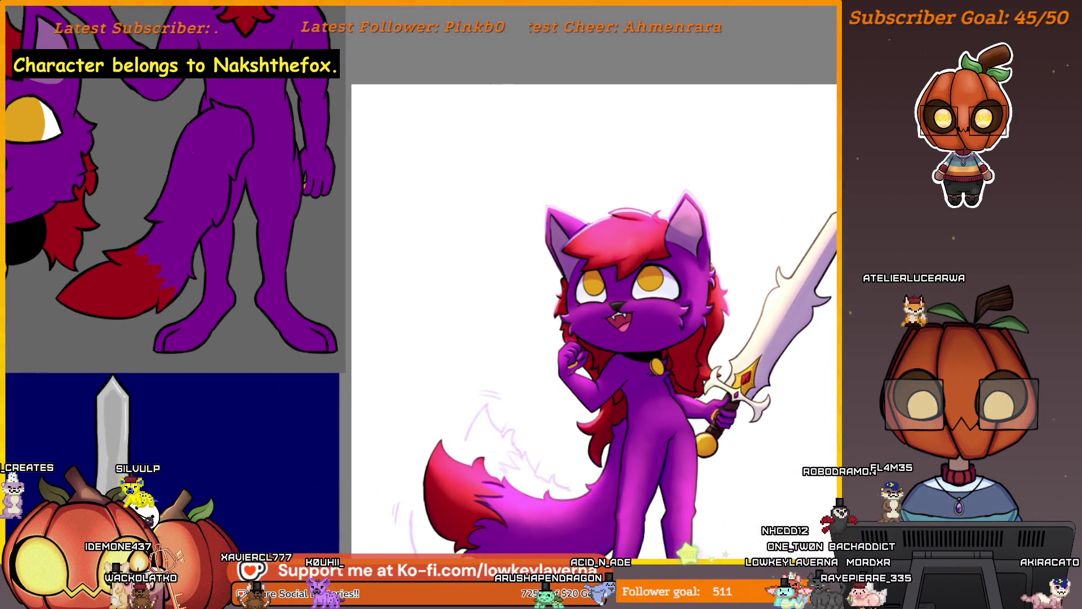
scroll(676, 399, "up", 2)
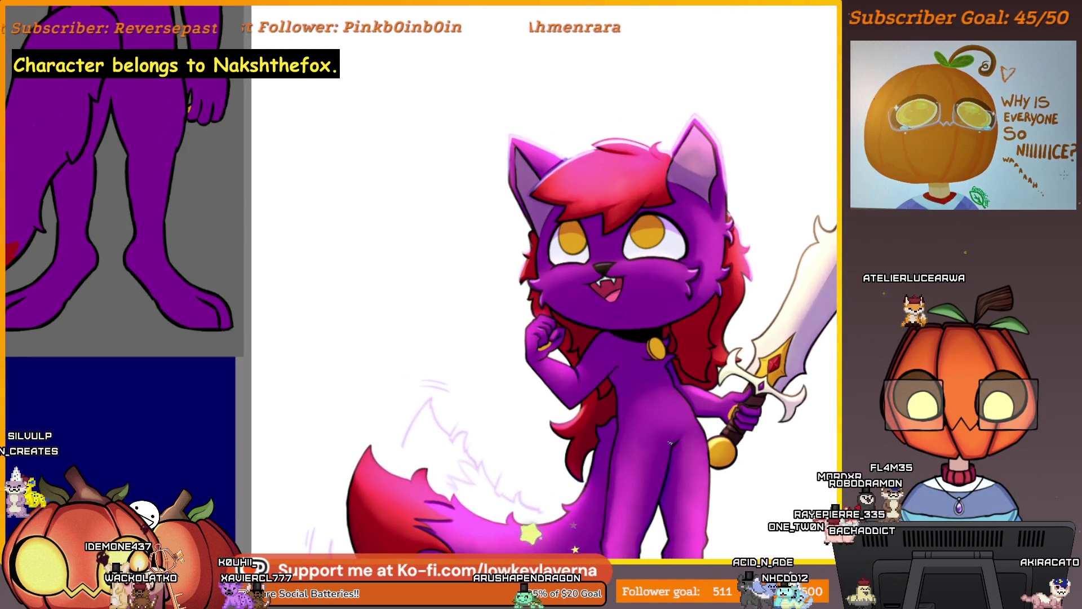
scroll(692, 389, "down", 3)
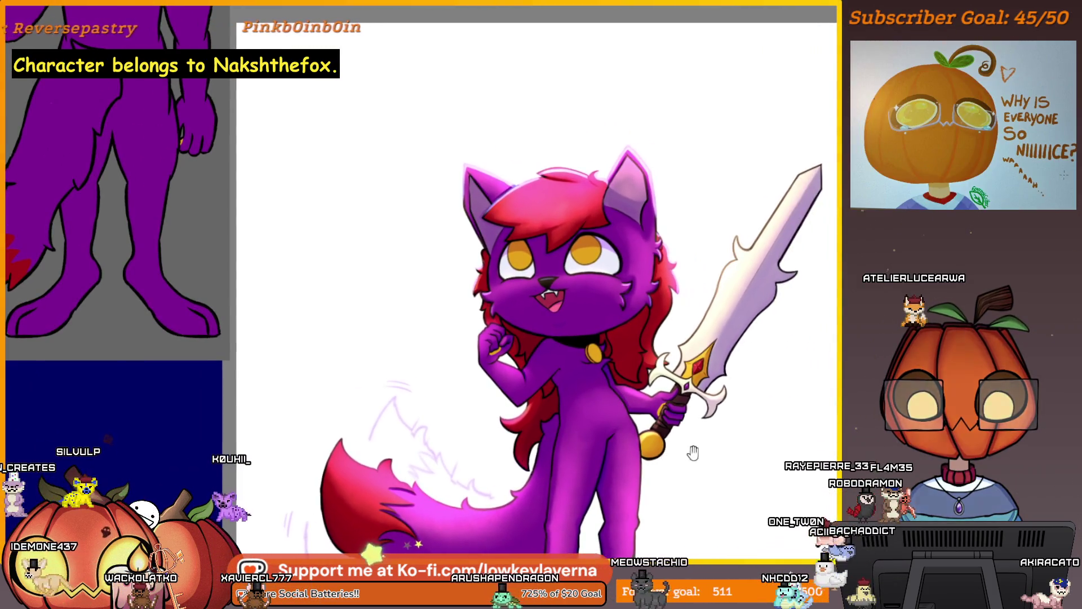
scroll(626, 306, "up", 3)
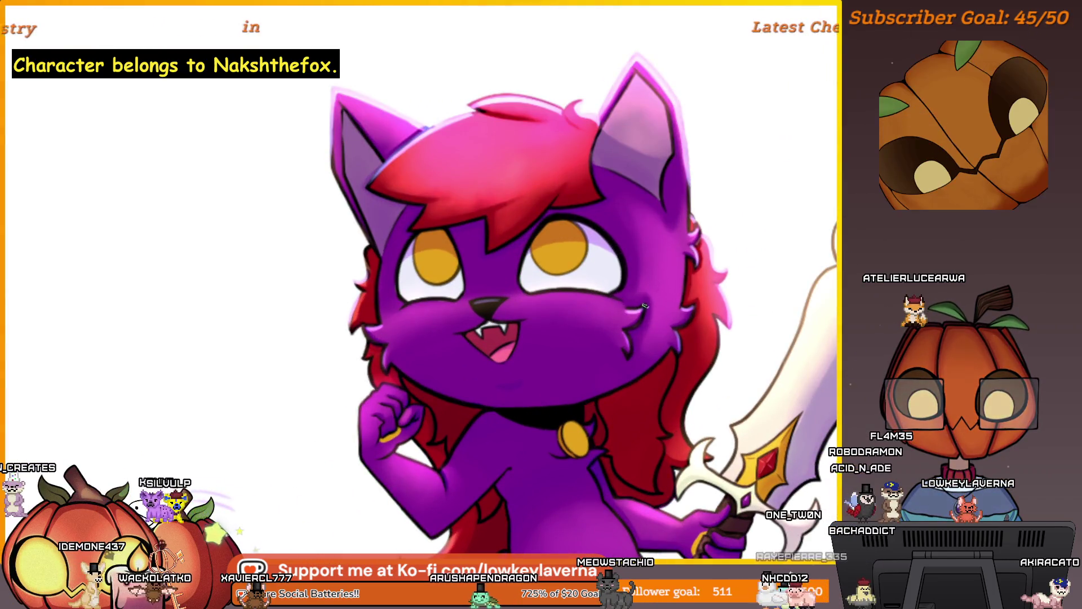
scroll(641, 335, "down", 2)
scroll(642, 334, "down", 2)
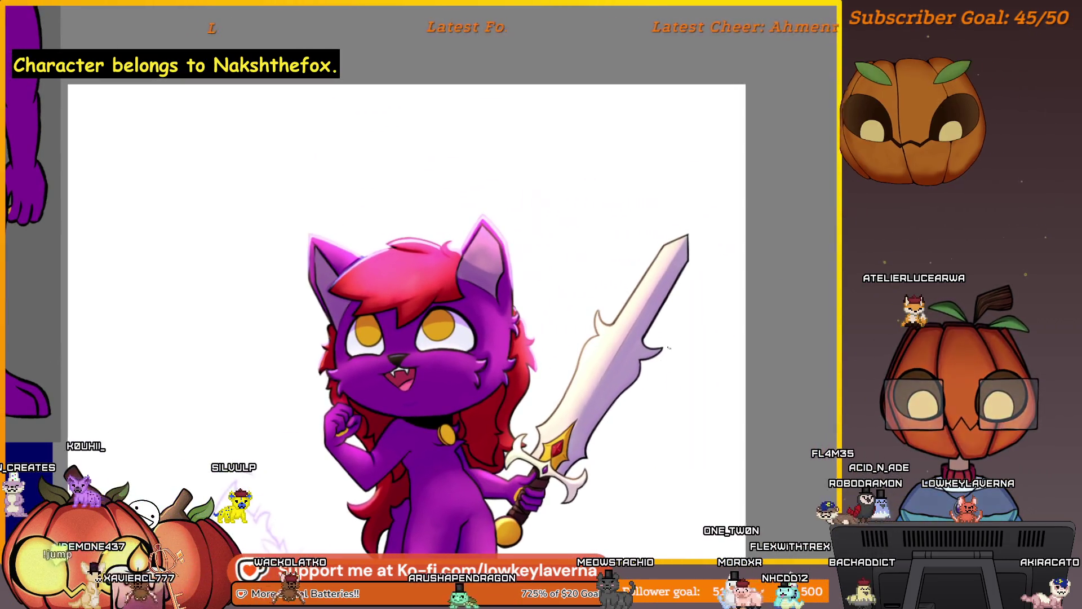
scroll(693, 206, "up", 5)
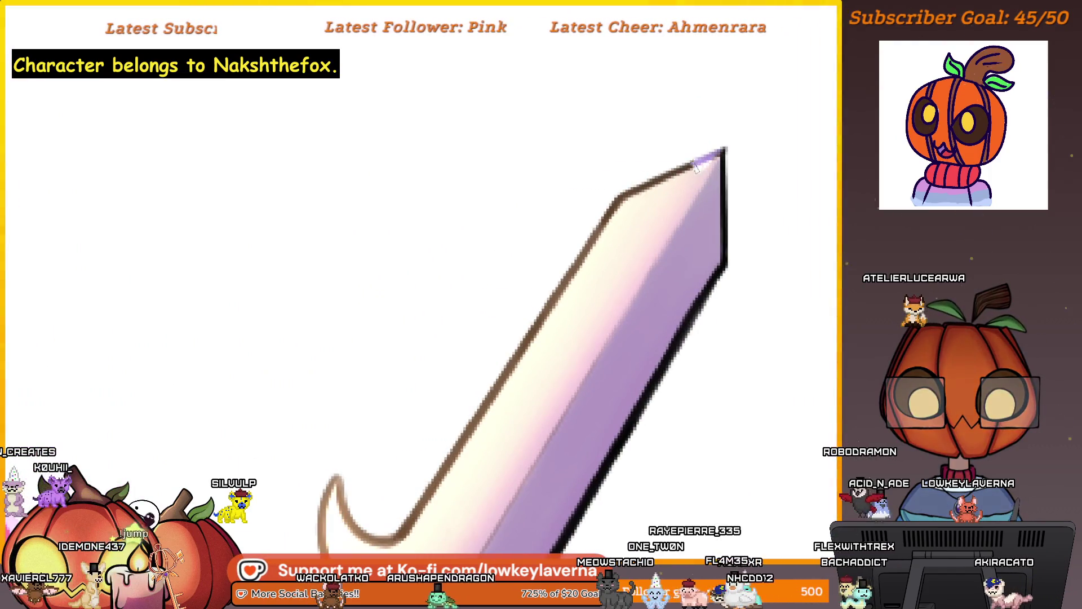
- Brush a faint pale pink glow stroke along the sword blade's upper edge
left_click_drag(724, 150, 603, 220)
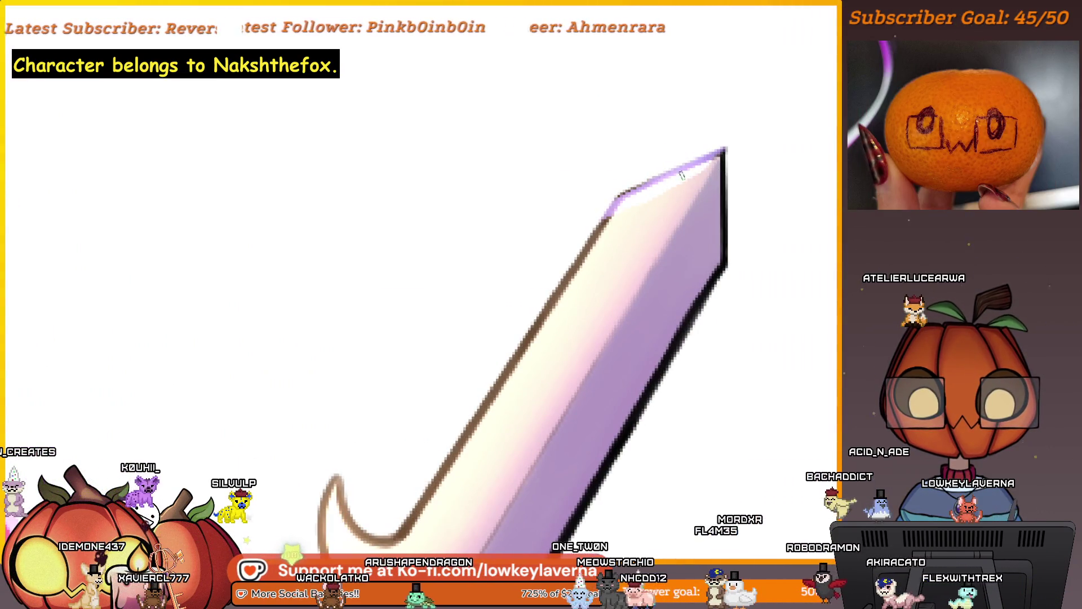
scroll(648, 185, "down", 1)
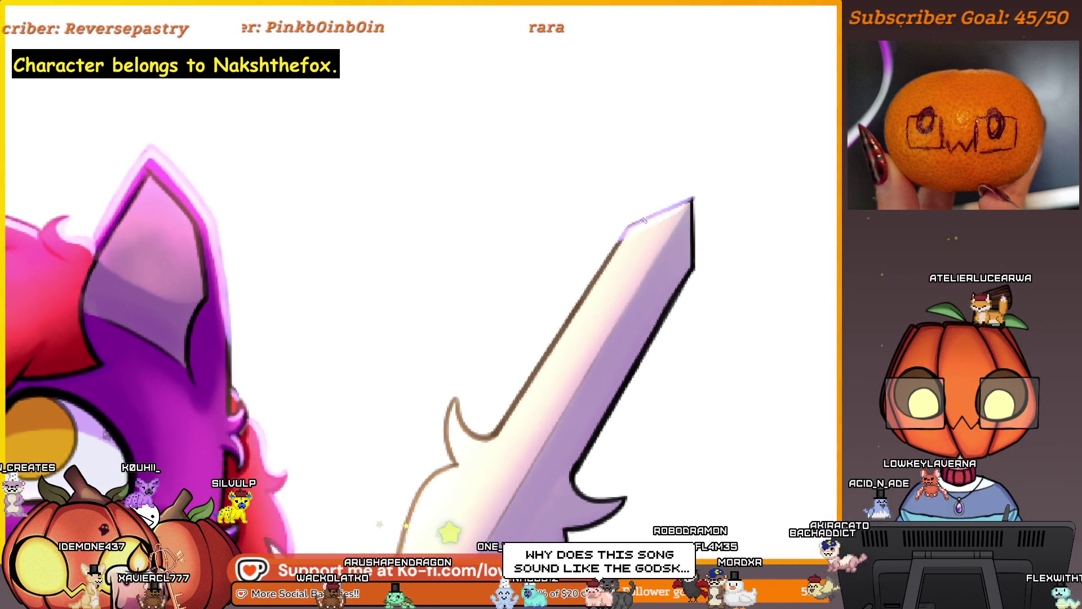
left_click_drag(623, 245, 636, 227)
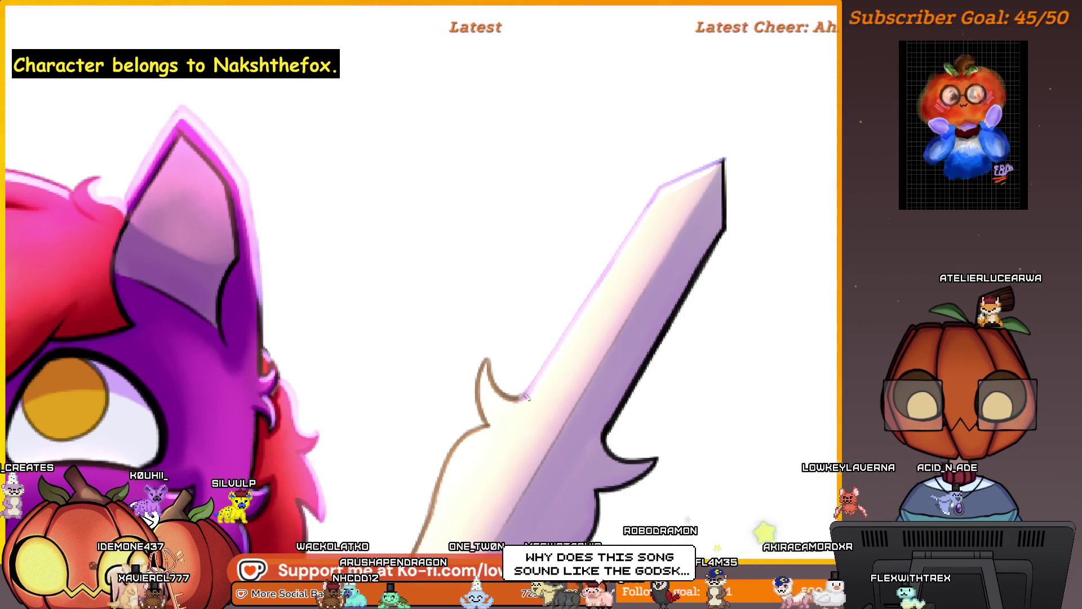
mouse_move(498, 389)
left_mouse_down()
mouse_move(545, 368)
mouse_move(548, 307)
left_mouse_up()
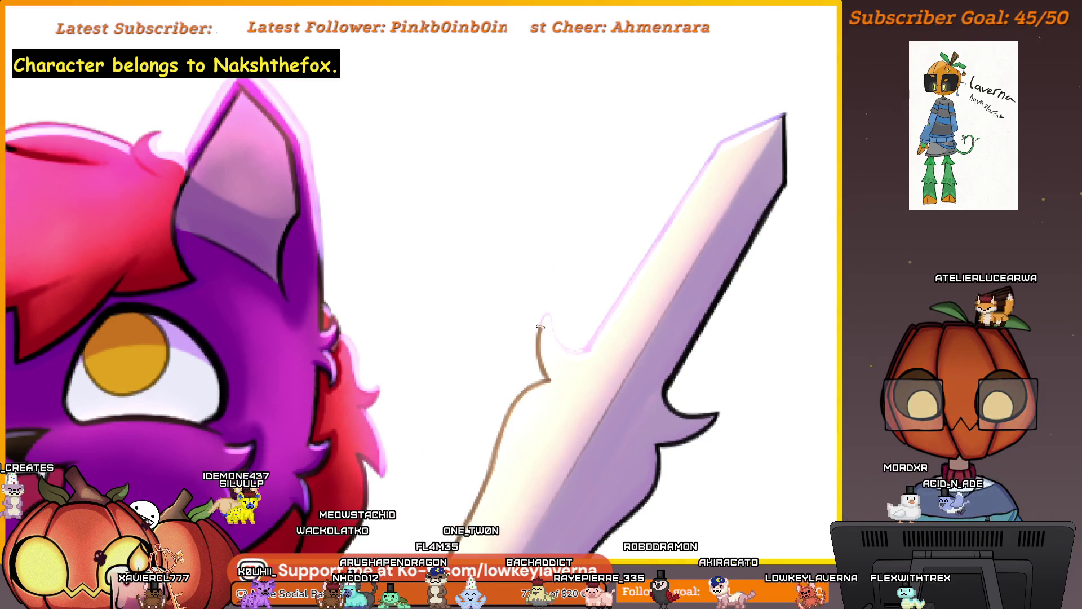
- Zoom out and frame the whole character to review the blade's rim light
key("ctrl+0")
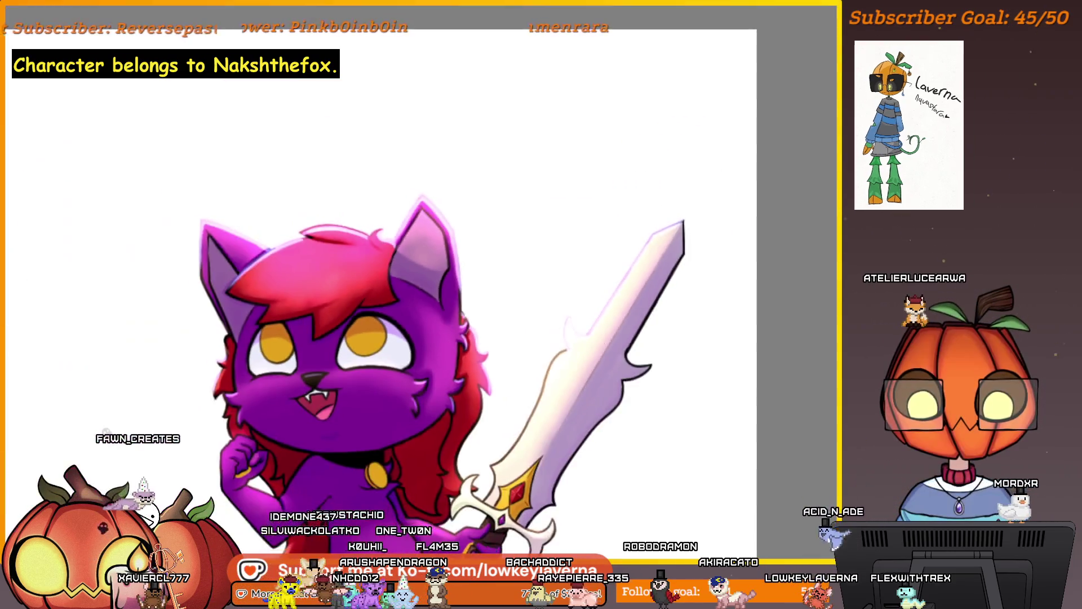
scroll(684, 381, "down", 2)
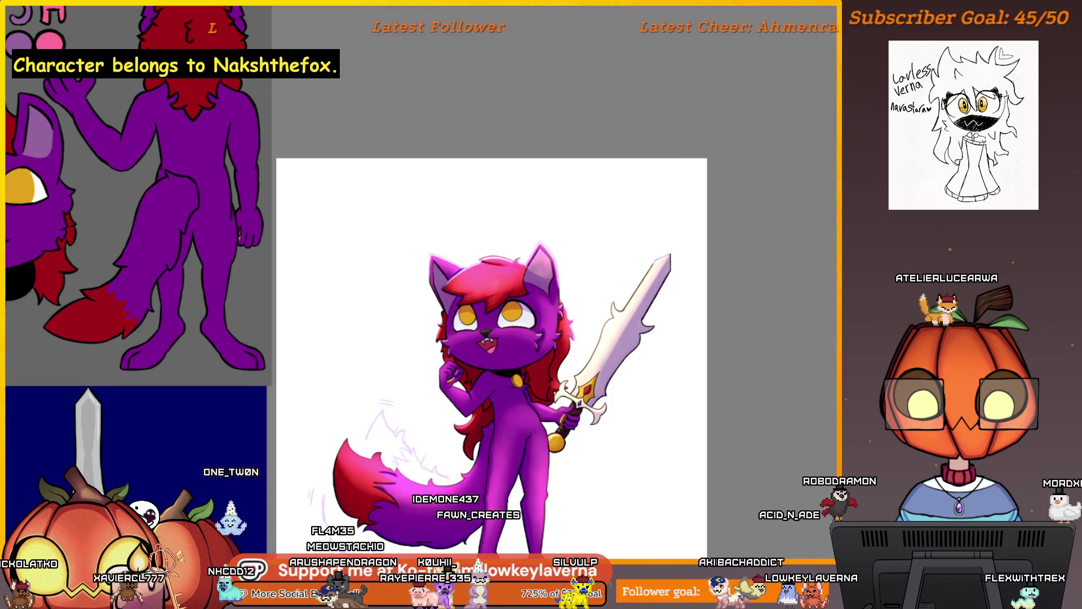
scroll(713, 218, "up", 4)
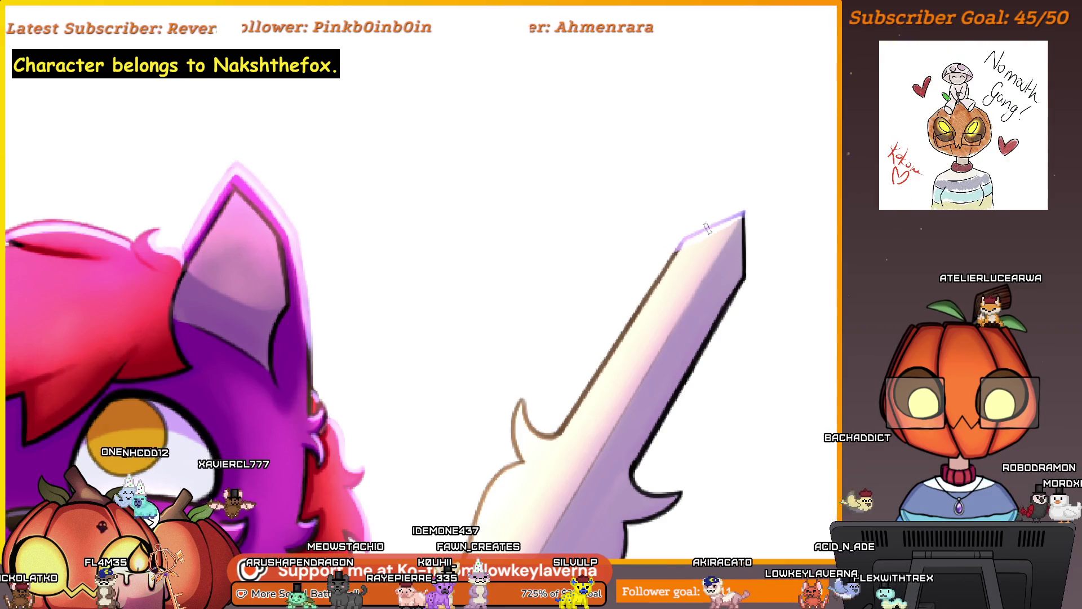
left_click_drag(676, 258, 661, 252)
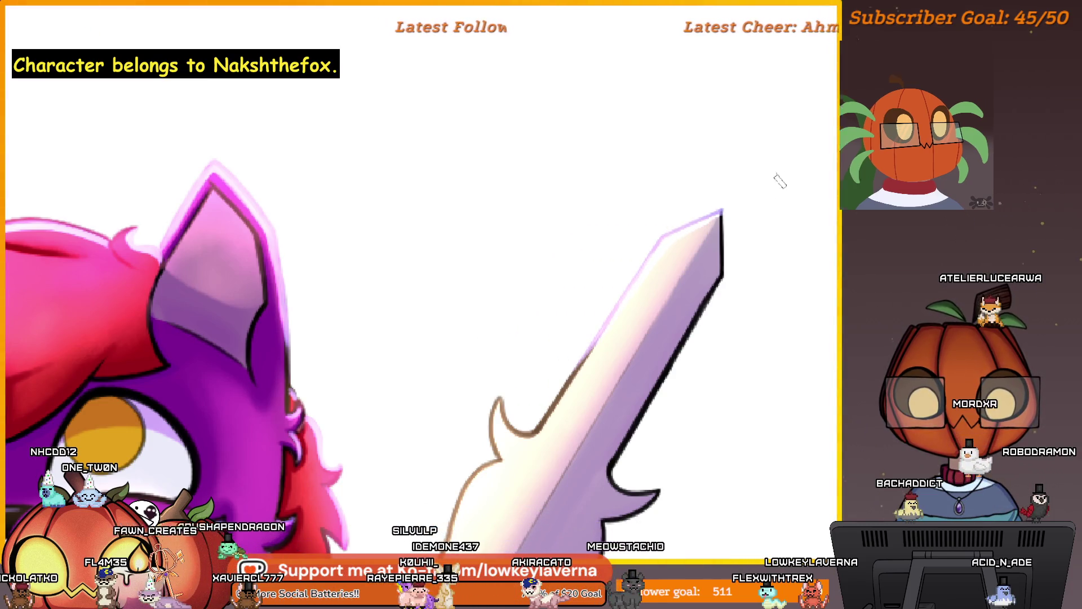
key("ctrl+0")
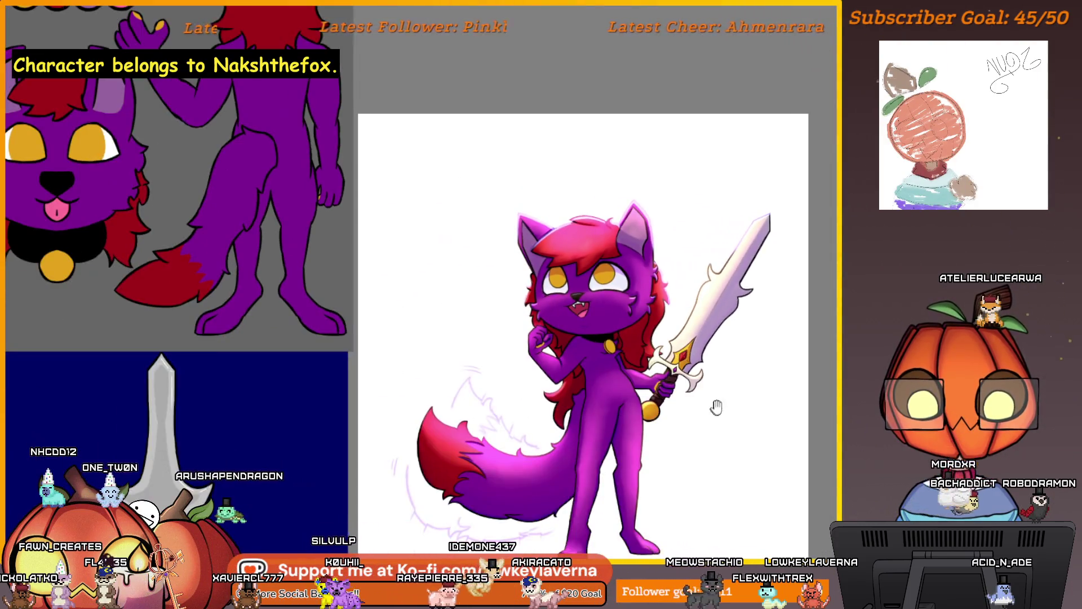
left_click_drag(716, 407, 756, 372)
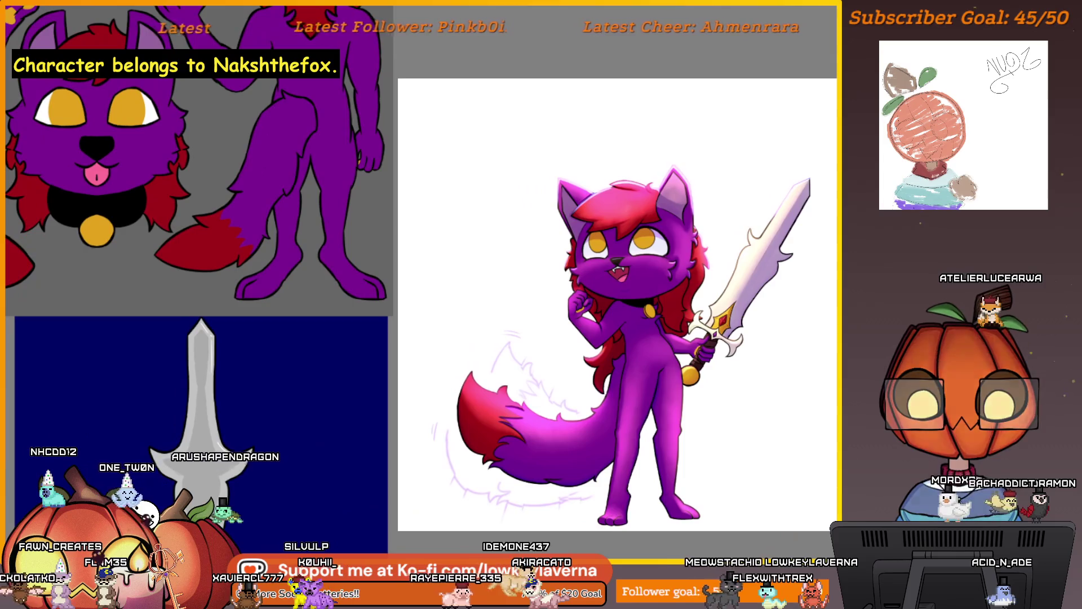